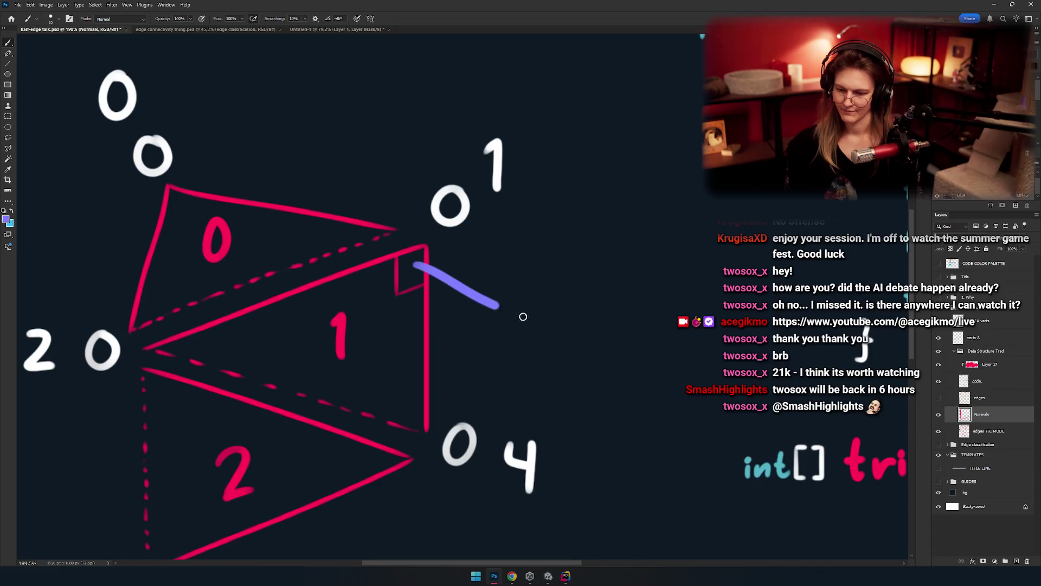
Step: Paint a purple normal shaft down-right from triangle 1's right-angle corner, with an arrowhead at its tip
key(ctrl+z)
key(ctrl+shift+z)
key(ctrl+z)
scroll(449, 279, up, 5)
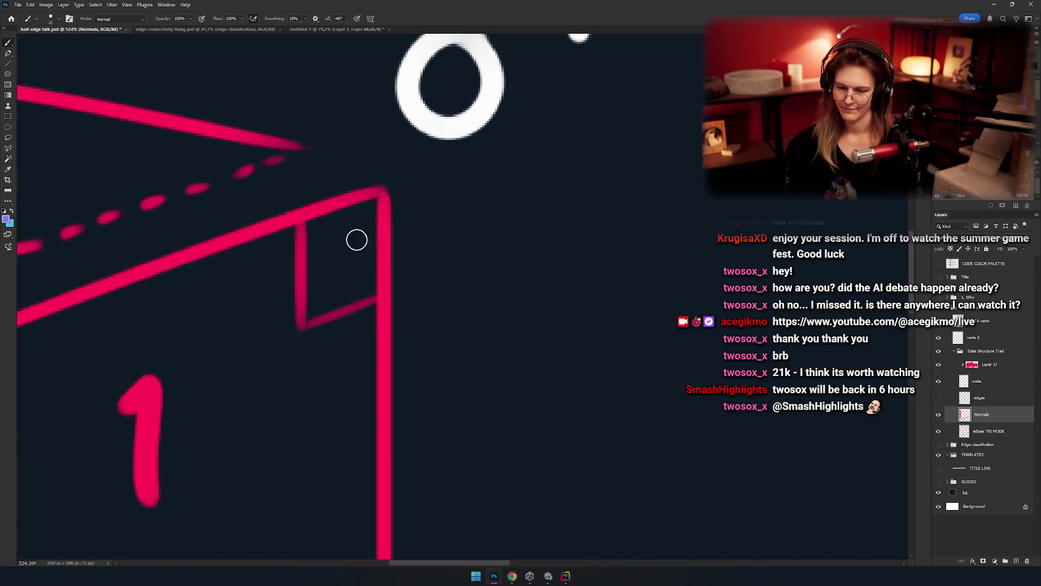
mouse_move(357, 240)
mouse_down()
mouse_move(523, 266)
mouse_move(628, 309)
mouse_up()
scroll(540, 323, down, 5)
scroll(539, 324, up, 4)
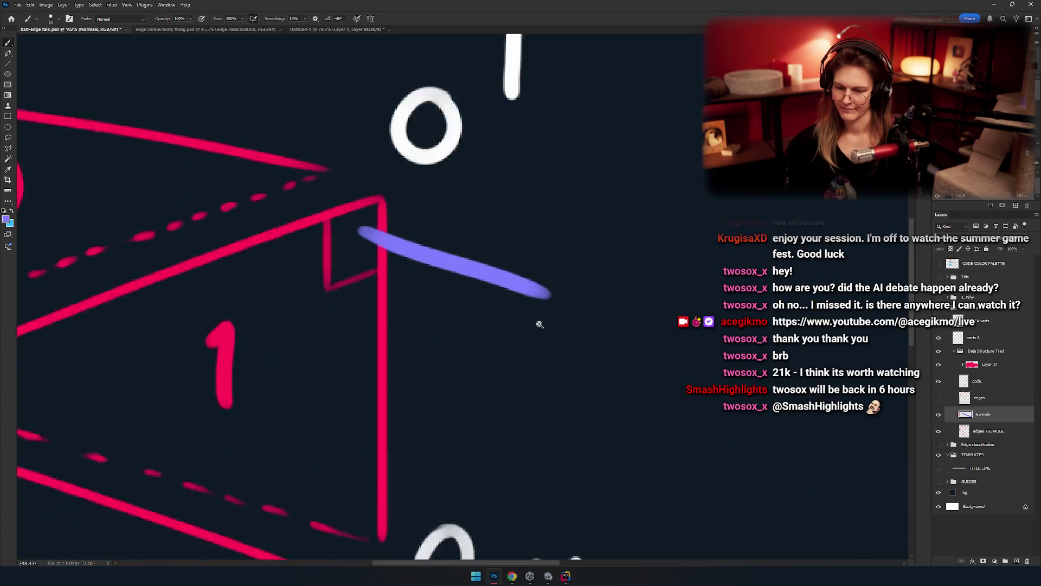
scroll(540, 324, up, 2)
drag(564, 292, 504, 240)
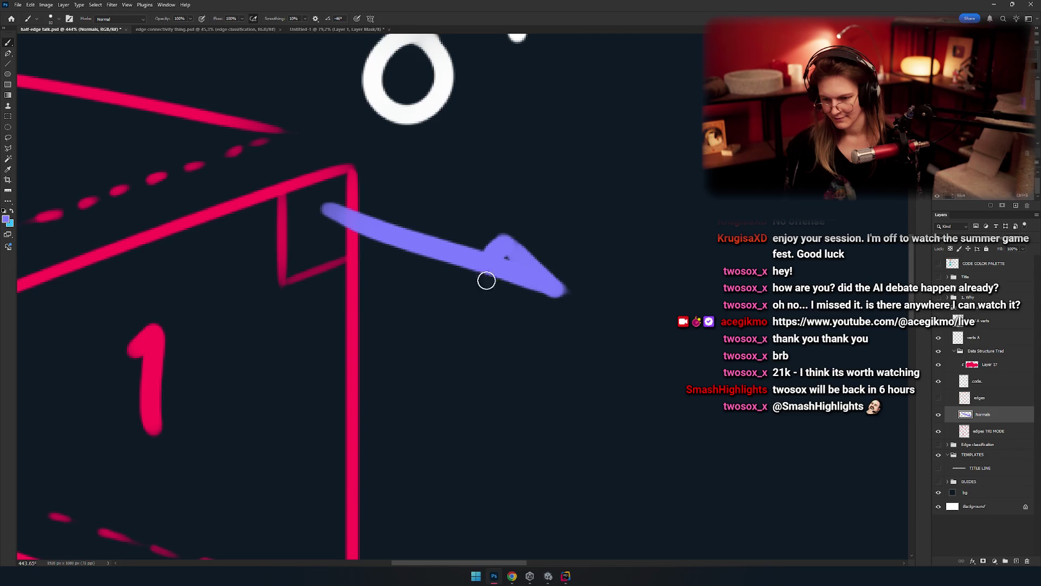
drag(494, 293, 552, 286)
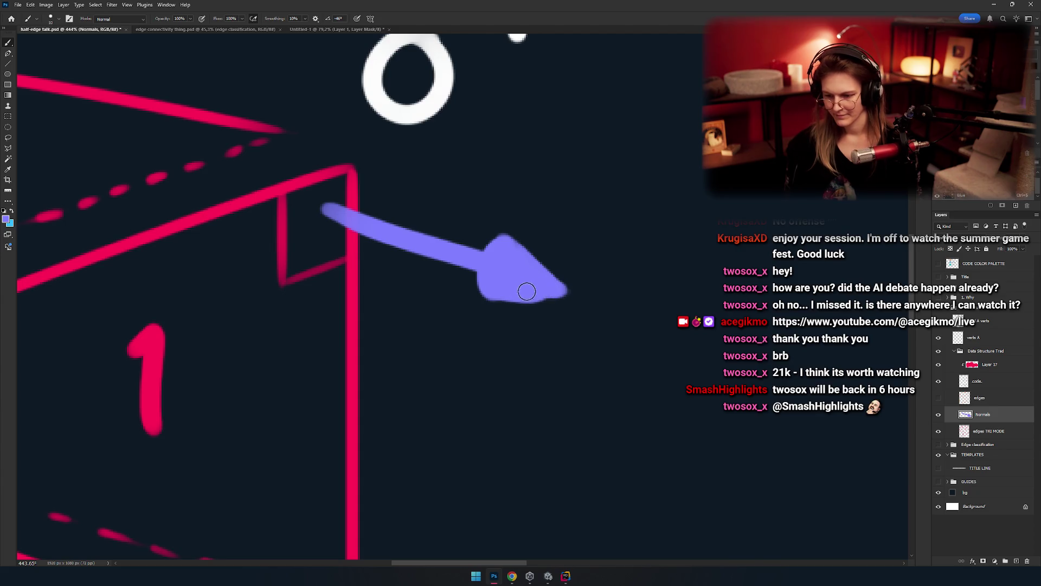
Step: Erase stray paint below the arrowhead and cut a small gap between shaft and head
key(e)
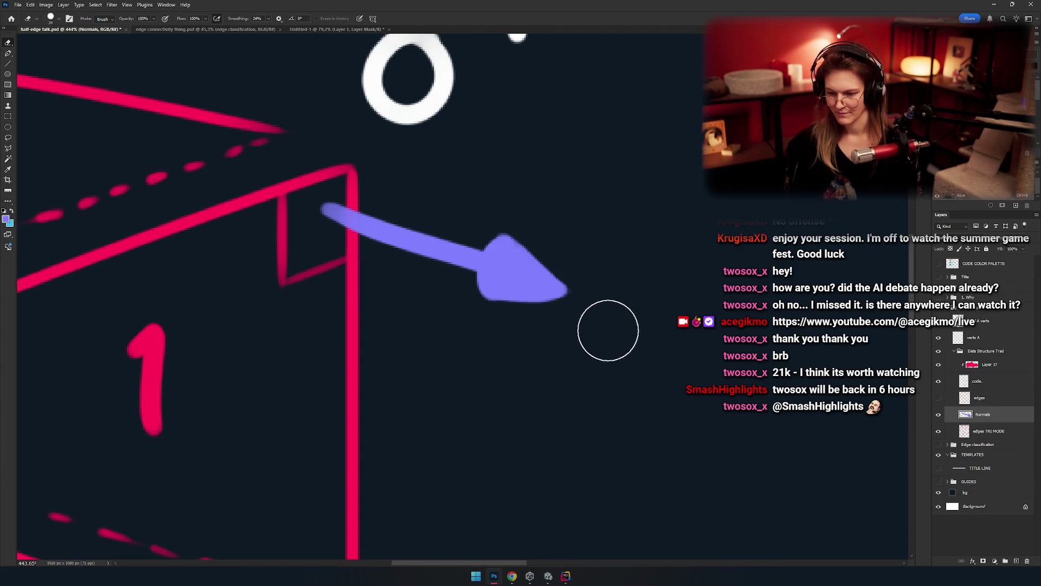
drag(607, 331, 393, 337)
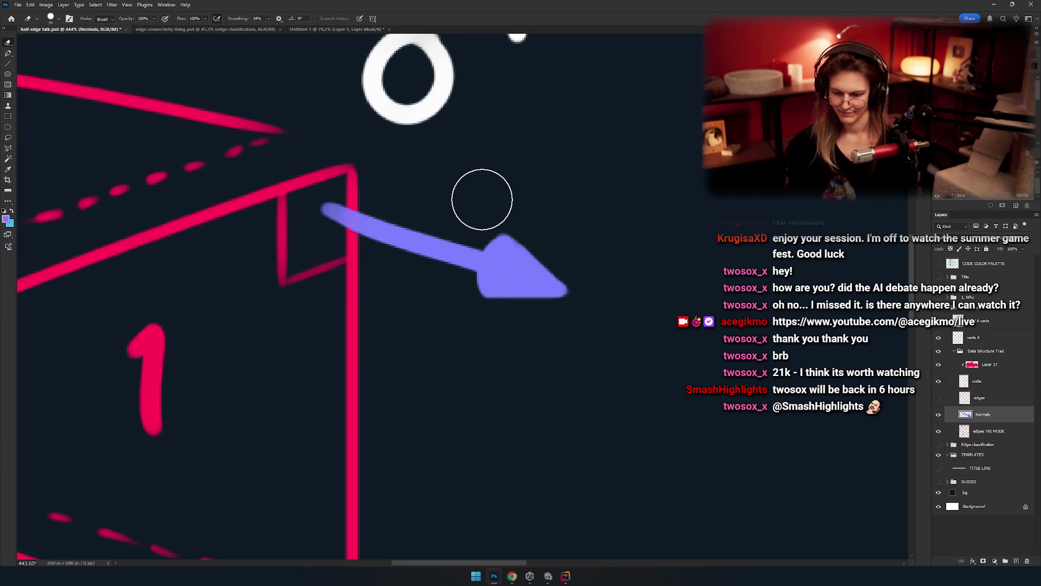
scroll(458, 238, up, 1)
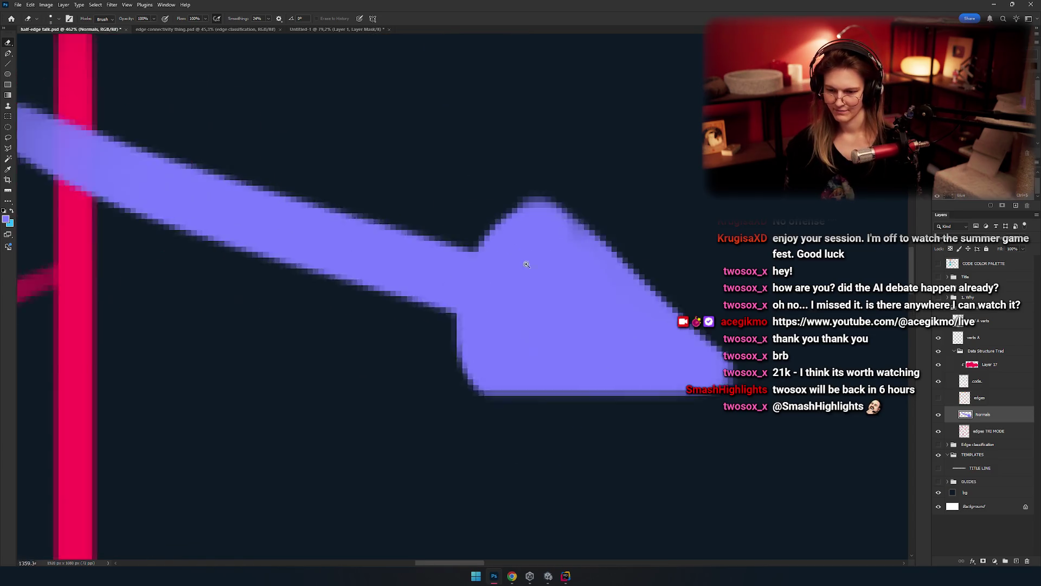
scroll(483, 248, up, 5)
mouse_move(472, 246)
mouse_down()
mouse_move(432, 325)
mouse_move(474, 230)
mouse_move(442, 320)
mouse_up()
key(ctrl+z)
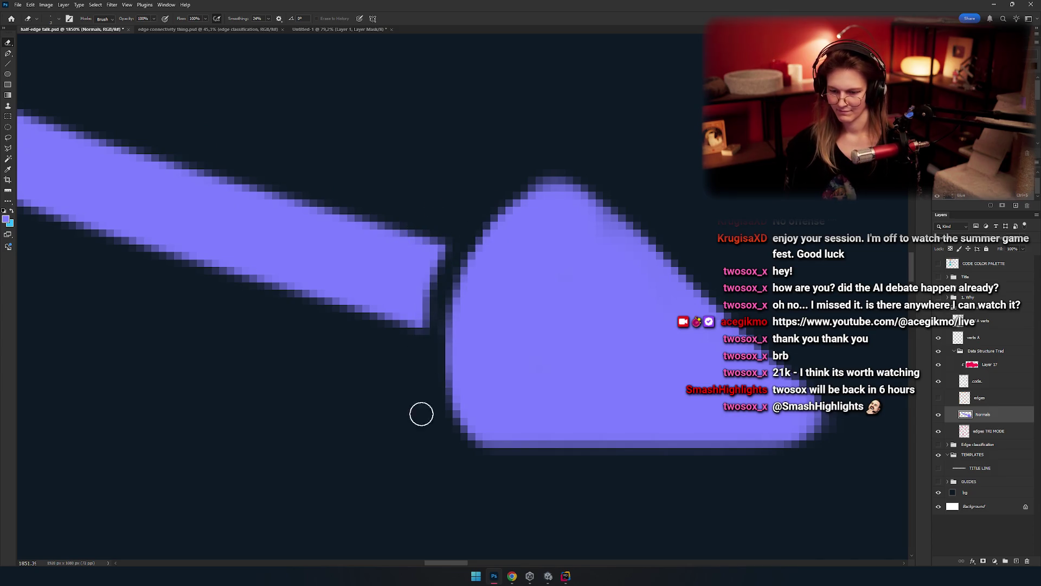
scroll(421, 414, down, 6)
scroll(508, 319, up, 2)
scroll(554, 320, up, 5)
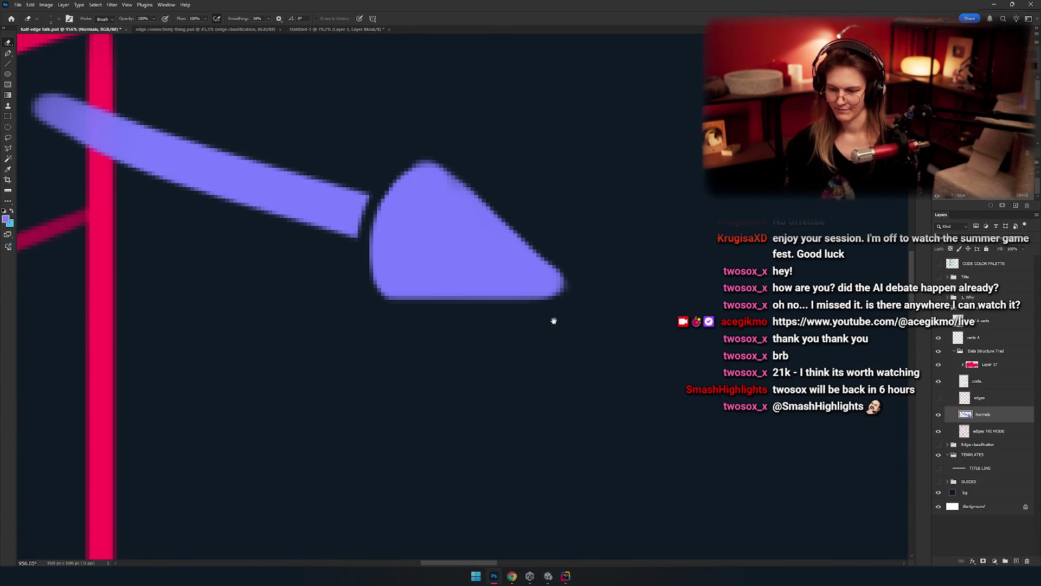
drag(528, 332, 618, 304)
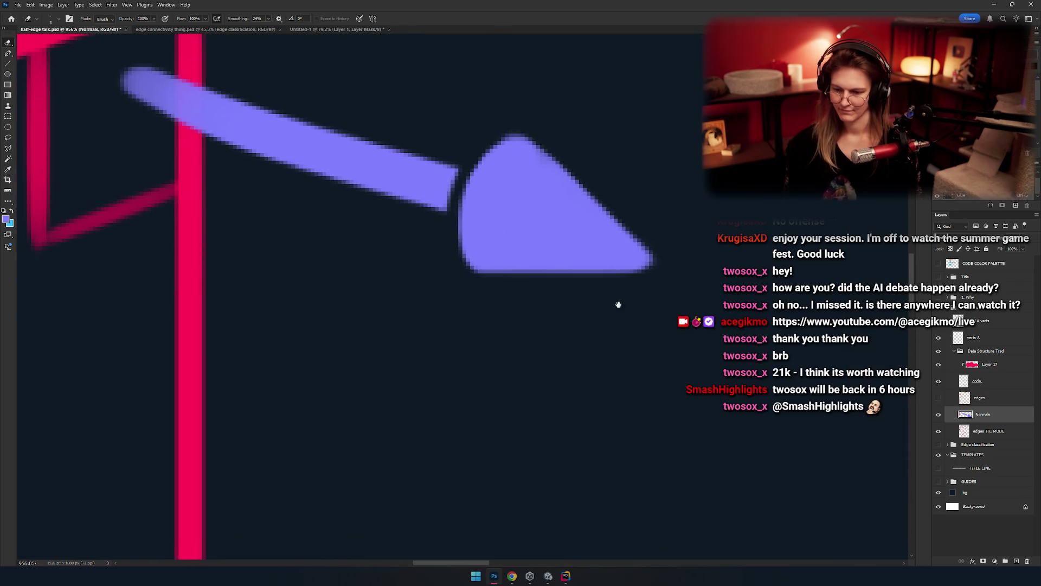
scroll(491, 307, down, 6)
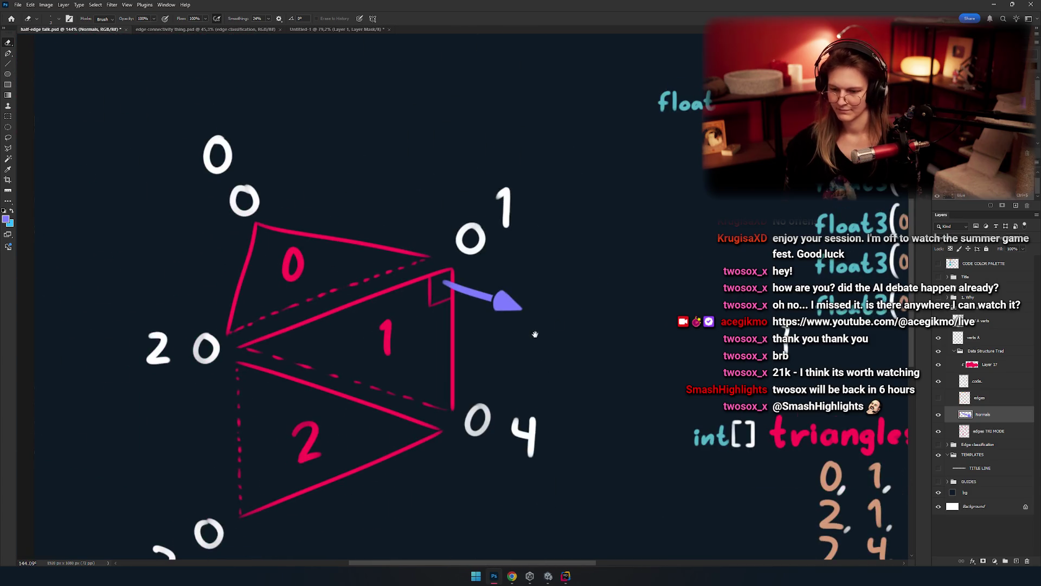
scroll(507, 230, up, 5)
Step: Round off the notched tail of the purple arrow inside triangle 1's corner with one brush dab
key(b)
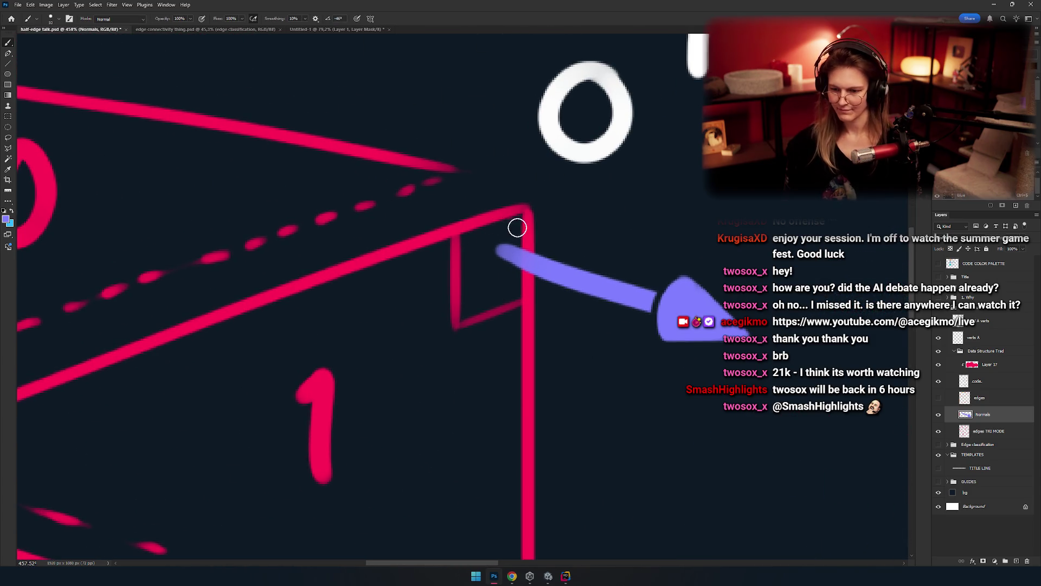
scroll(514, 270, up, 3)
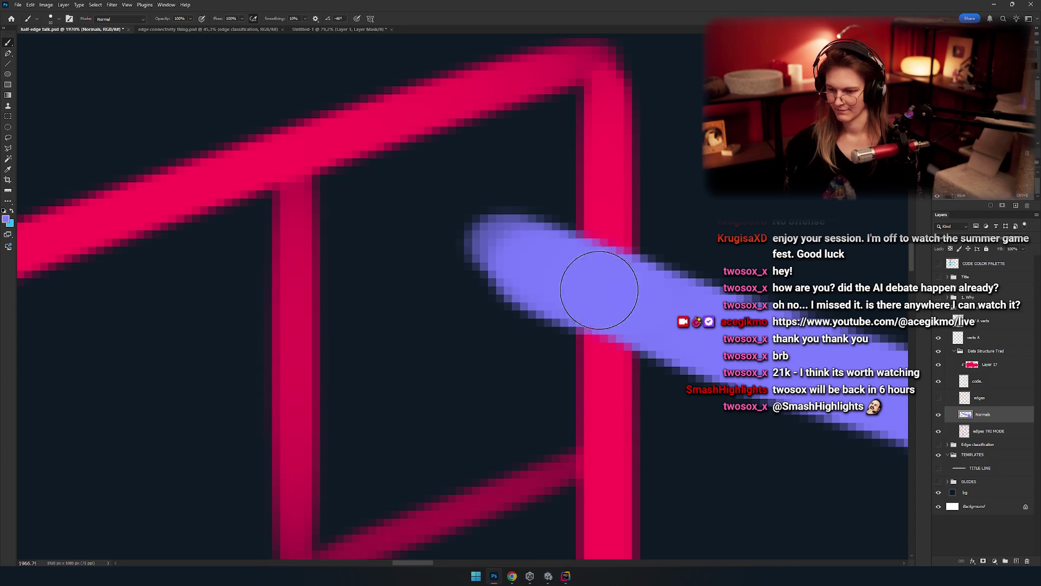
scroll(597, 272, up, 2)
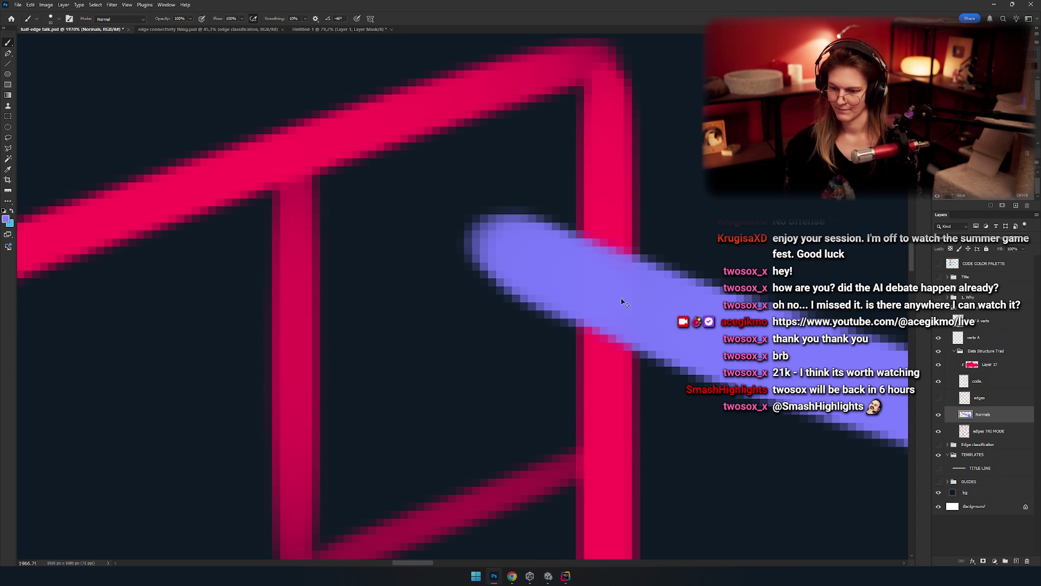
click(508, 257)
key(e)
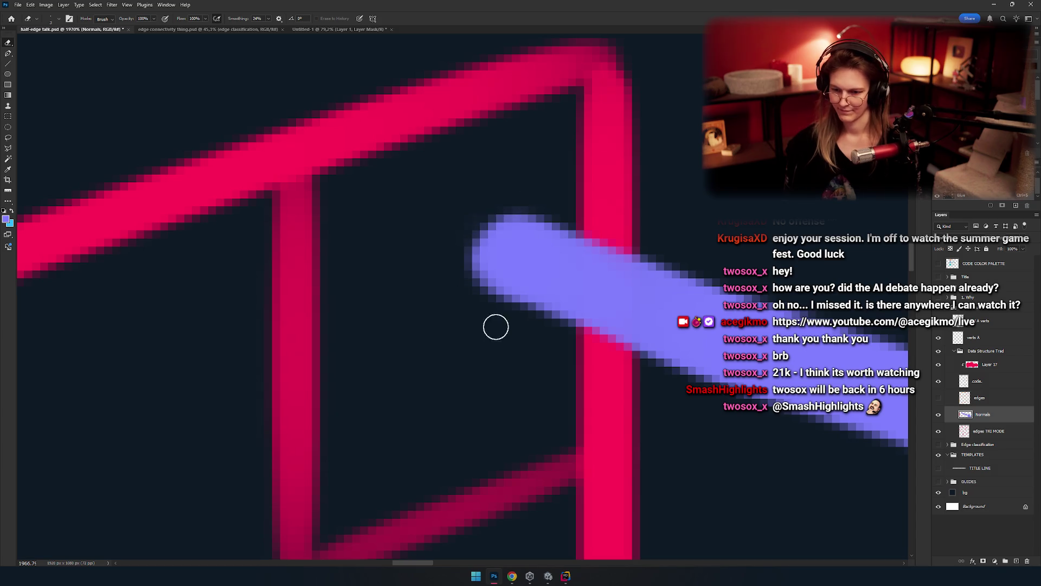
scroll(457, 279, down, 6)
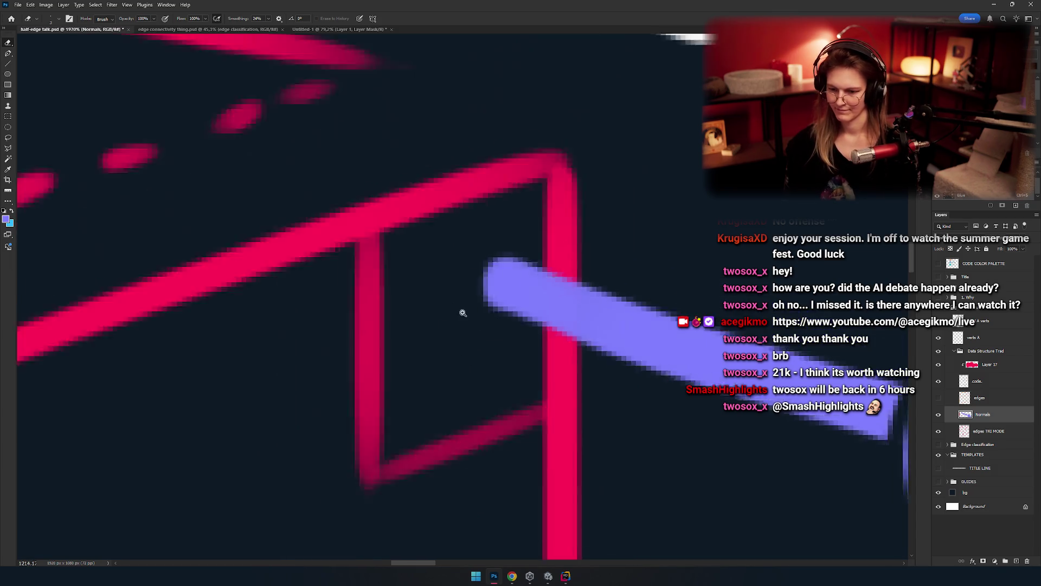
scroll(467, 291, up, 3)
scroll(521, 298, down, 4)
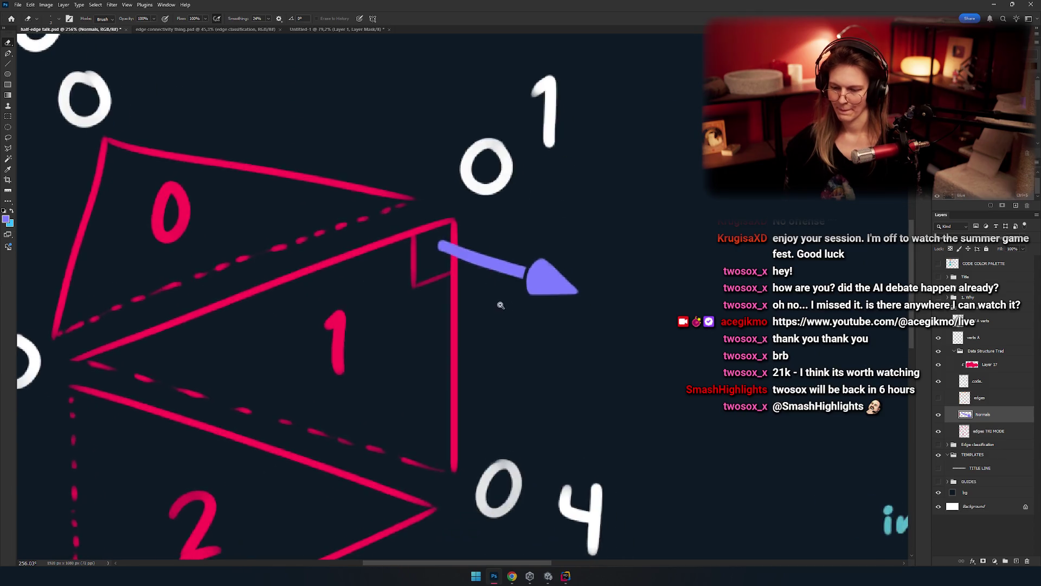
Step: Paint a first vertical normal stroke above triangle 0 with the Brush
key(m)
scroll(489, 308, up, 3)
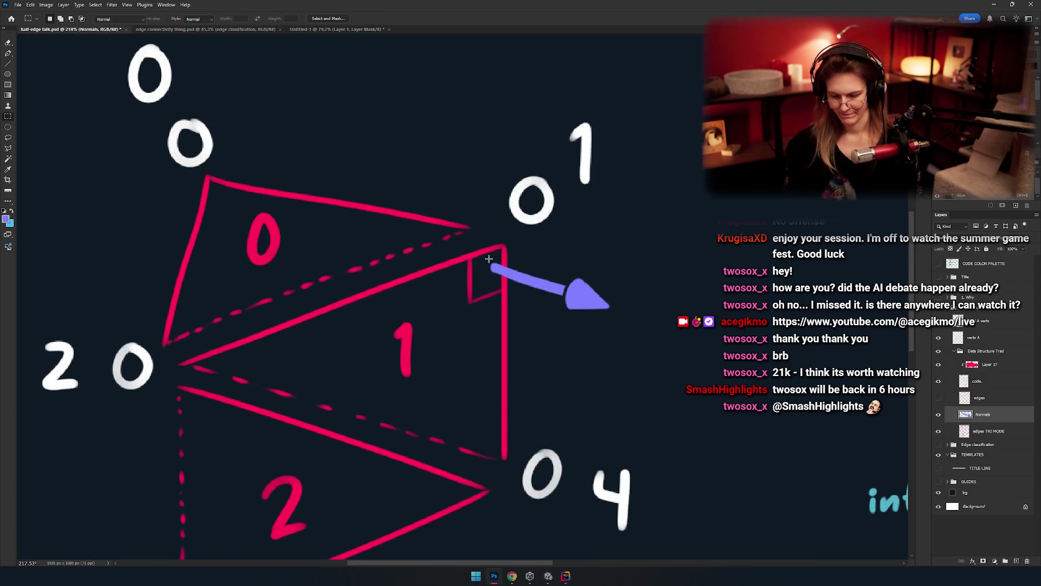
key(b)
scroll(481, 275, up, 1)
drag(472, 257, 465, 140)
Step: Repaint the vertical purple shaft above triangle 0 and add an arrowhead at its top
key(ctrl+z)
key(ctrl+z)
drag(468, 260, 467, 135)
drag(485, 214, 490, 239)
key(ctrl+z)
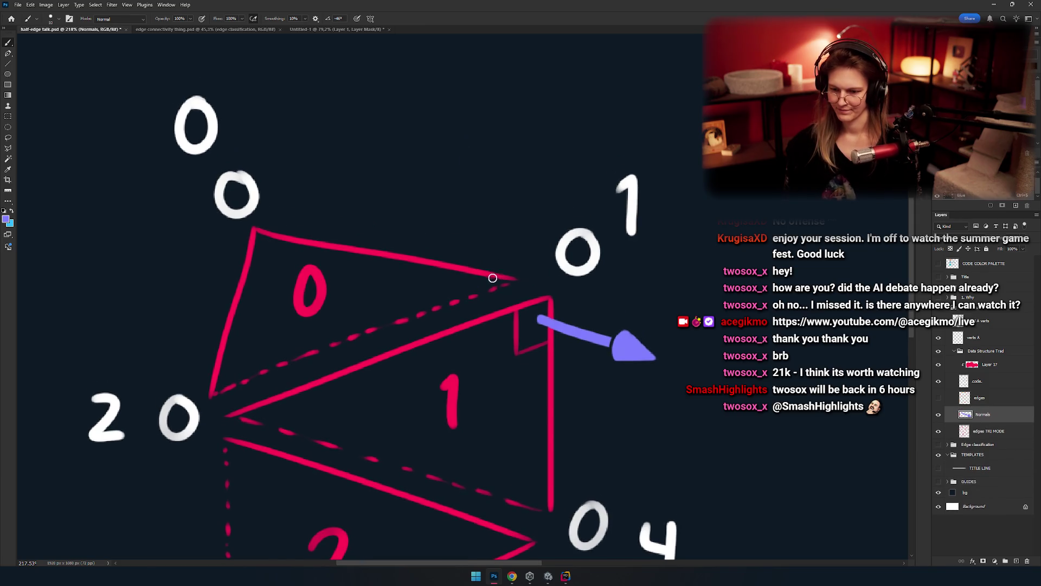
drag(486, 280, 486, 174)
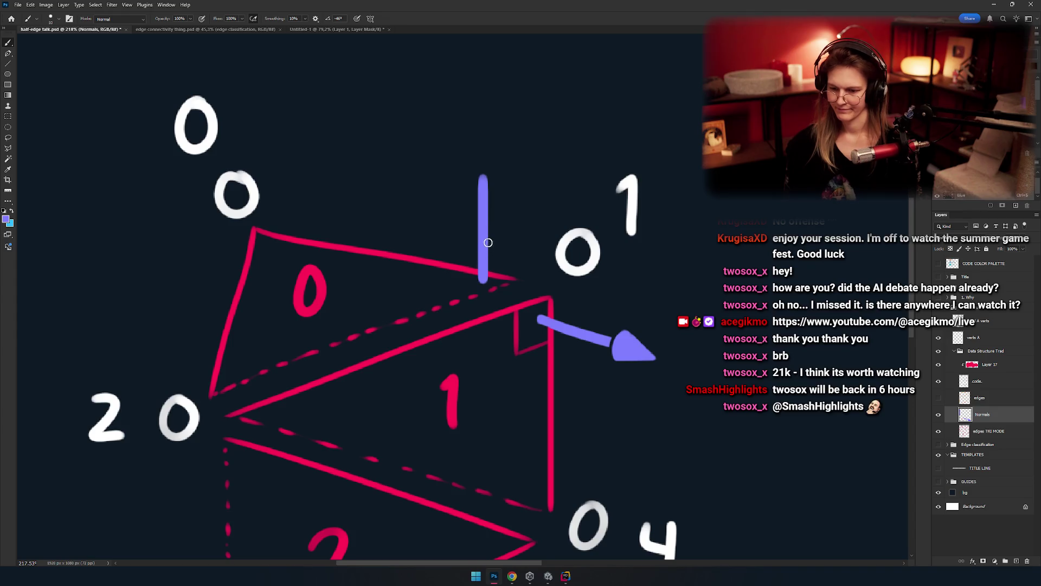
scroll(448, 241, up, 5)
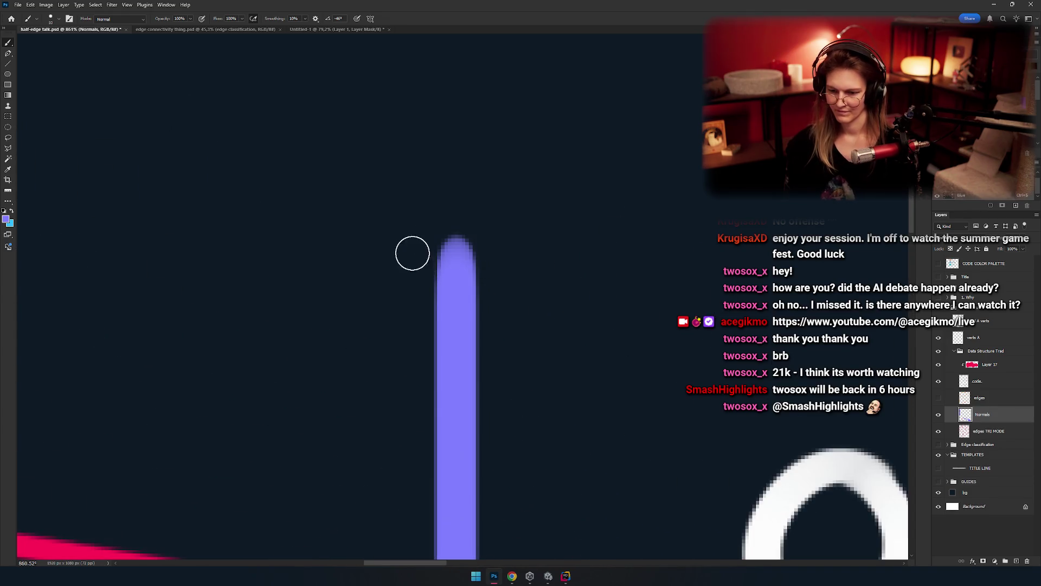
key(ctrl+z)
mouse_move(407, 261)
mouse_down()
mouse_move(491, 260)
mouse_move(515, 274)
mouse_move(522, 260)
mouse_move(448, 85)
mouse_up()
key(ctrl+z)
key(ctrl+z)
drag(427, 249, 516, 89)
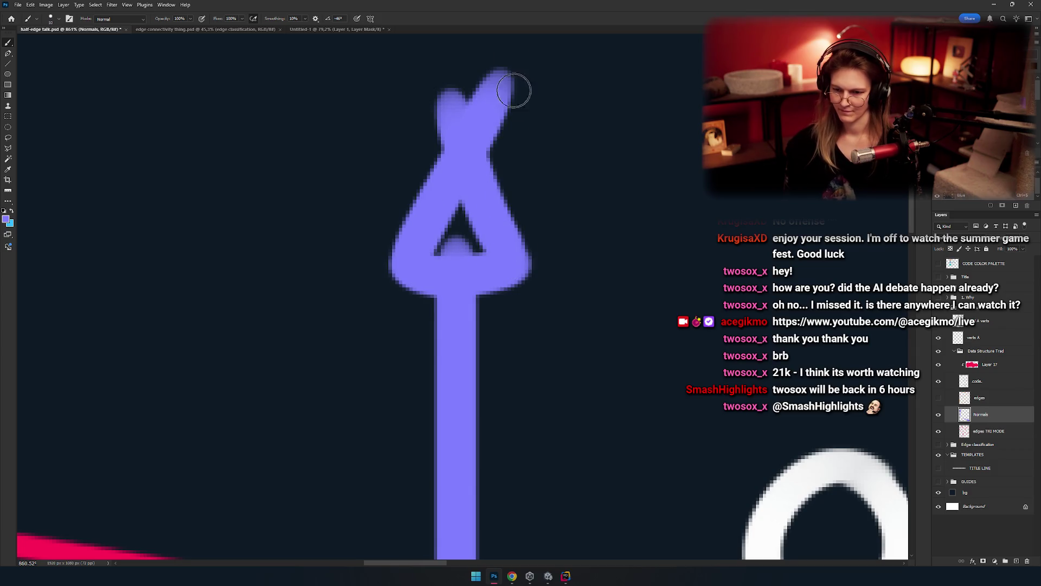
Step: Erase the excess paint around the tip to trim the upward arrowhead into a clean point
key(e)
scroll(473, 146, up, 2)
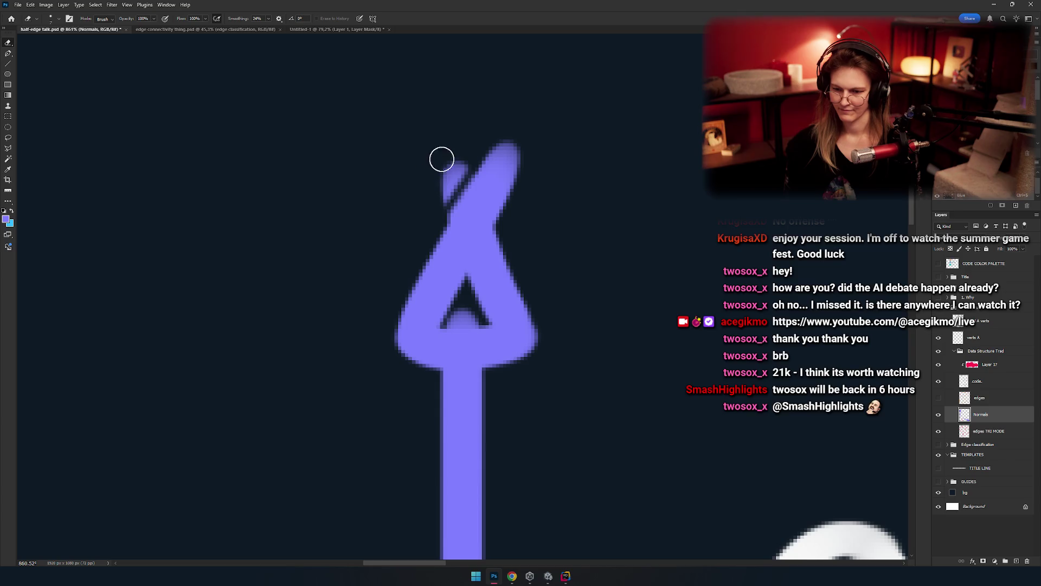
drag(442, 216, 540, 224)
drag(473, 148, 512, 224)
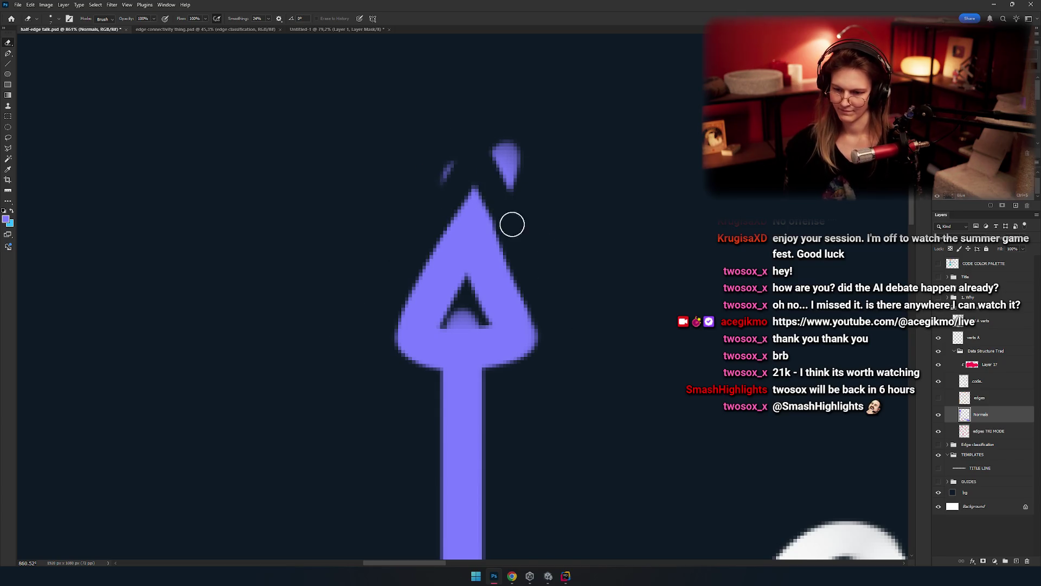
drag(471, 157, 495, 186)
drag(501, 141, 451, 159)
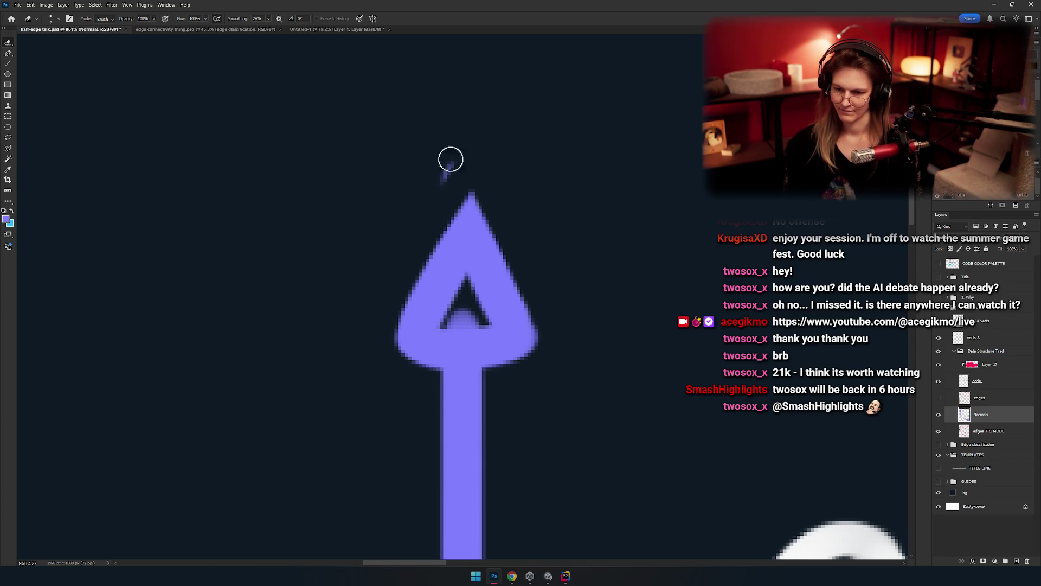
mouse_move(498, 201)
mouse_down()
mouse_move(448, 297)
mouse_move(507, 314)
mouse_up()
scroll(507, 314, up, 5)
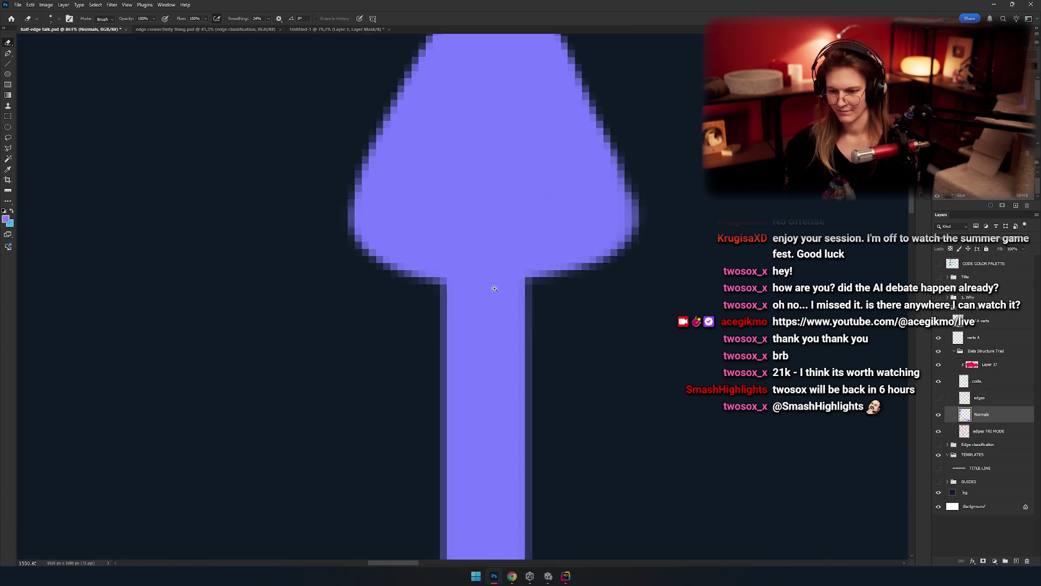
Step: With a smaller eraser, cut a gap between shaft and arrowhead and clean its lower edge
alt+right_click(482, 337)
alt+right_click(565, 290)
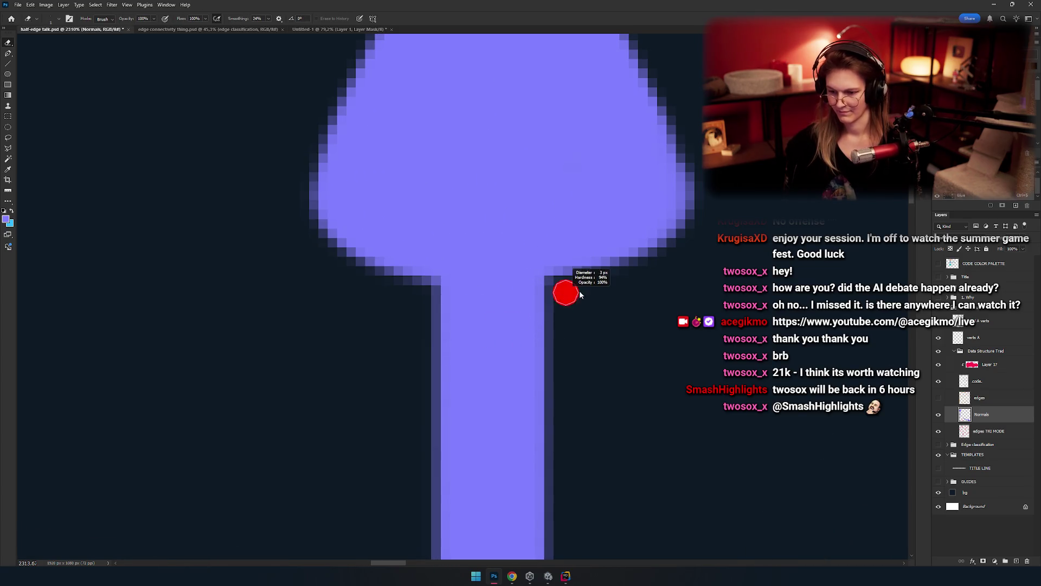
mouse_move(577, 292)
mouse_down()
mouse_move(291, 272)
mouse_move(591, 290)
mouse_move(253, 284)
mouse_up()
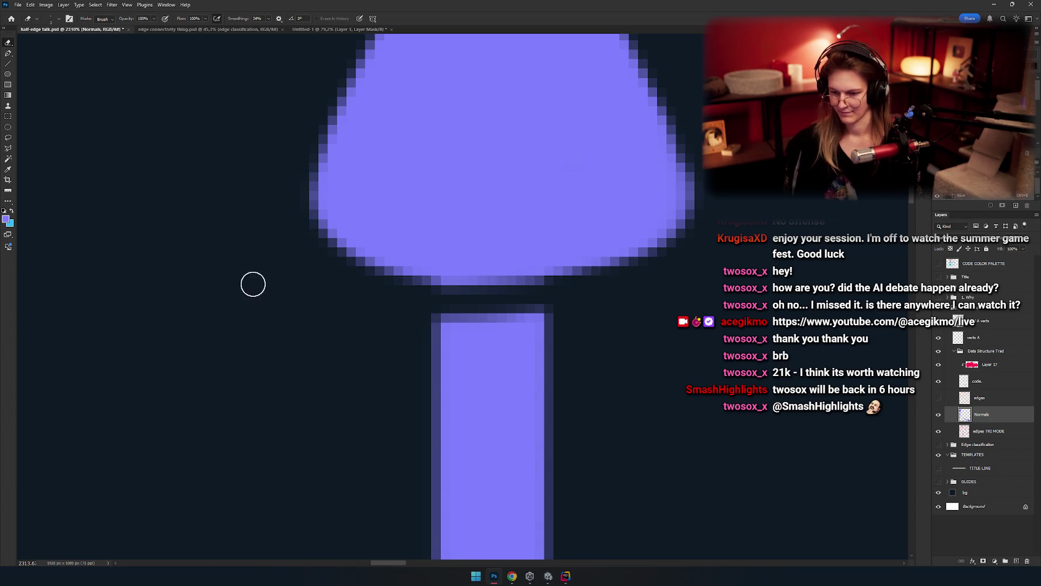
drag(407, 287, 316, 264)
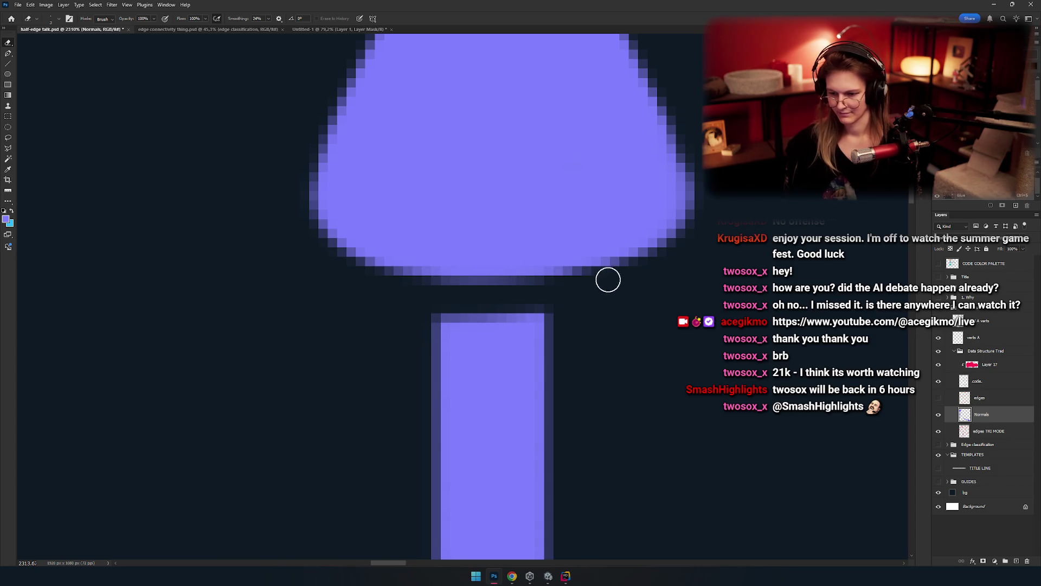
mouse_move(608, 280)
mouse_down()
mouse_move(297, 279)
mouse_move(781, 265)
mouse_up()
scroll(357, 307, down, 6)
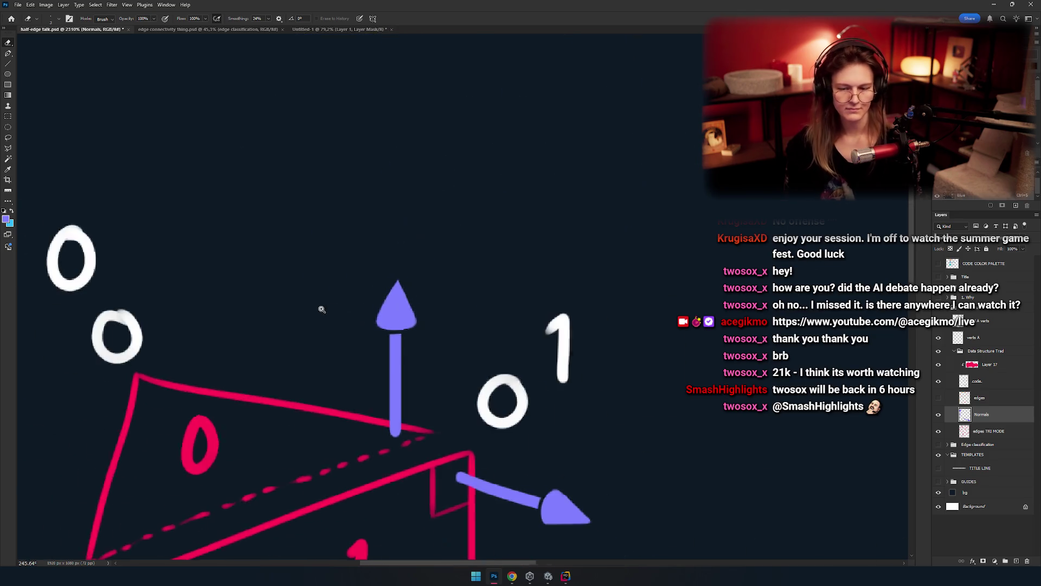
Step: Trim the right and left edges of the upward arrowhead with the Eraser
scroll(321, 309, up, 4)
key(w)
key(e)
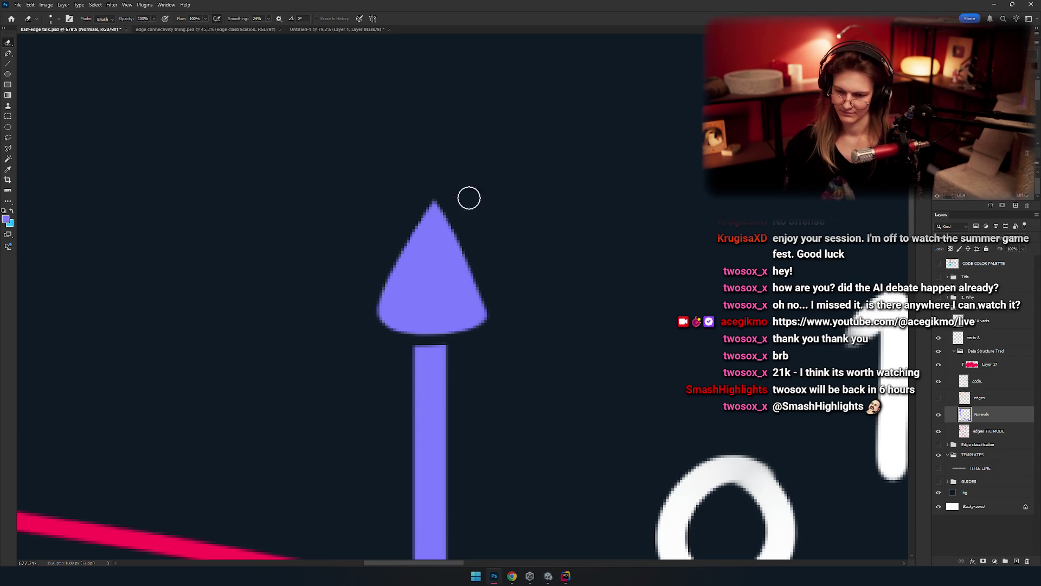
drag(457, 206, 538, 339)
drag(478, 267, 536, 304)
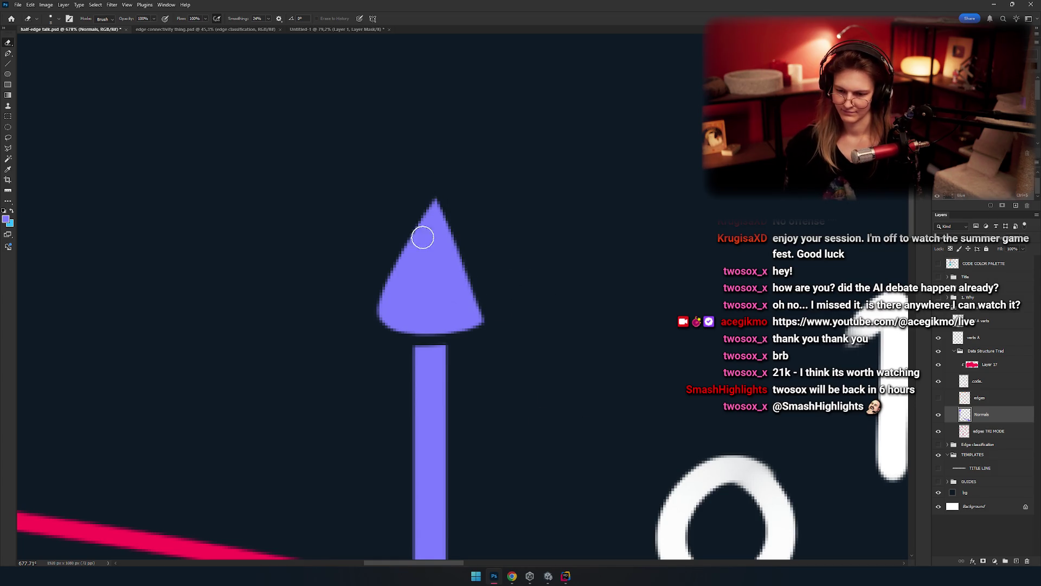
drag(410, 239, 386, 239)
scroll(385, 240, down, 5)
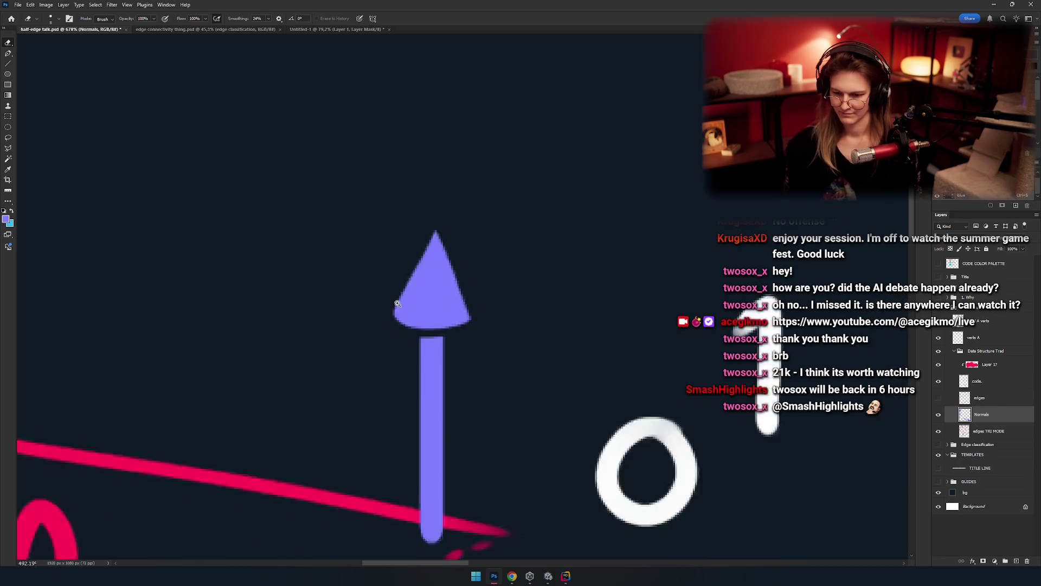
scroll(474, 395, up, 6)
scroll(459, 225, up, 5)
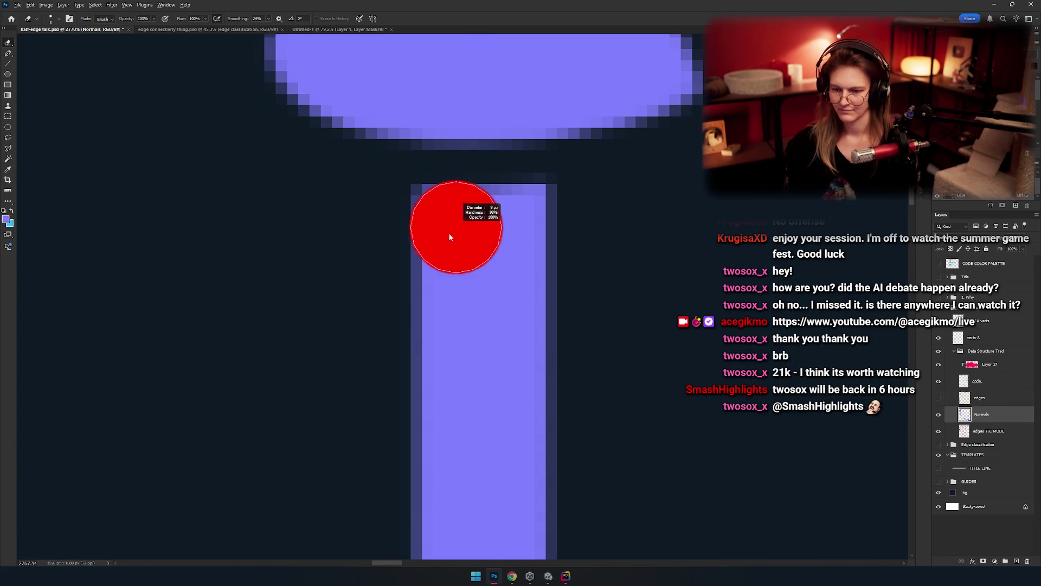
Step: Try painting along the top of the arrow stem, then undo it to keep the stem unchanged
key(b)
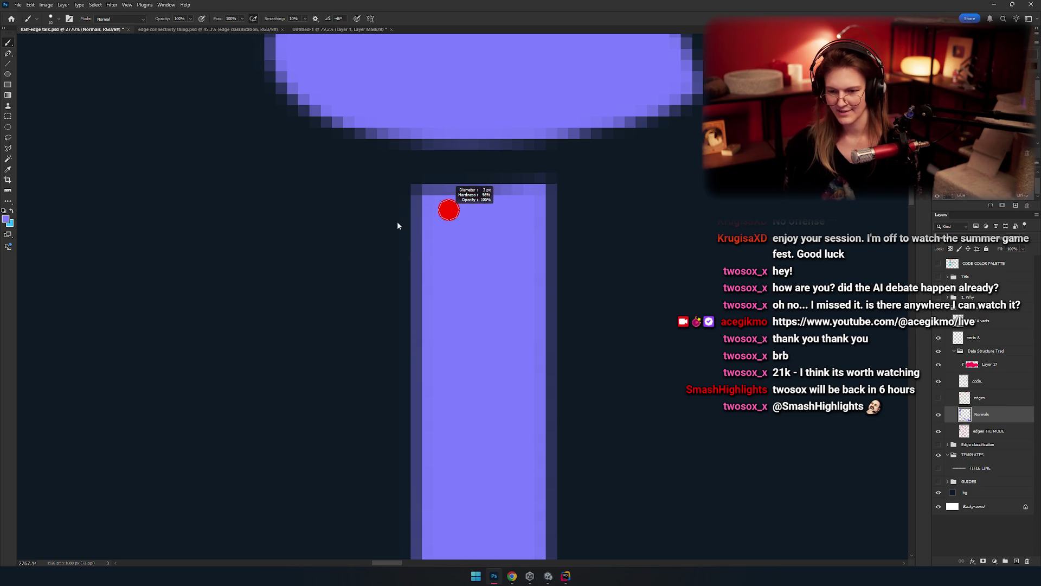
mouse_move(428, 184)
mouse_down()
mouse_move(494, 190)
mouse_move(453, 193)
mouse_move(479, 203)
mouse_move(508, 188)
mouse_up()
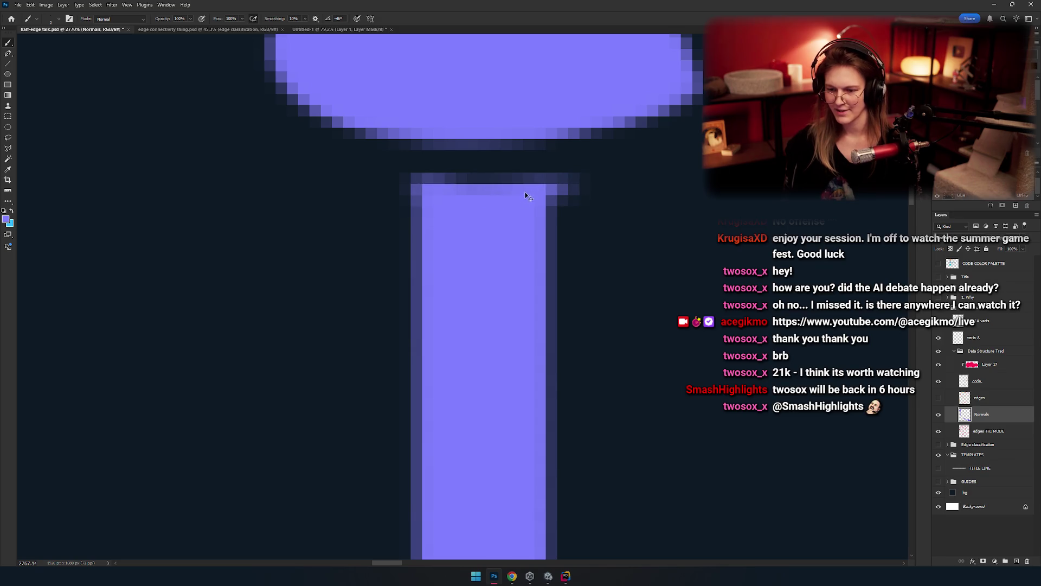
key(ctrl+z)
key(ctrl+z)
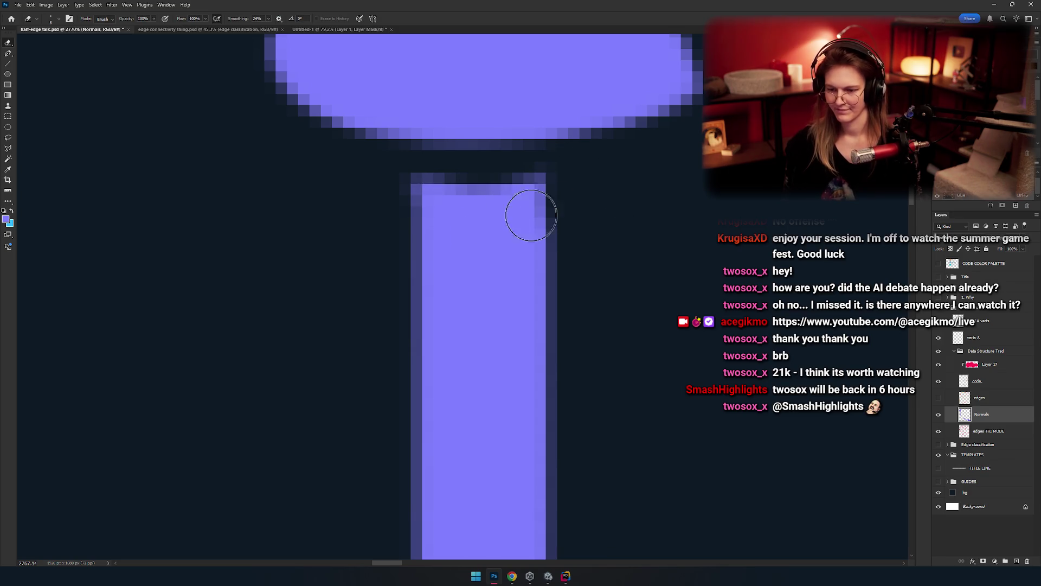
key(e)
Step: Pan and zoom out to centre the diagram with both purple normal arrows in view
scroll(428, 290, down, 5)
scroll(424, 313, down, 5)
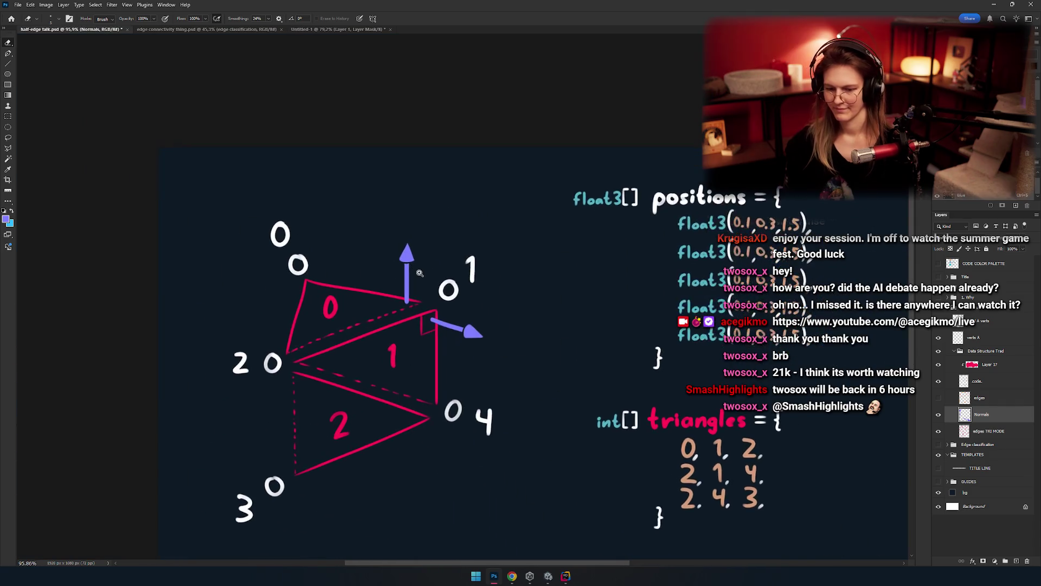
scroll(491, 311, up, 4)
drag(505, 287, 495, 311)
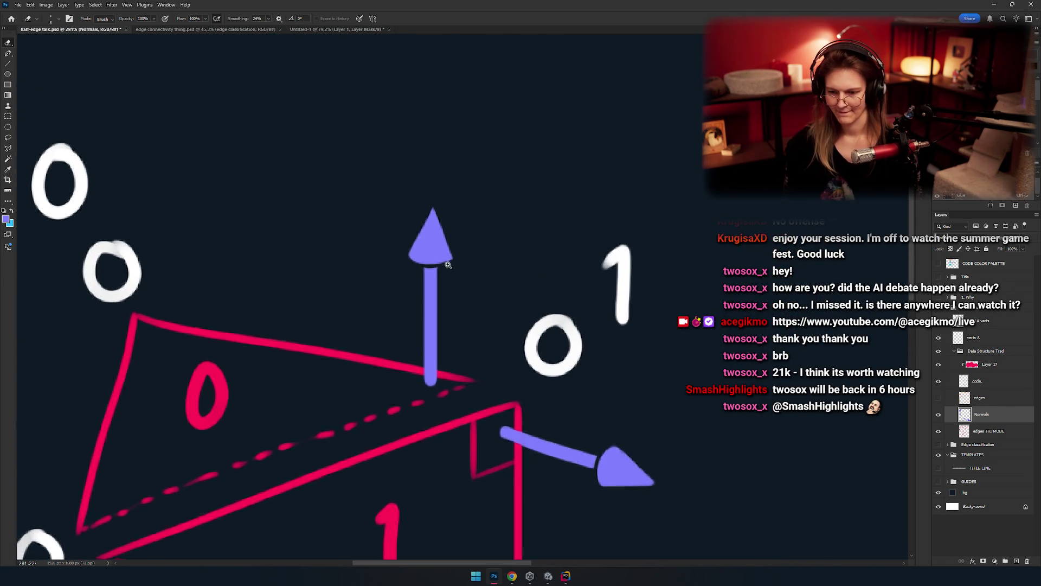
scroll(495, 311, up, 5)
scroll(460, 288, down, 8)
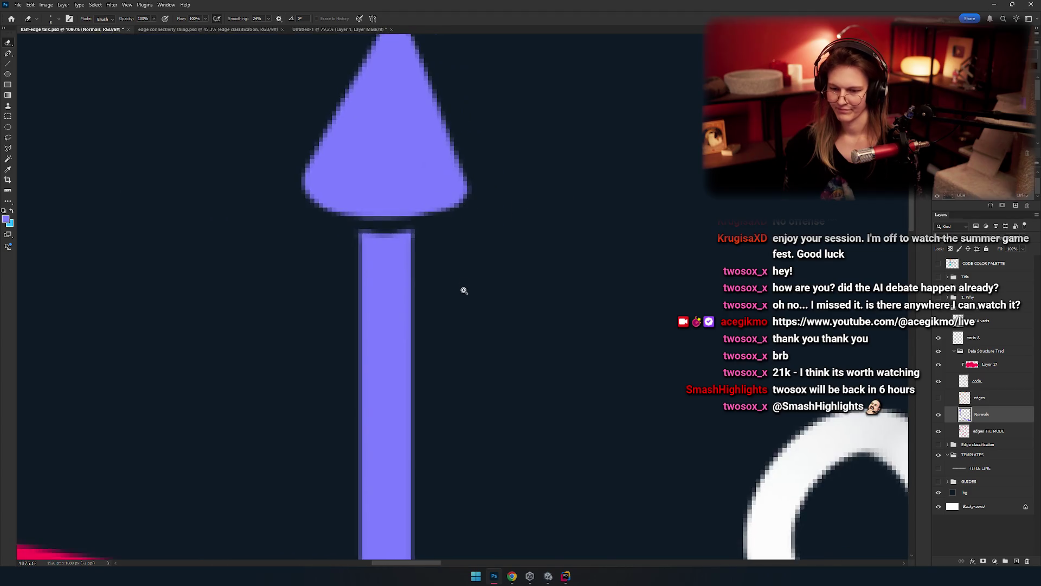
scroll(481, 281, up, 3)
scroll(481, 280, down, 3)
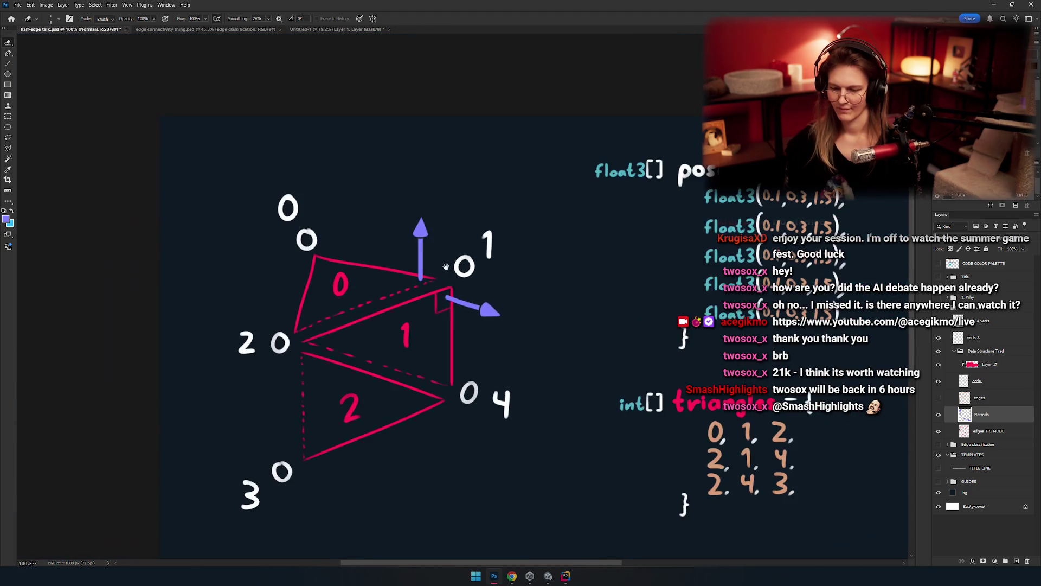
mouse_move(412, 283)
mouse_down()
mouse_move(401, 228)
mouse_move(399, 260)
mouse_up()
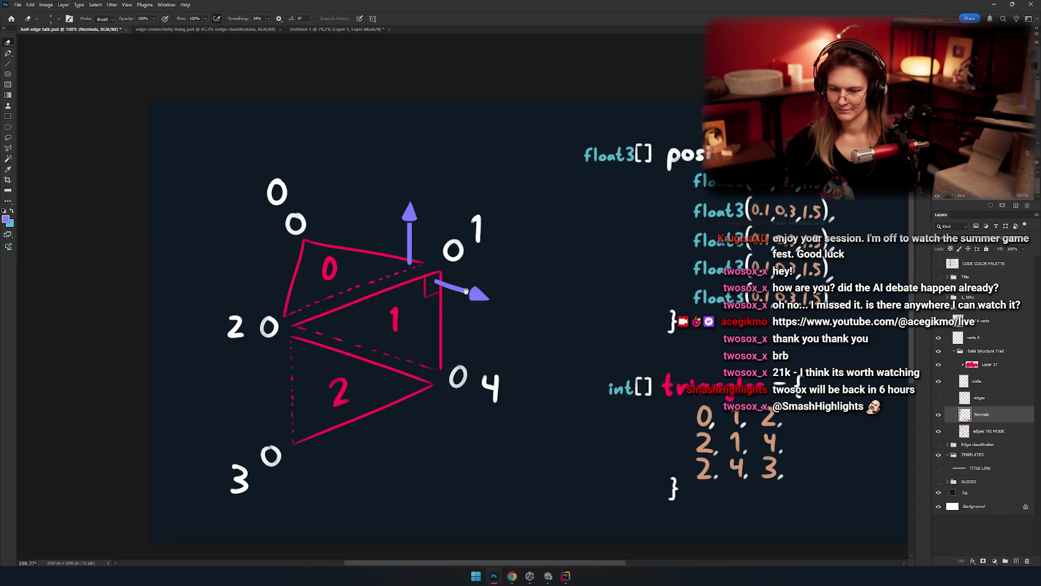
mouse_move(465, 291)
mouse_down()
mouse_move(460, 248)
mouse_move(472, 301)
mouse_move(483, 293)
mouse_move(356, 353)
mouse_move(416, 334)
mouse_move(508, 279)
mouse_up()
scroll(473, 297, down, 3)
scroll(473, 295, up, 4)
Step: Marquee the upward arrow, copy it to a new layer with Ctrl+J, and drag the copy to vertex 2
key(m)
drag(530, 132, 441, 251)
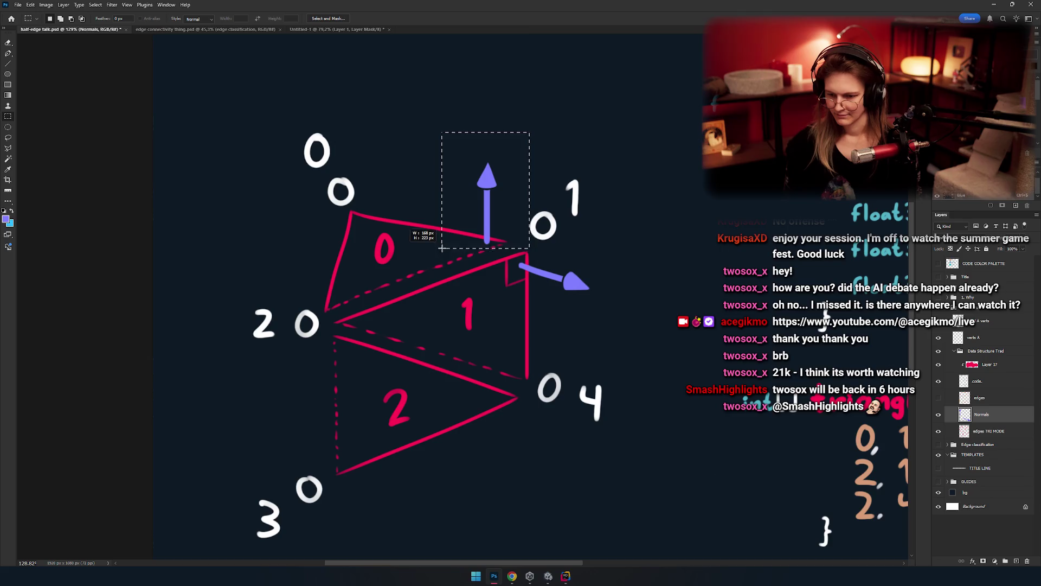
key(ctrl+j)
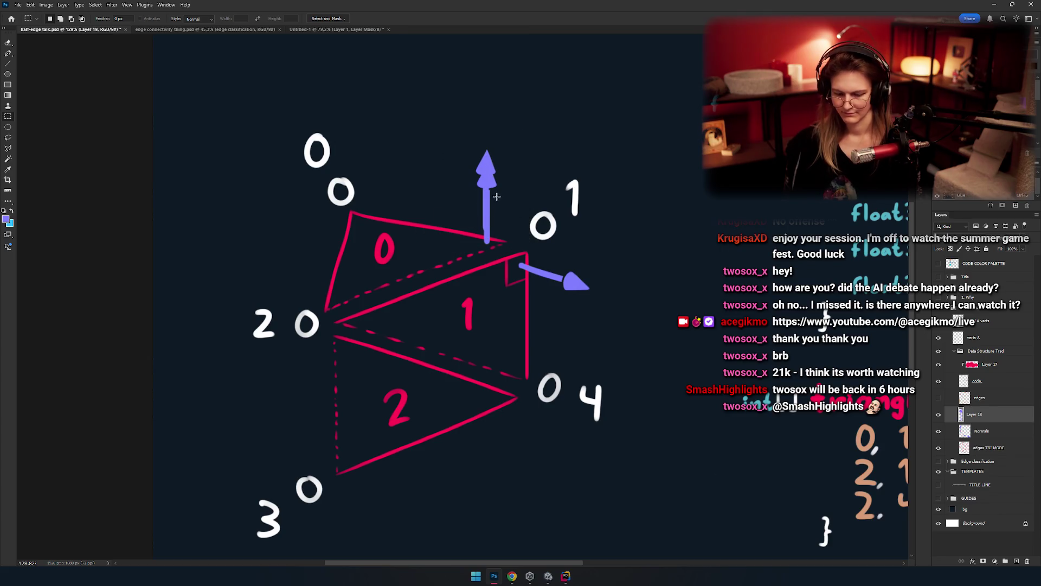
key(v)
mouse_move(506, 246)
mouse_down()
mouse_move(324, 326)
mouse_move(379, 298)
mouse_move(350, 347)
mouse_move(377, 332)
mouse_move(342, 343)
mouse_move(377, 338)
mouse_up()
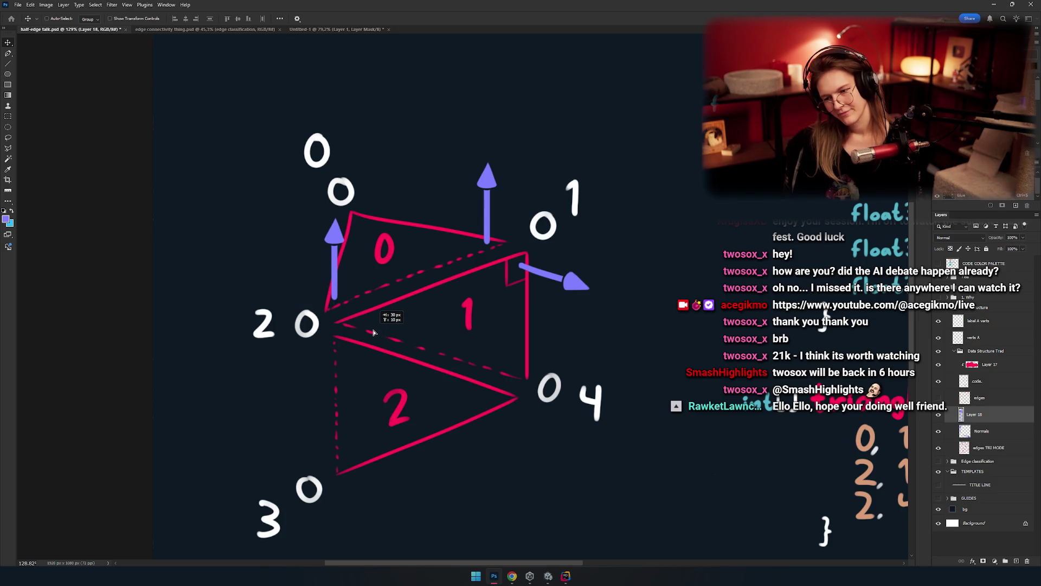
Step: Move the copied arrow up into triangle 0, undoing an accidental diagram move and dismissing the error dialog
drag(374, 332, 440, 283)
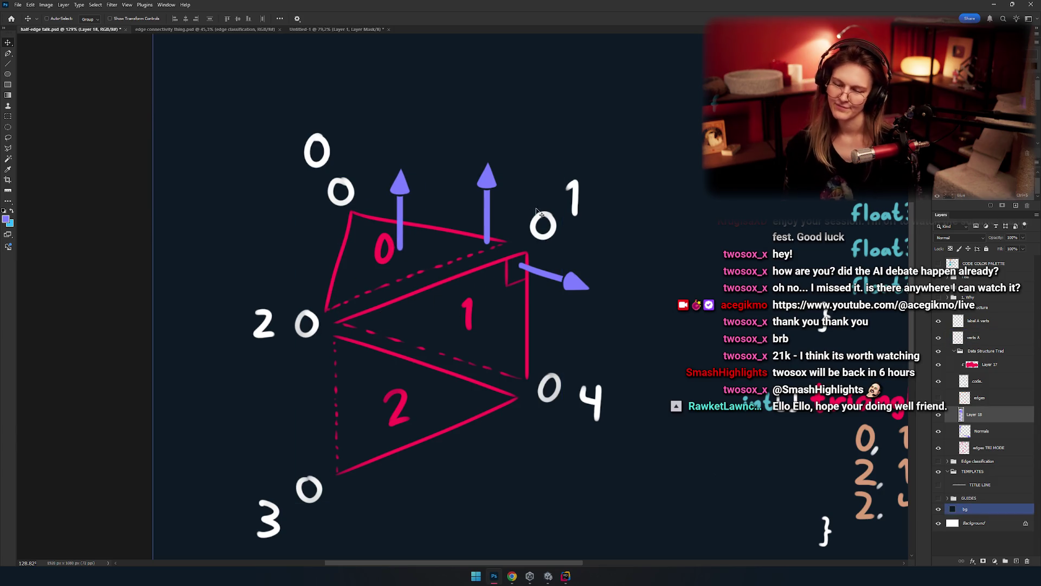
ctrl+click(572, 280)
drag(571, 280, 510, 352)
key(ctrl+z)
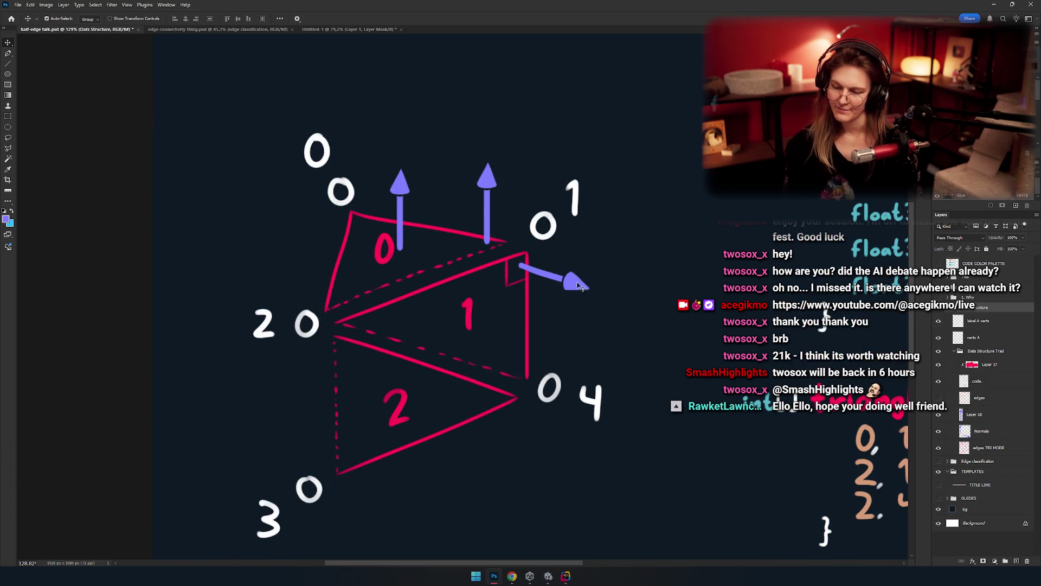
drag(581, 285, 569, 295)
key(ctrl+z)
drag(625, 253, 484, 326)
click(515, 324)
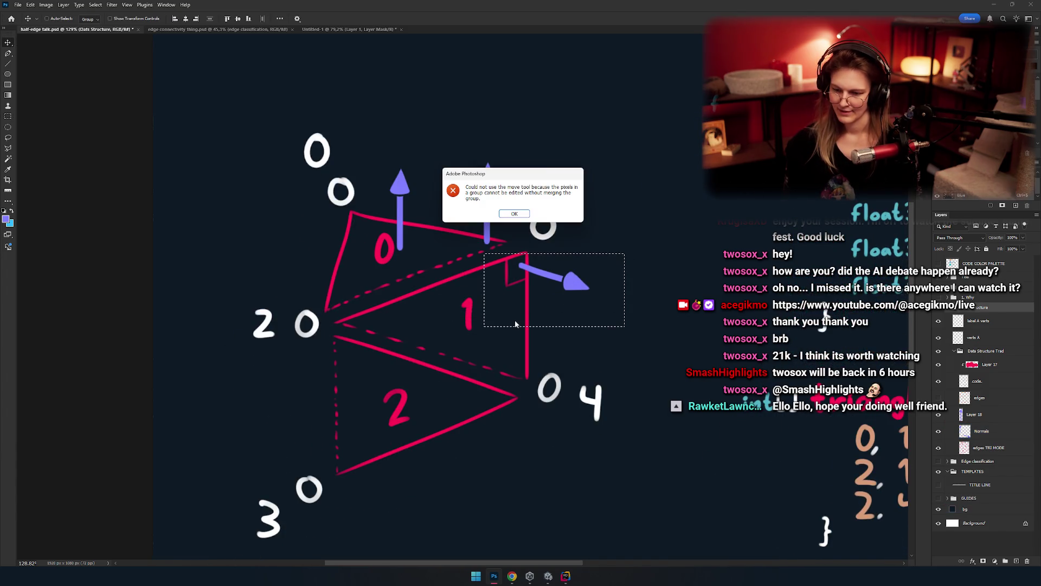
click(514, 213)
key(ctrl+d)
Step: Set the Move tool's Auto-Select target to Layer after checking the label A verts and Normals layers
ctrl+click(543, 352)
key(m)
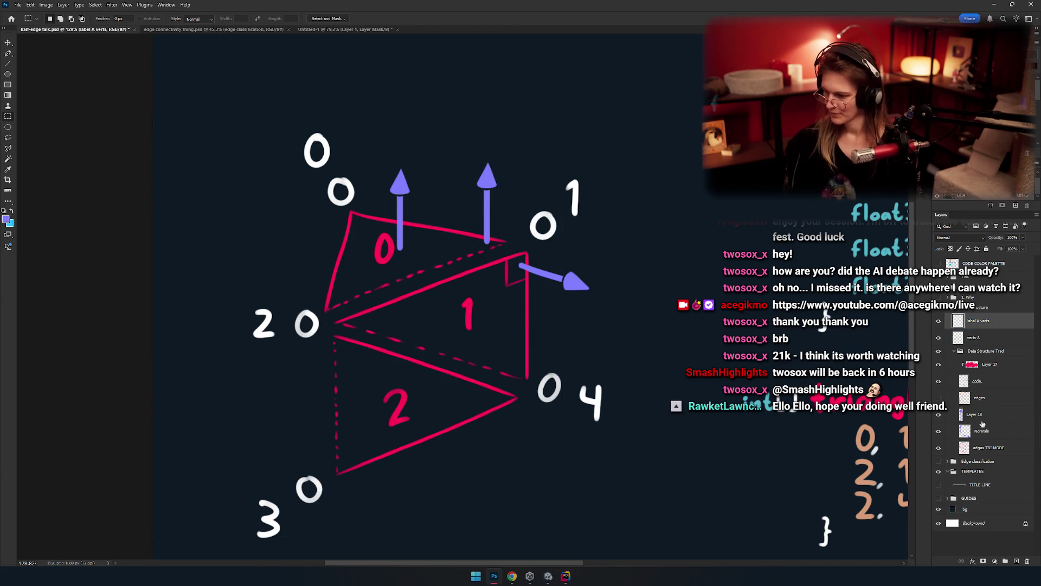
click(940, 322)
click(940, 321)
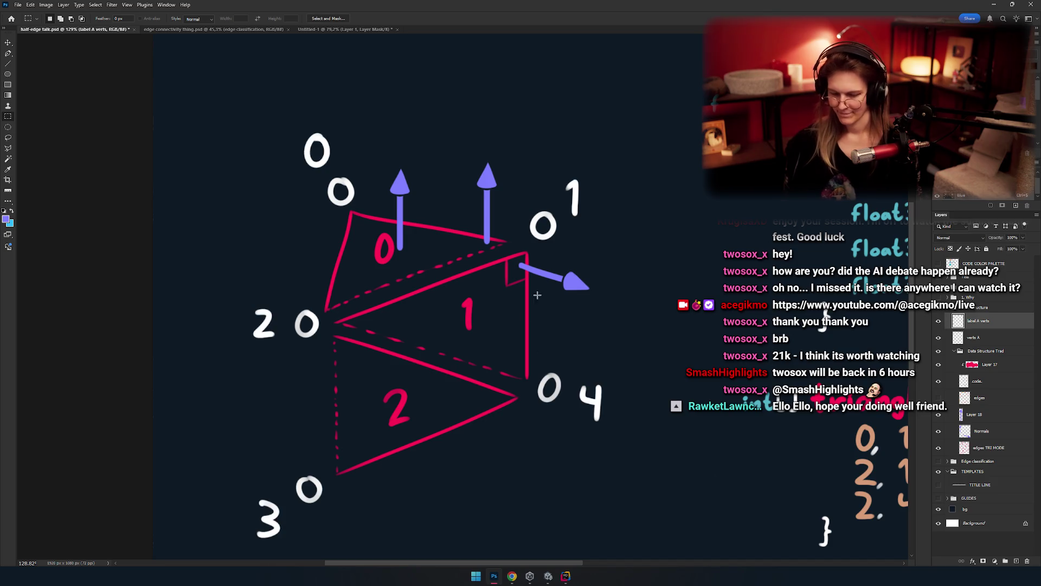
key(v)
click(574, 284)
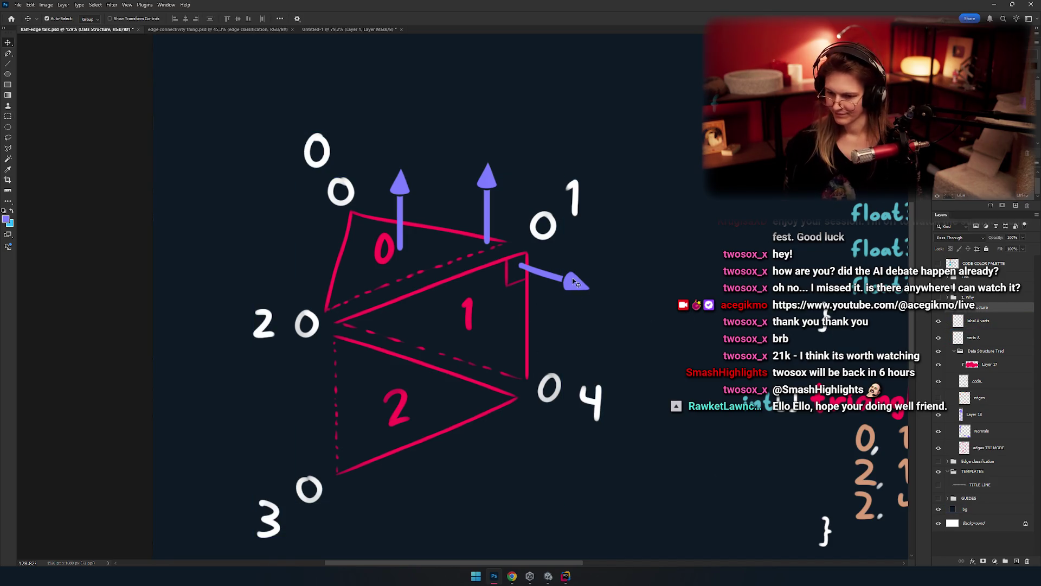
click(546, 265)
click(71, 41)
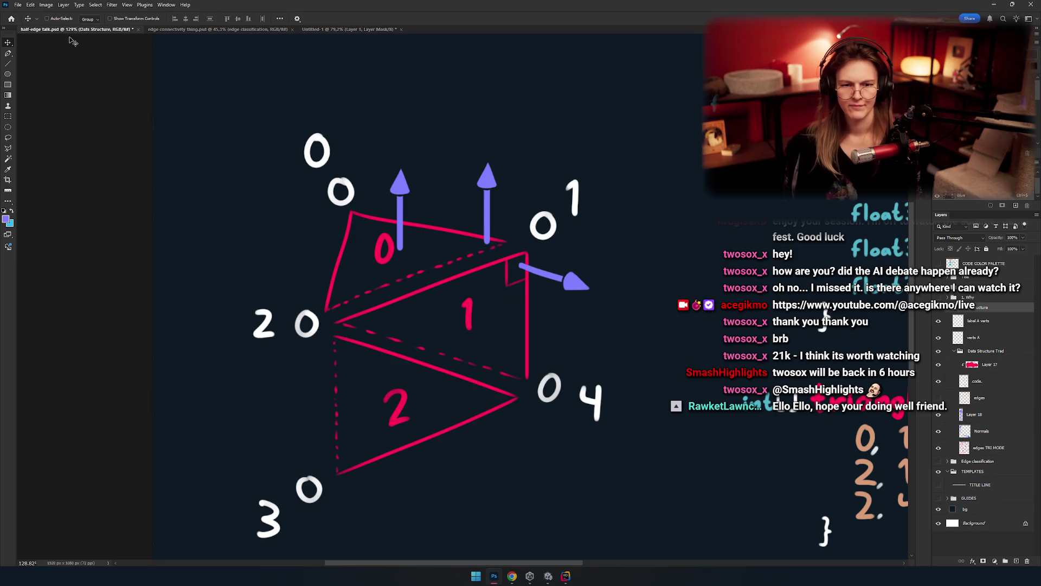
click(94, 37)
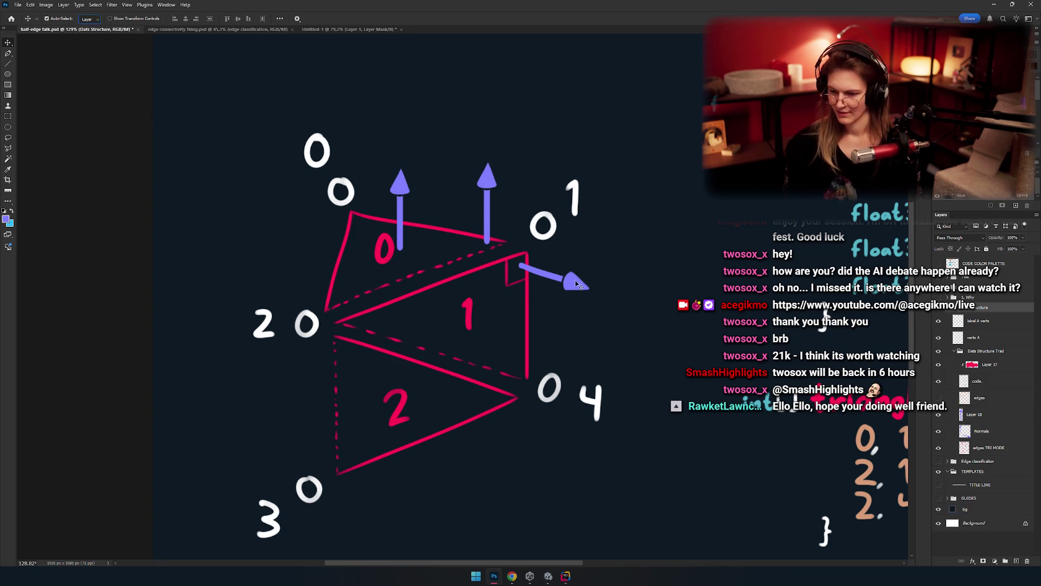
click(658, 319)
click(938, 431)
click(939, 431)
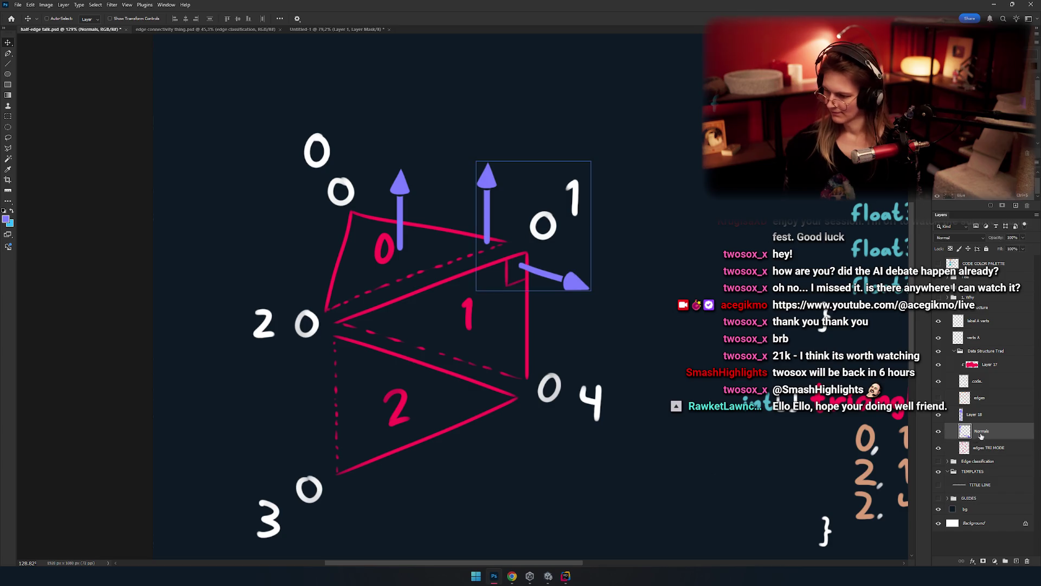
Step: Select the right-pointing arrow on the Normals layer and move it onto a new layer with Ctrl+Shift+J
click(975, 414)
click(575, 281)
key(m)
drag(655, 225, 499, 325)
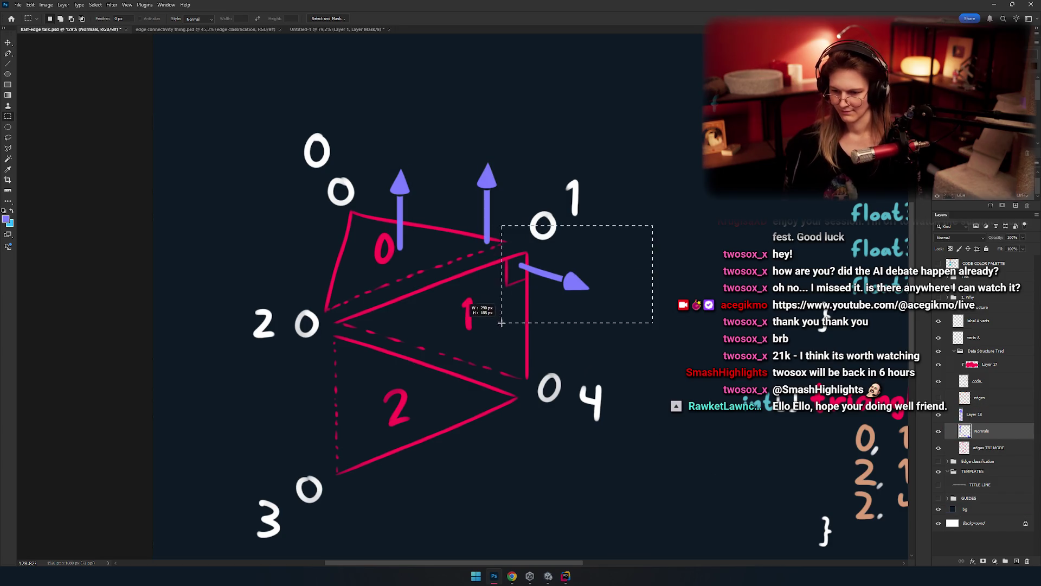
key(ctrl+shift+j)
key(v)
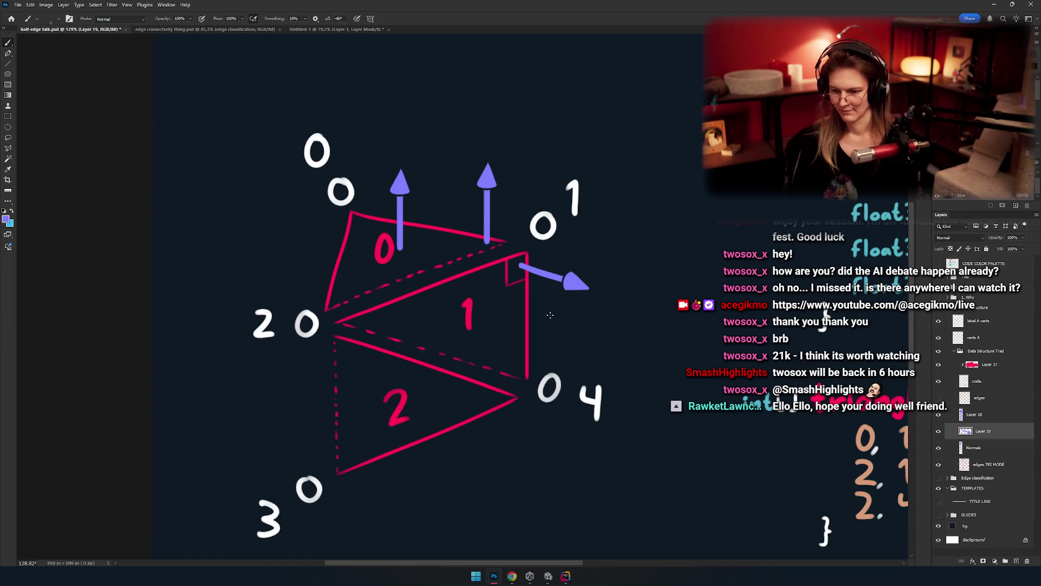
click(544, 313)
Step: Reselect the right-pointing arrow, cut it, and paste it as its own layer
key(l)
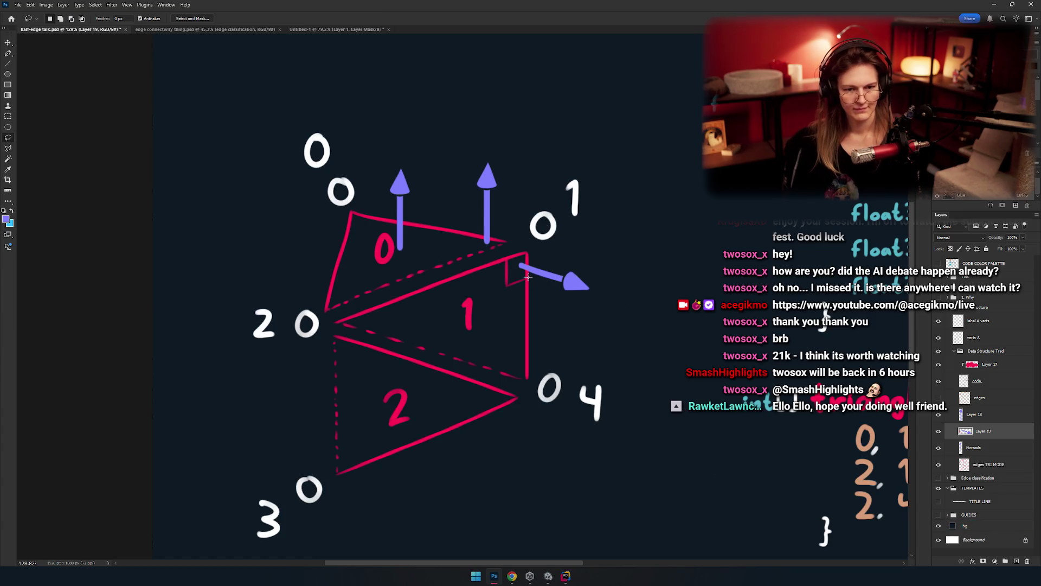
drag(488, 290, 481, 306)
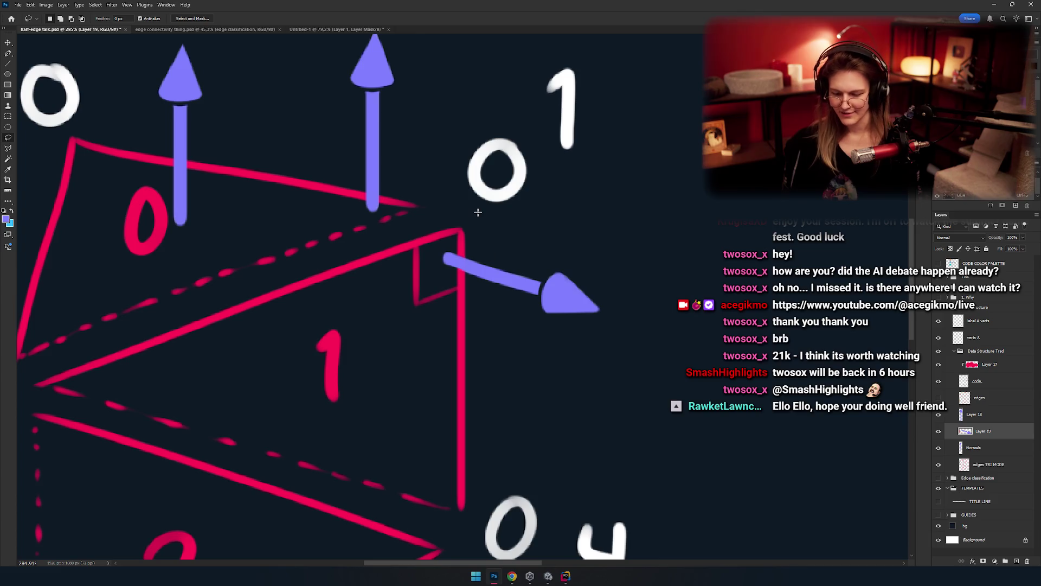
key(m)
drag(531, 339, 480, 359)
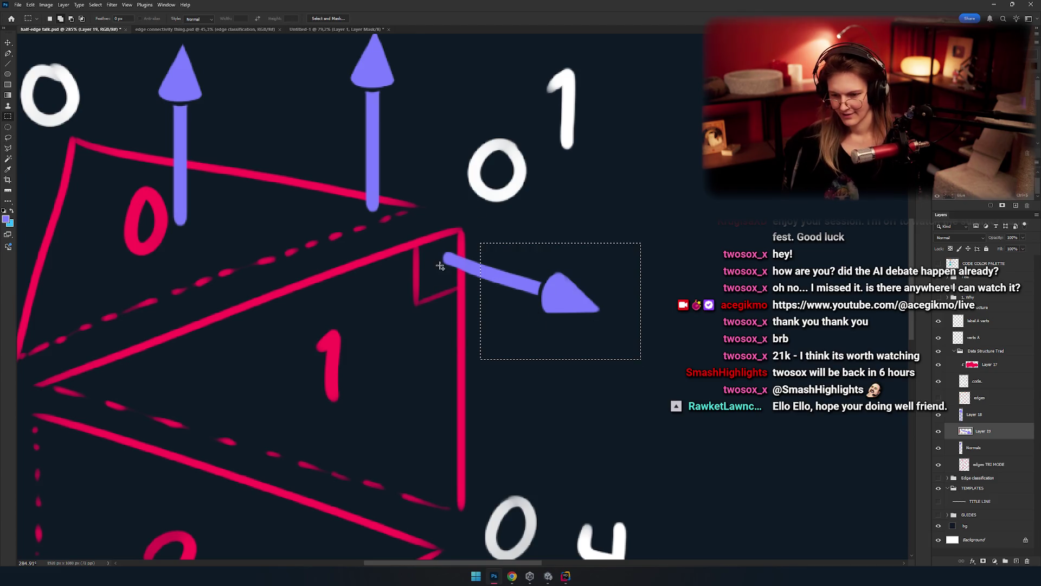
drag(426, 245, 468, 282)
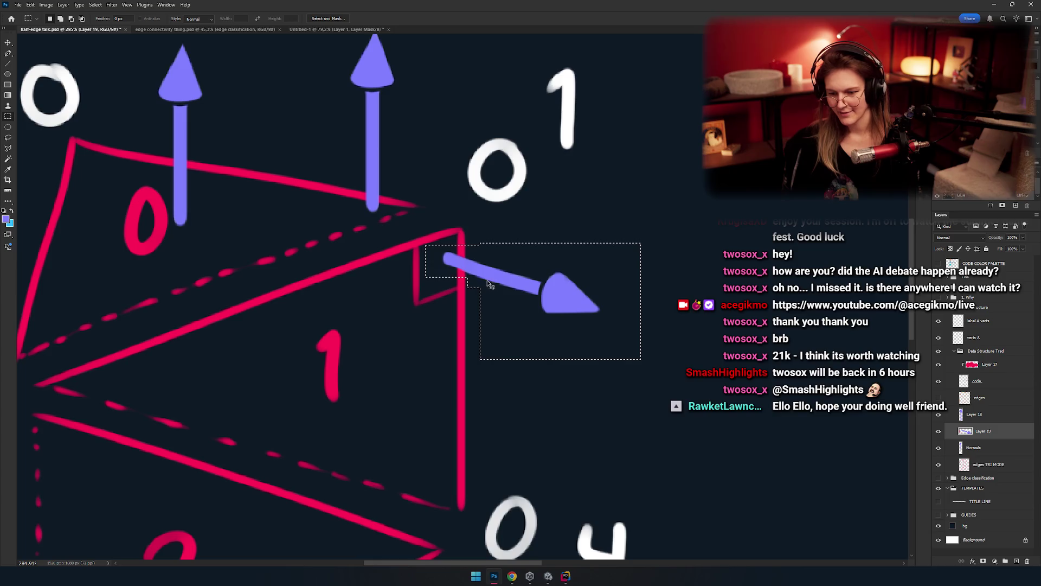
key(ctrl+x)
key(ctrl+shift+v)
key(v)
Step: Move the sideways normal arrow to triangle 1's top-right corner
scroll(498, 314, down, 2)
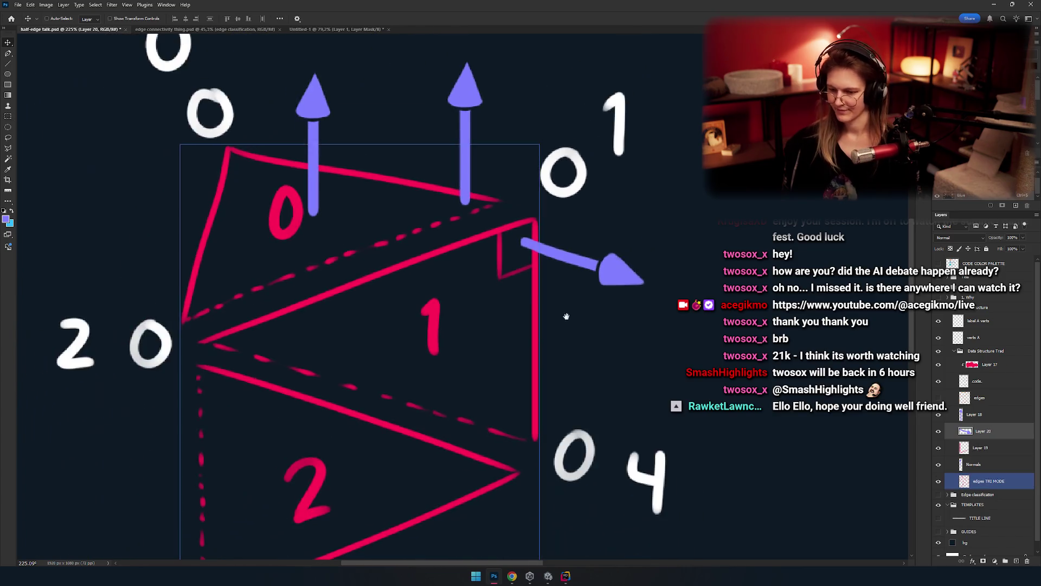
scroll(566, 316, down, 3)
drag(612, 287, 544, 374)
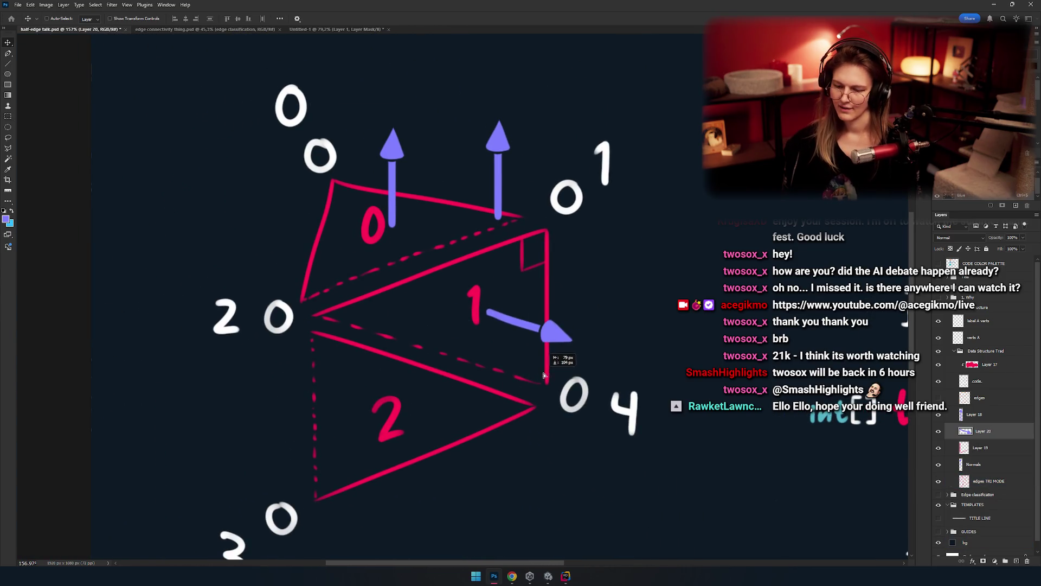
scroll(544, 374, down, 4)
scroll(544, 374, up, 4)
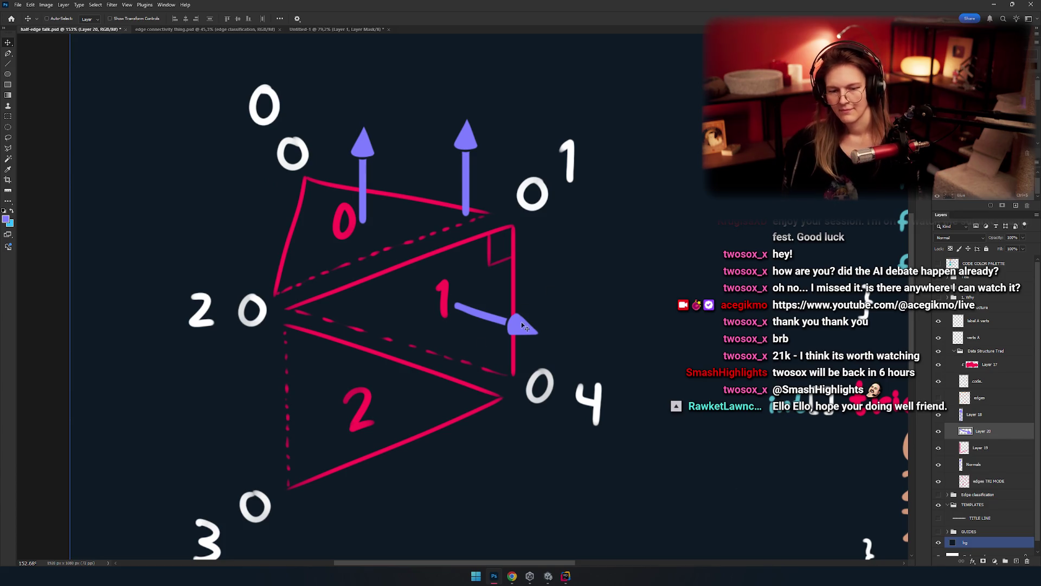
mouse_move(502, 330)
mouse_down()
mouse_move(594, 263)
mouse_move(570, 296)
mouse_move(573, 335)
mouse_move(619, 295)
mouse_move(544, 328)
mouse_move(617, 298)
mouse_up()
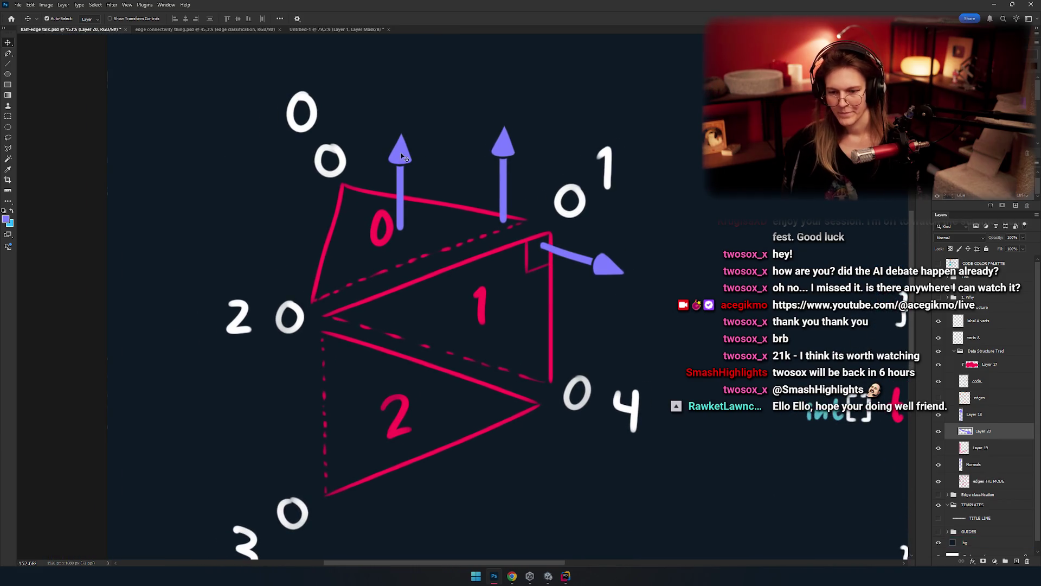
Step: Place the left upward arrow at vertex 2 and Alt-drag a copy of the right arrow near vertex 2
ctrl+click(448, 274)
mouse_move(448, 274)
mouse_down()
mouse_move(366, 337)
mouse_move(352, 313)
mouse_up()
ctrl+click(599, 248)
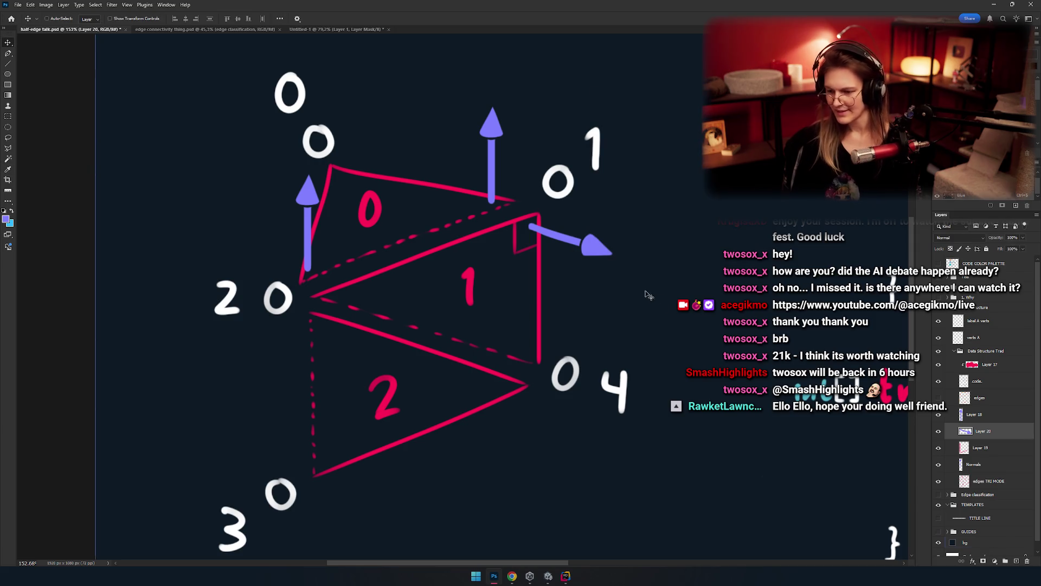
drag(596, 337, 427, 401)
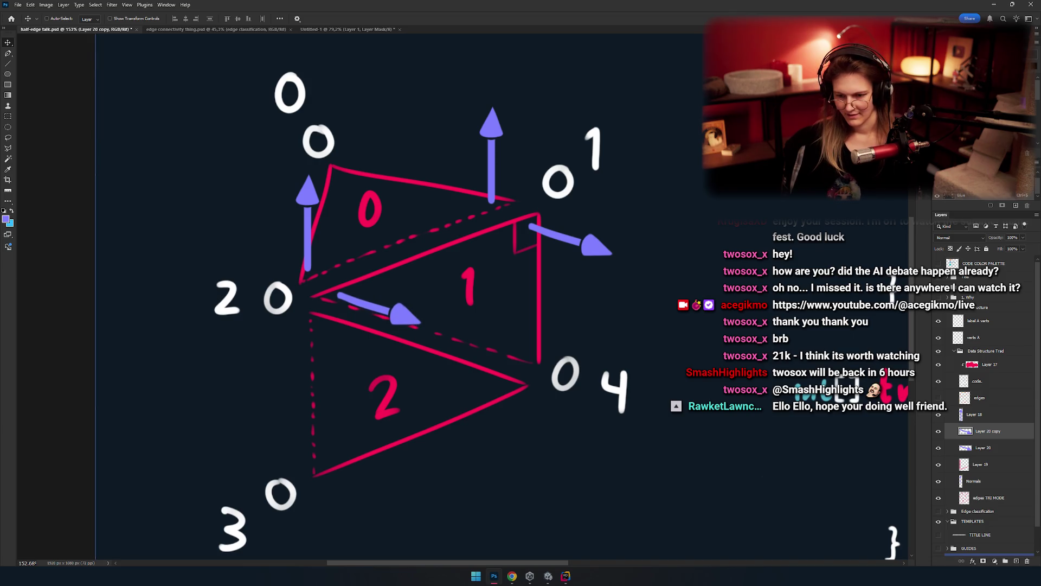
mouse_move(473, 391)
mouse_down()
mouse_move(427, 404)
mouse_move(457, 376)
mouse_up()
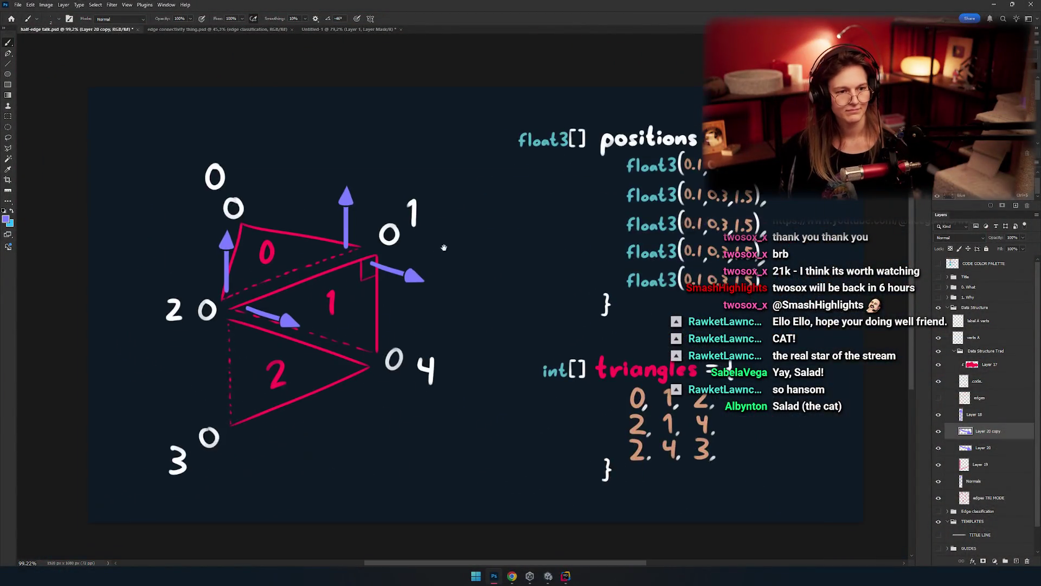
Step: Select the copied normal arrow layer with the Move tool and frame the diagram around vertex 2
scroll(440, 285, down, 2)
scroll(499, 306, up, 10)
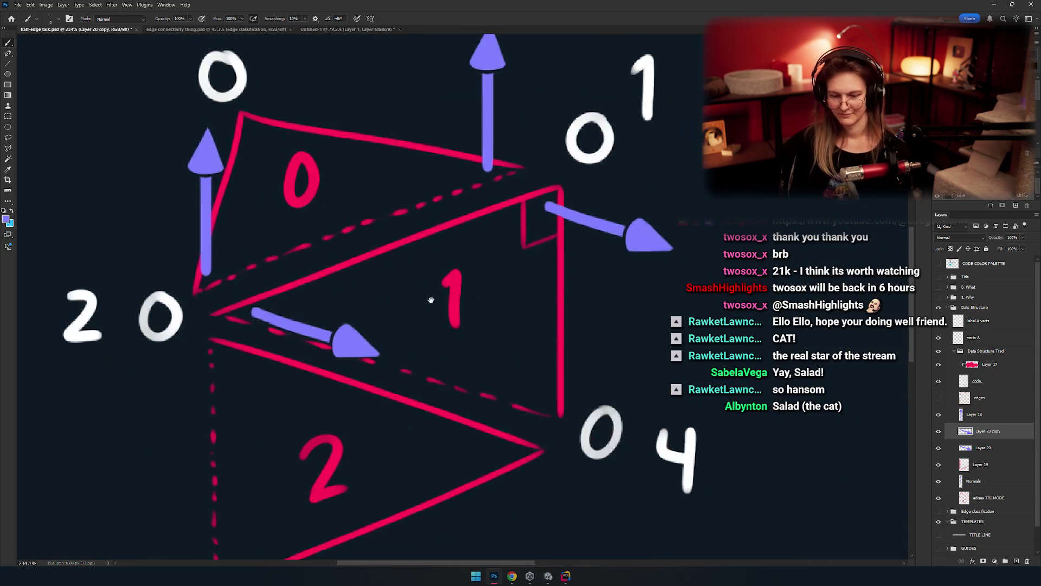
key(v)
click(566, 266)
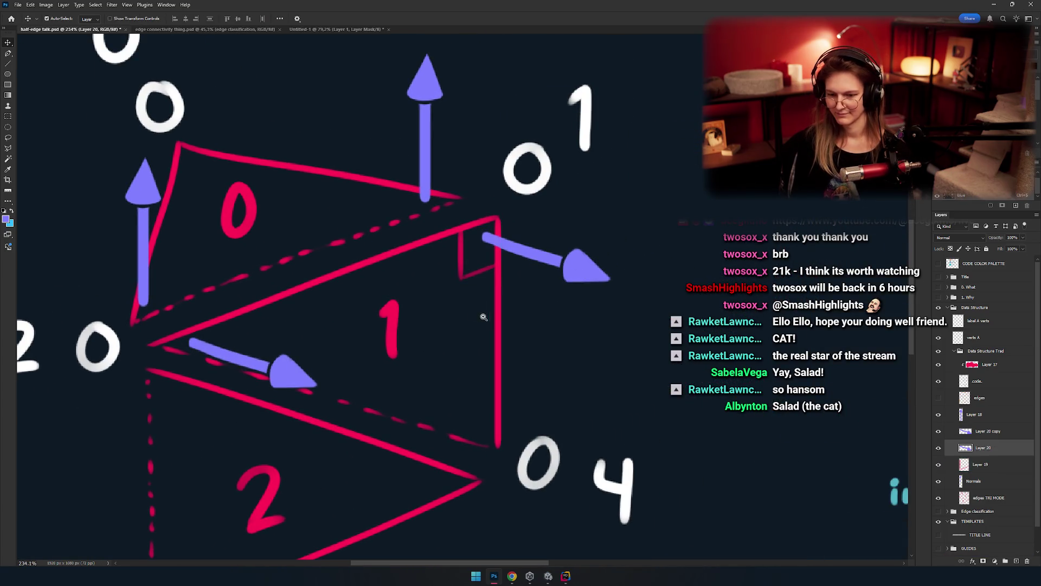
scroll(477, 304, down, 8)
scroll(417, 239, up, 4)
drag(446, 313, 460, 293)
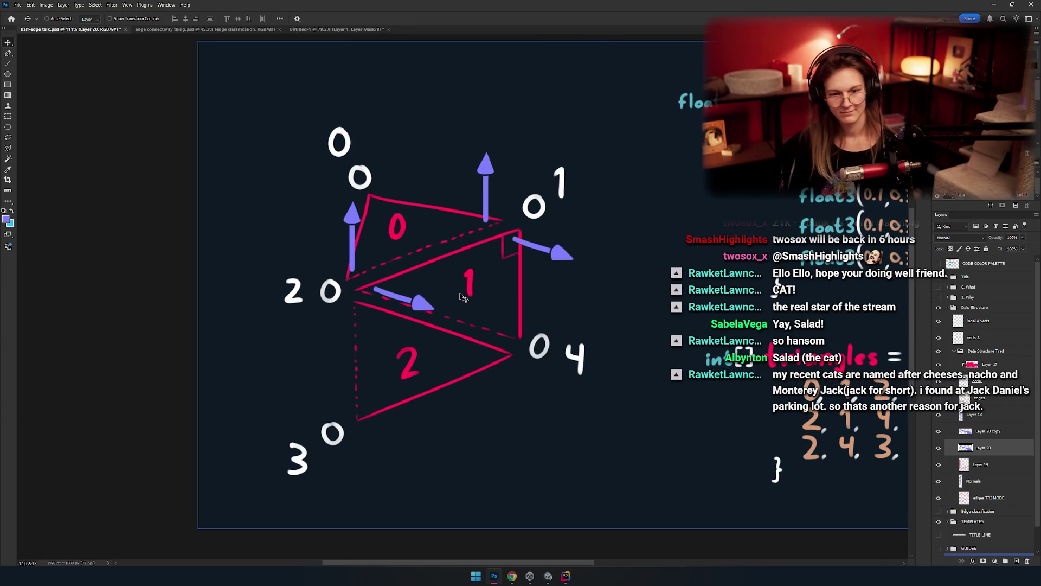
key(m)
mouse_move(437, 345)
mouse_down()
mouse_move(500, 272)
mouse_move(483, 272)
mouse_move(478, 203)
mouse_up()
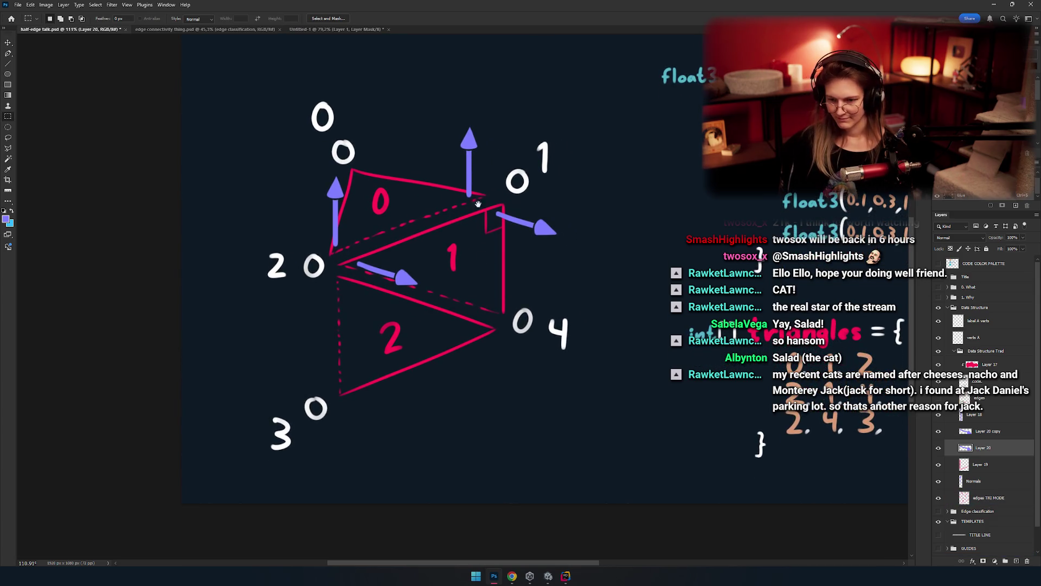
Step: Drag the copied arrow onto vertex 2 and nudge it up and left along triangle 2's top edge
key(v)
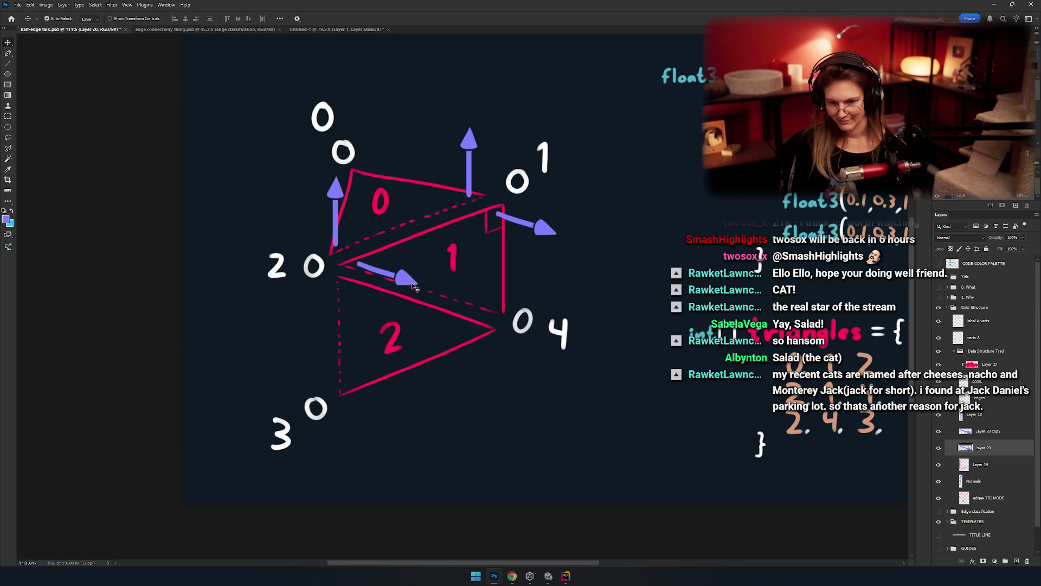
drag(404, 280, 383, 289)
key(Up)
key(Up)
key(Up)
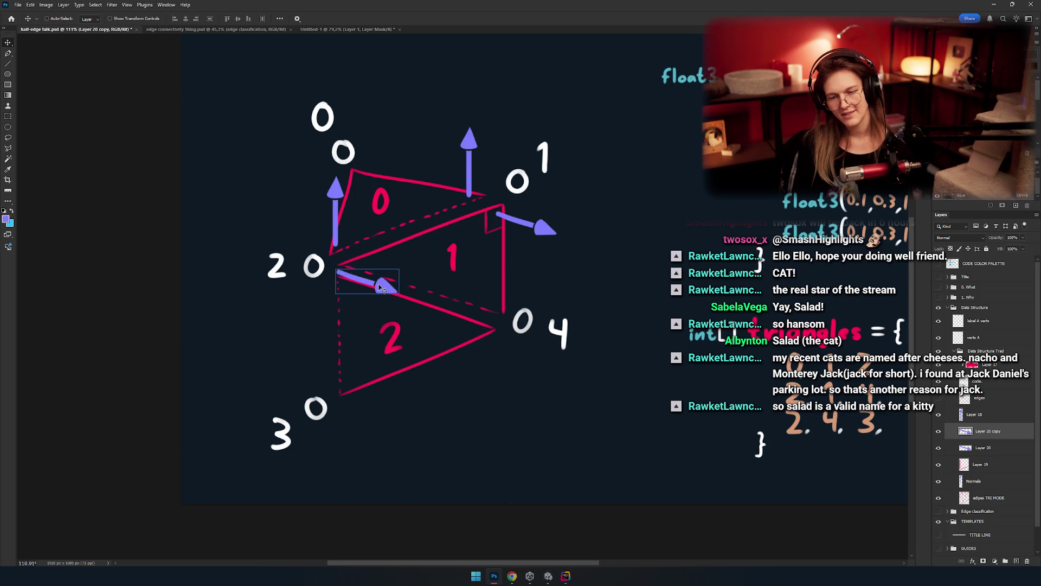
key(Left)
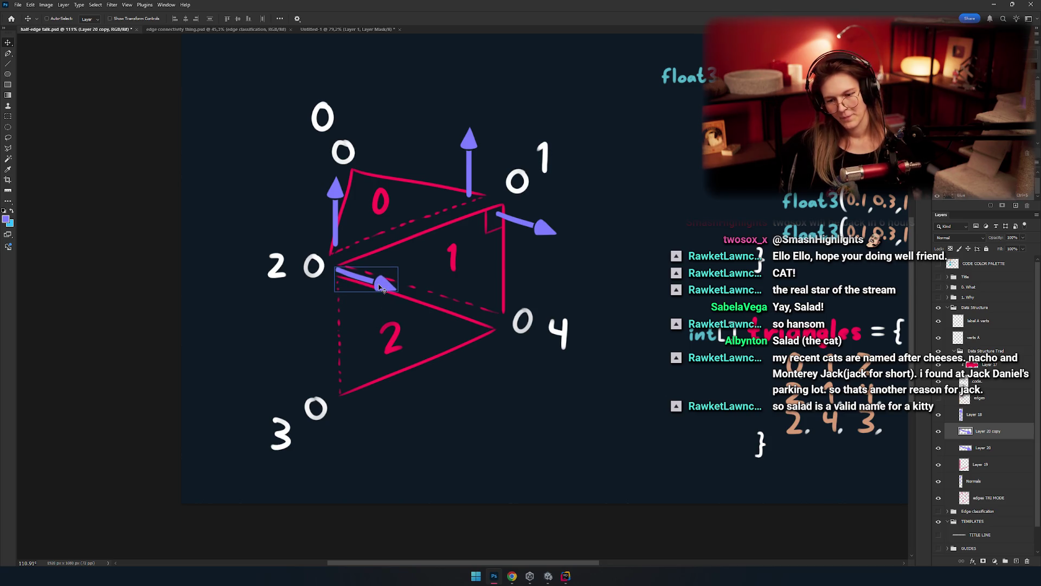
scroll(532, 310, right, 5)
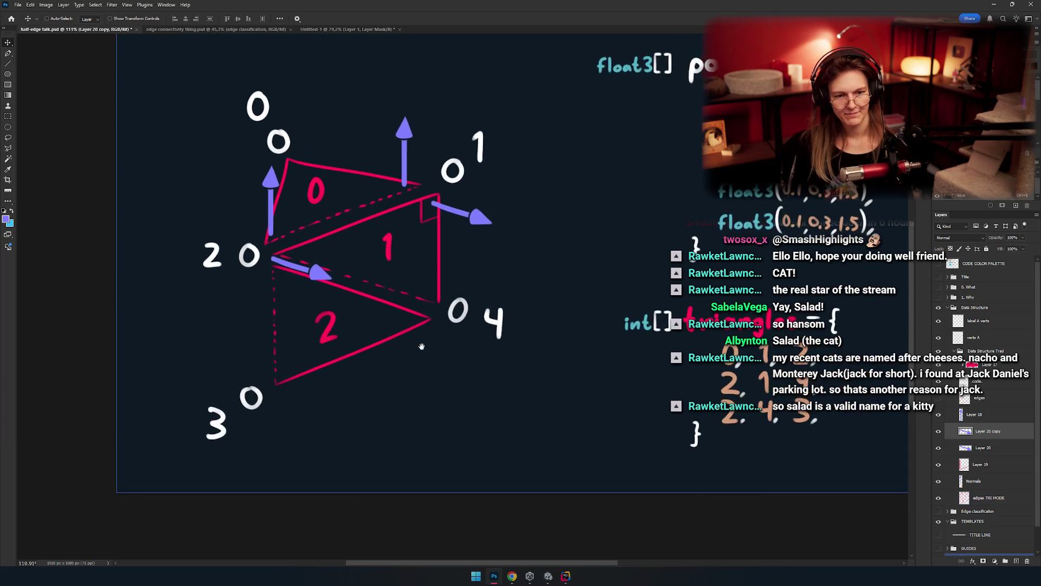
Step: Duplicate the vertex 2 arrow with Ctrl+J and place copies at vertices 3 and 4
key(ctrl+j)
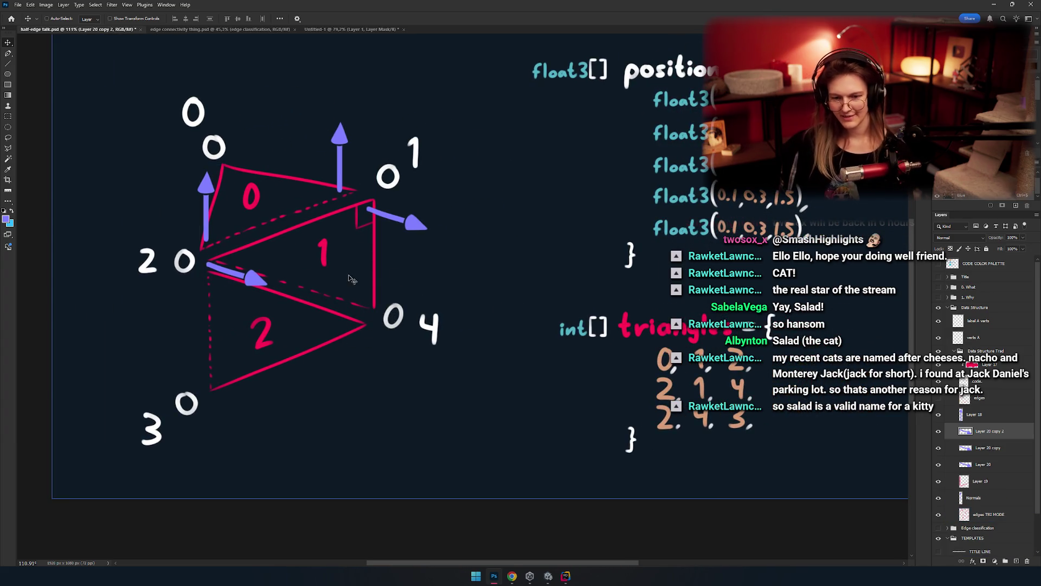
mouse_move(355, 330)
mouse_down()
mouse_move(365, 437)
mouse_move(377, 432)
mouse_move(365, 444)
mouse_up()
mouse_move(404, 231)
mouse_down()
mouse_move(428, 260)
mouse_move(418, 228)
mouse_move(413, 440)
mouse_move(434, 408)
mouse_up()
Step: Check the upward Normals layer and move it above Layer 19
click(976, 414)
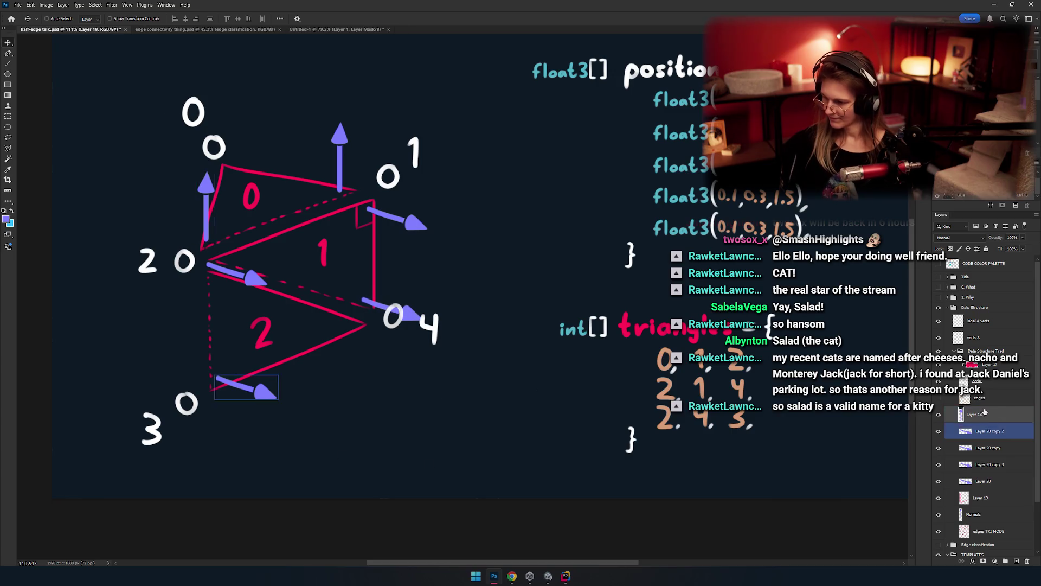
shift+click(1012, 482)
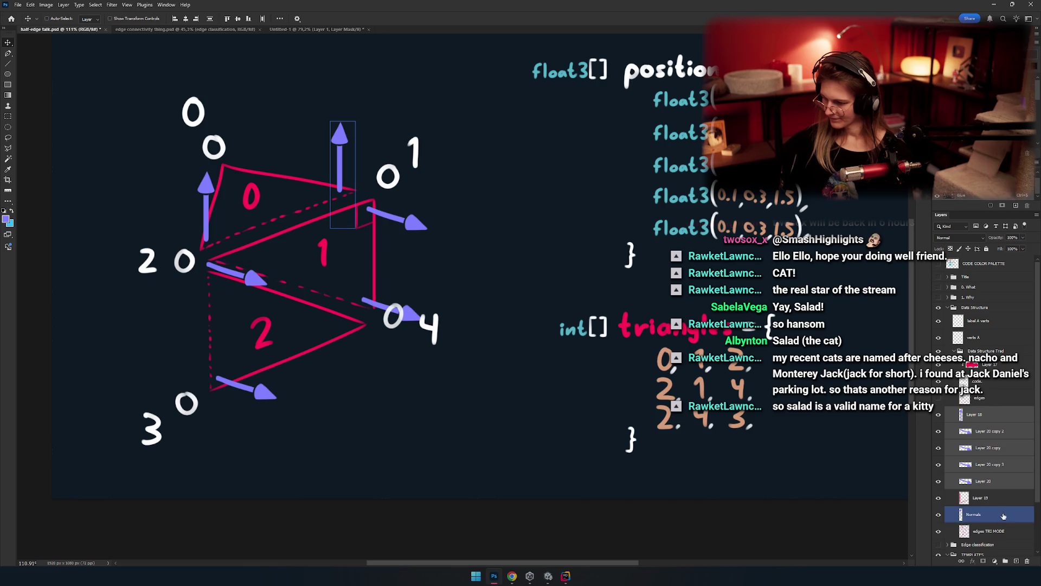
click(976, 514)
click(938, 515)
click(939, 514)
drag(974, 515, 974, 495)
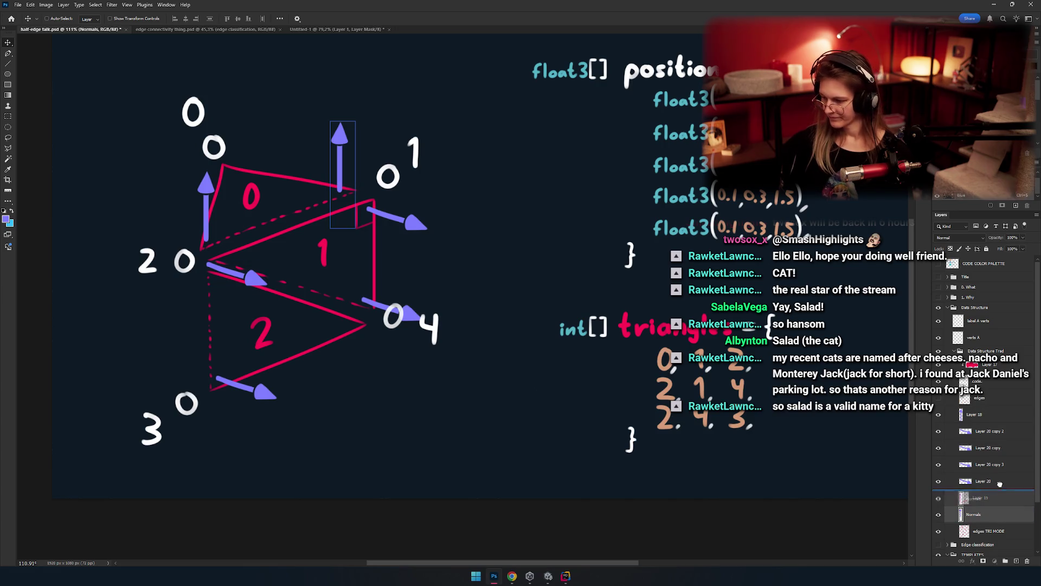
click(974, 464)
Step: Duplicate the upward Normals layer and drag the copied arrow to vertex 0
click(974, 498)
key(ctrl+j)
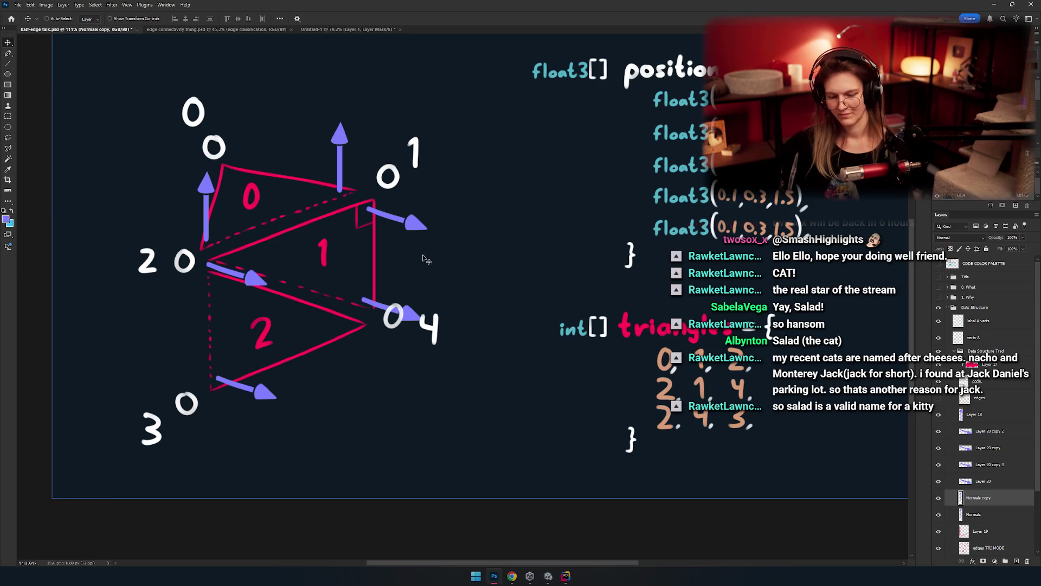
mouse_move(491, 345)
mouse_down()
mouse_move(384, 308)
mouse_move(388, 340)
mouse_up()
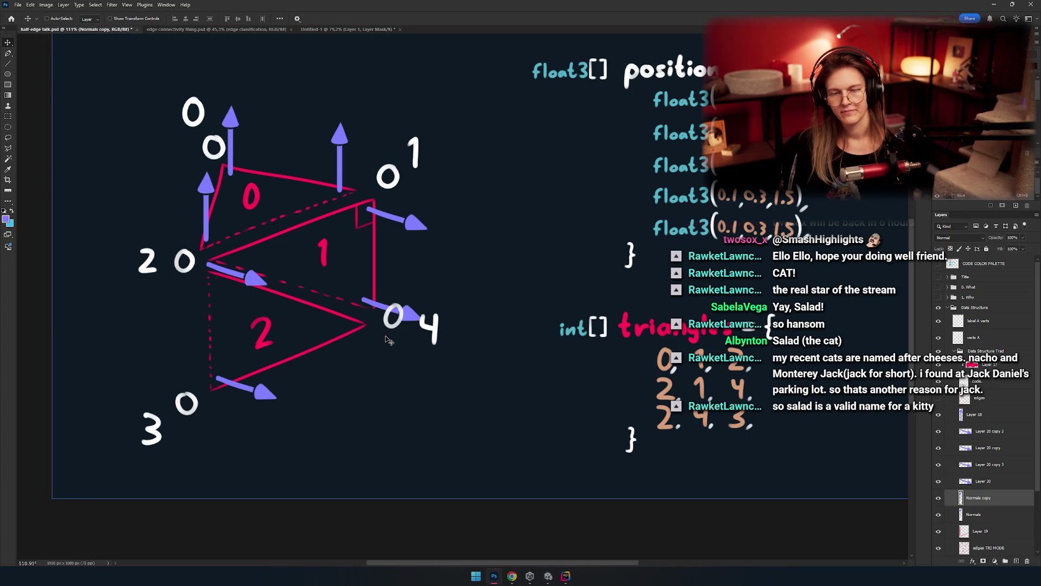
mouse_move(544, 333)
mouse_down()
mouse_move(540, 315)
mouse_move(609, 350)
mouse_up()
Step: Merge all arrow and Normals layers, group them, and name the group 'normals'
click(977, 414)
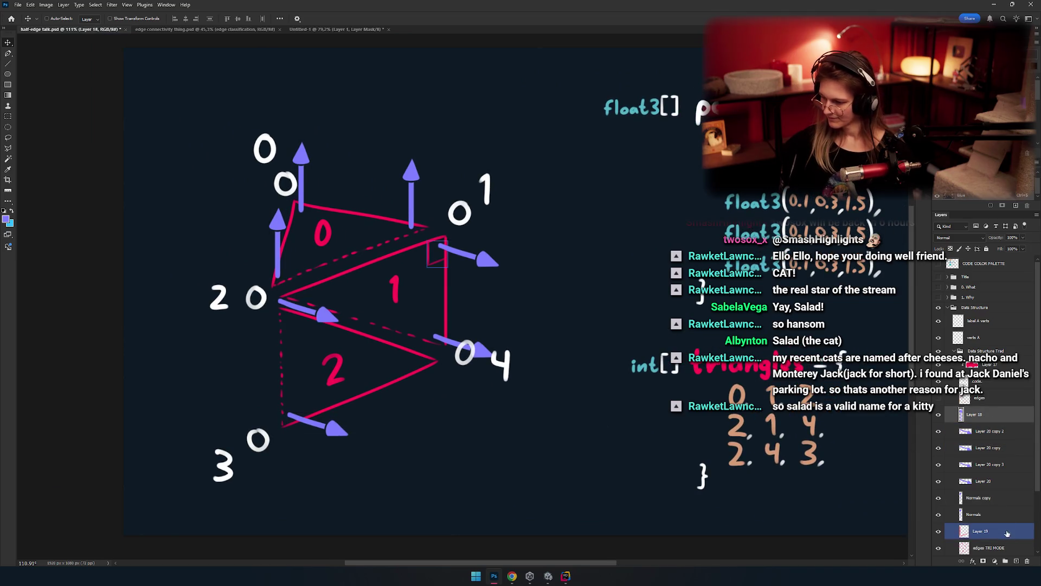
shift+click(976, 515)
key(ctrl+e)
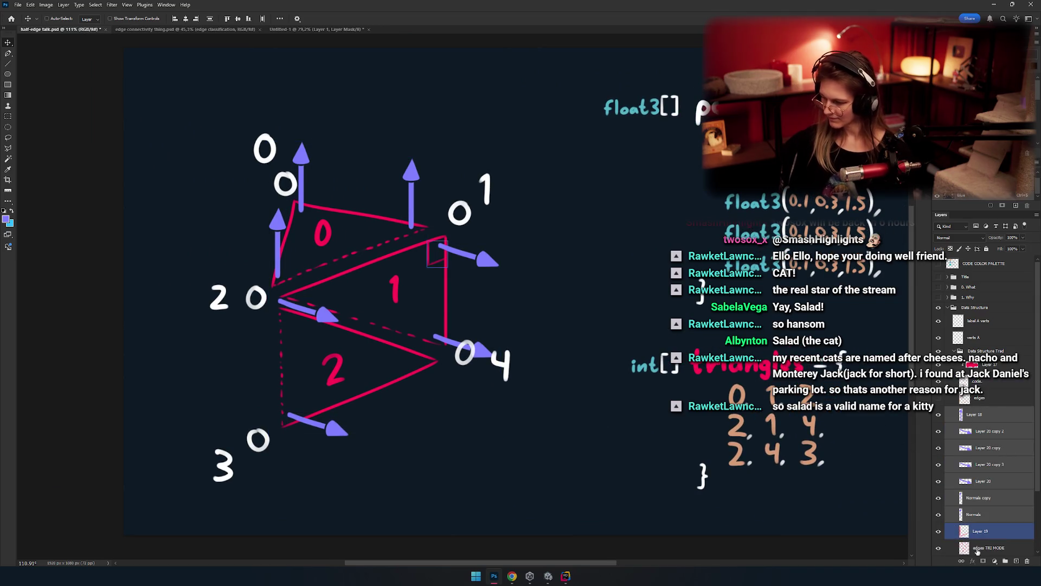
key(ctrl+g)
drag(979, 399, 984, 412)
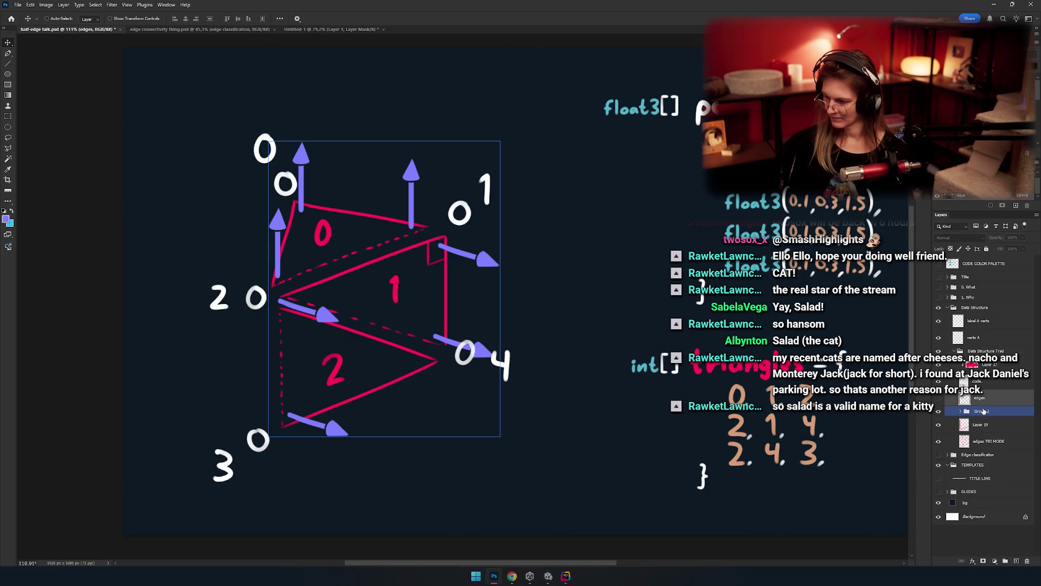
double_click(983, 411)
key(Escape)
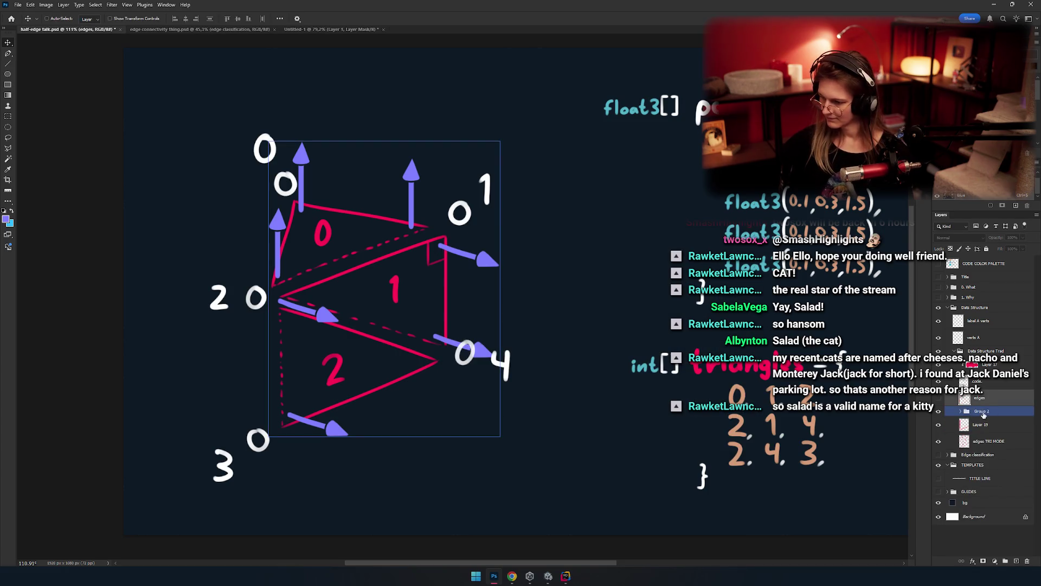
double_click(984, 411)
text(normals)
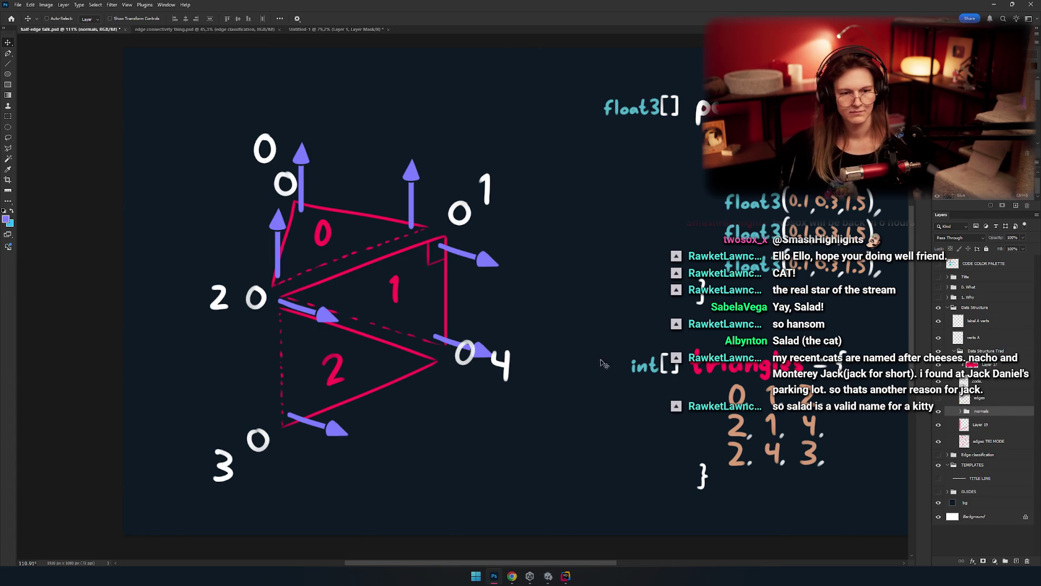
Step: Select the background layer and reposition the view to show the diagram and code
ctrl+click(604, 364)
mouse_move(510, 342)
mouse_down()
mouse_move(528, 375)
mouse_move(512, 381)
mouse_move(457, 343)
mouse_move(477, 346)
mouse_up()
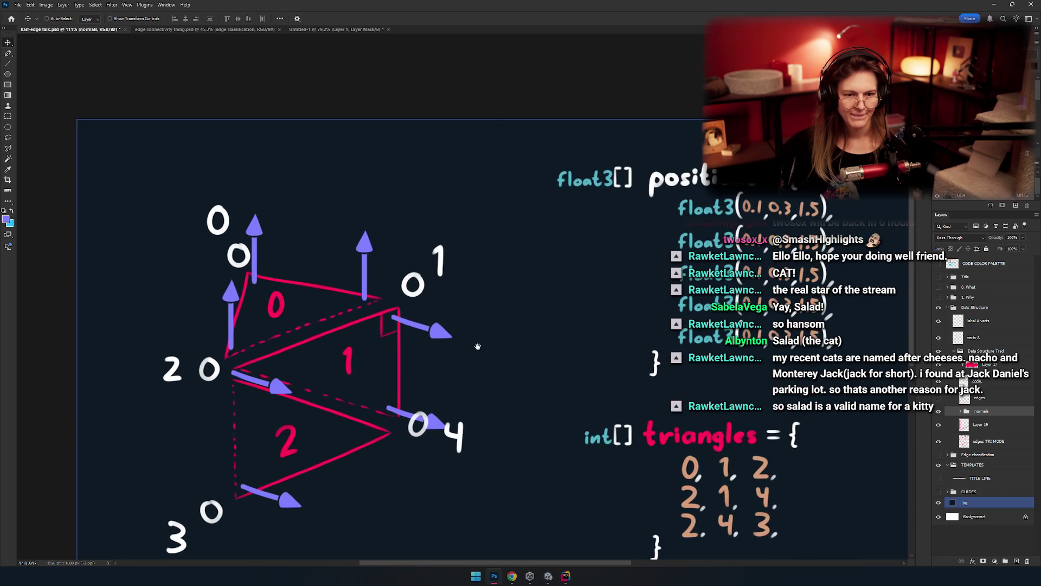
mouse_move(416, 320)
mouse_down()
mouse_move(483, 333)
mouse_move(504, 255)
mouse_up()
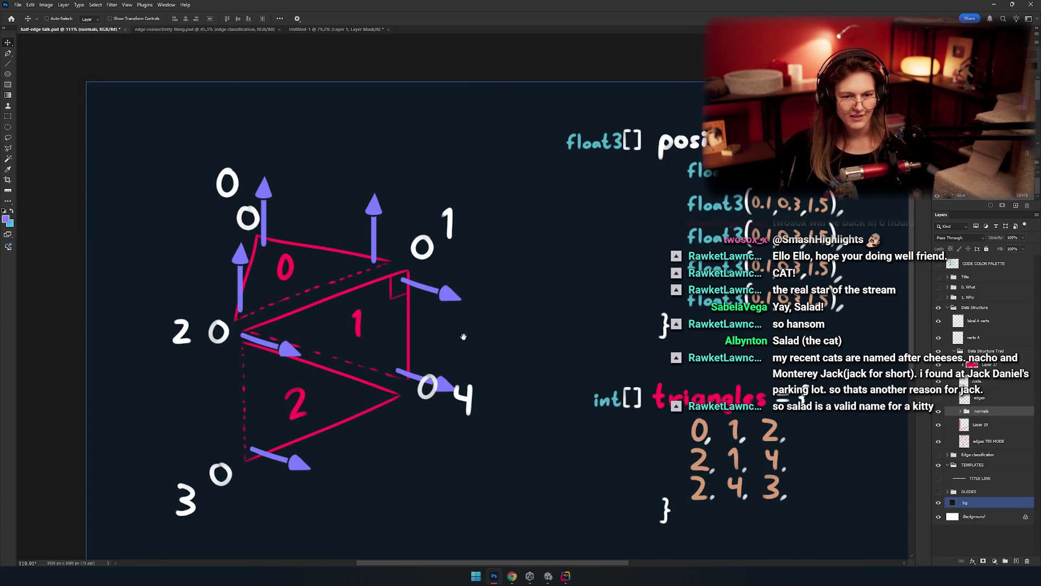
drag(548, 390, 494, 355)
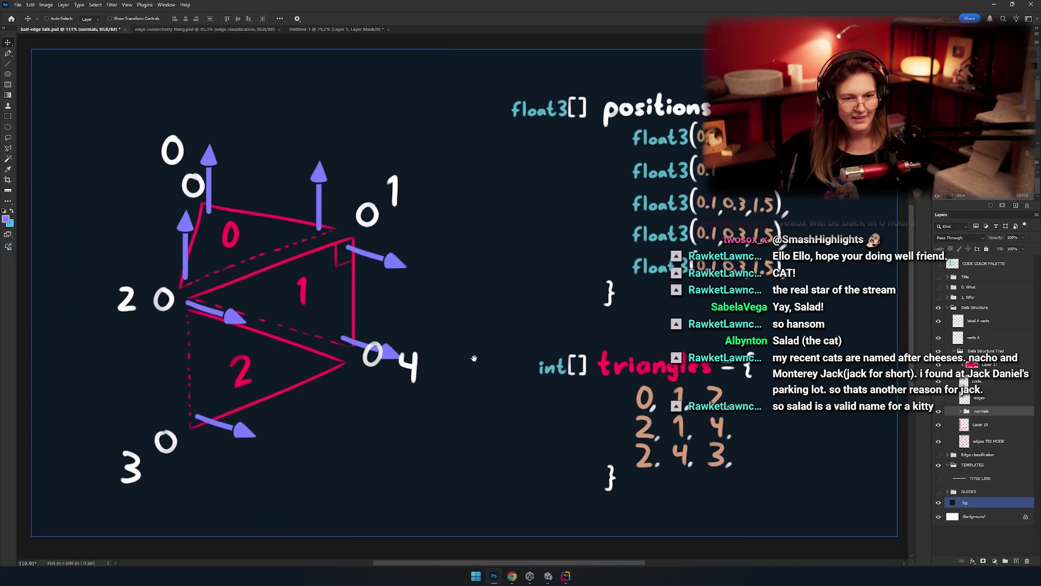
mouse_move(467, 293)
mouse_down()
mouse_move(477, 308)
mouse_move(457, 265)
mouse_up()
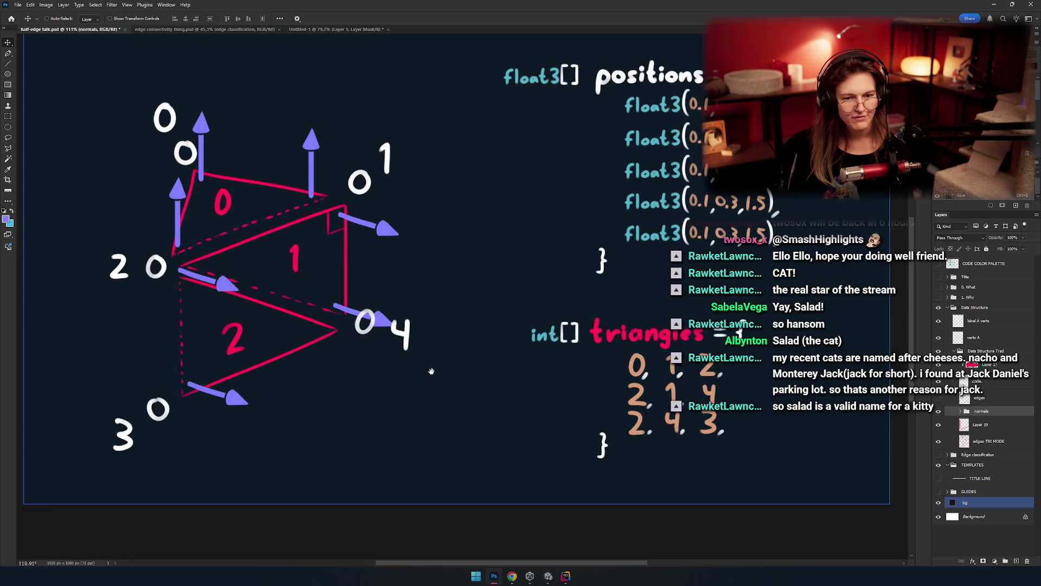
mouse_move(492, 366)
mouse_down()
mouse_move(488, 400)
mouse_move(514, 355)
mouse_move(507, 376)
mouse_up()
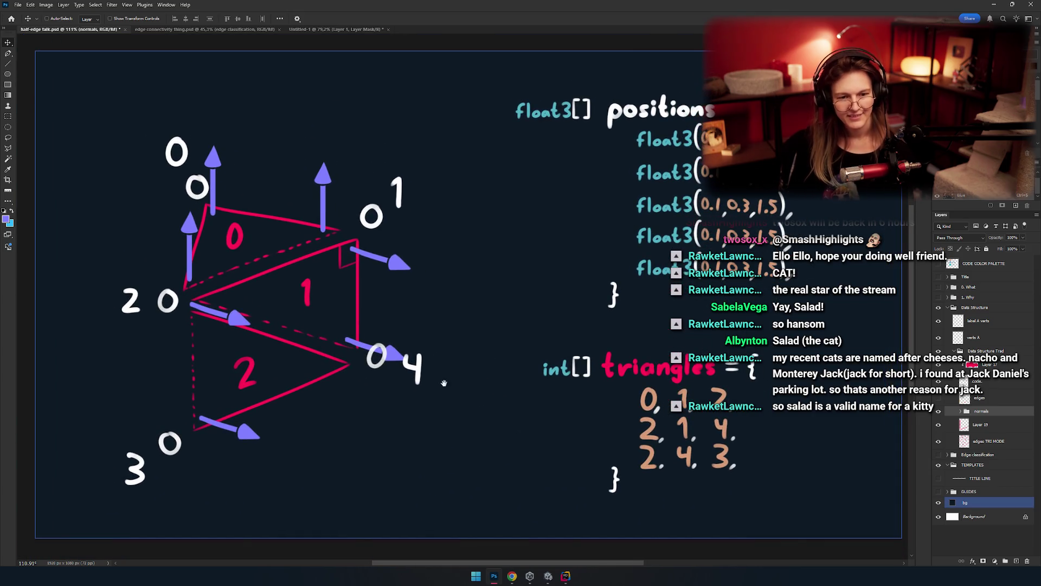
scroll(477, 336, down, 5)
Step: Toggle the normals group's visibility and move it into Data Structure above the vertex labels
key(b)
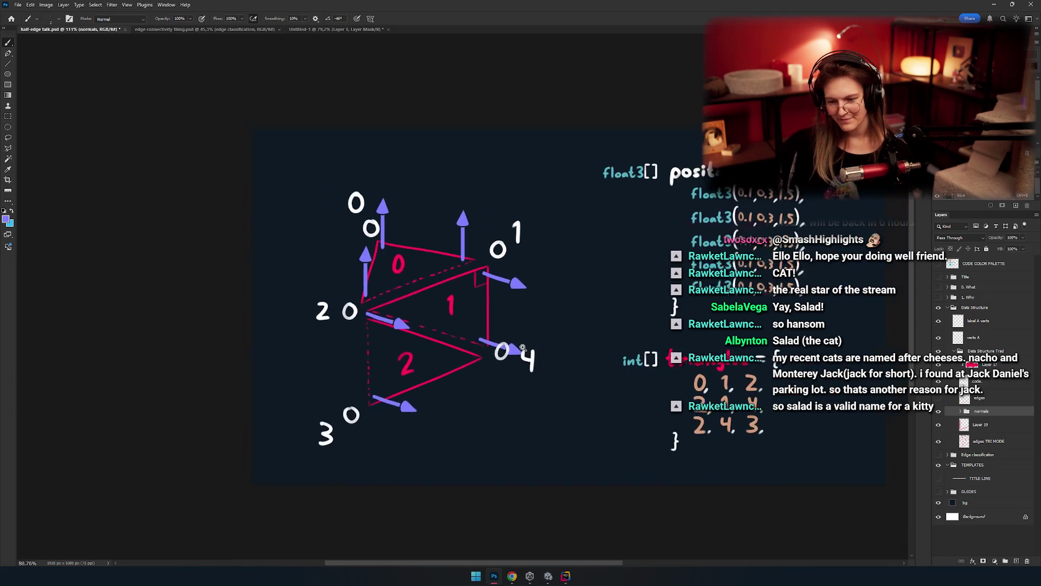
scroll(522, 348, up, 5)
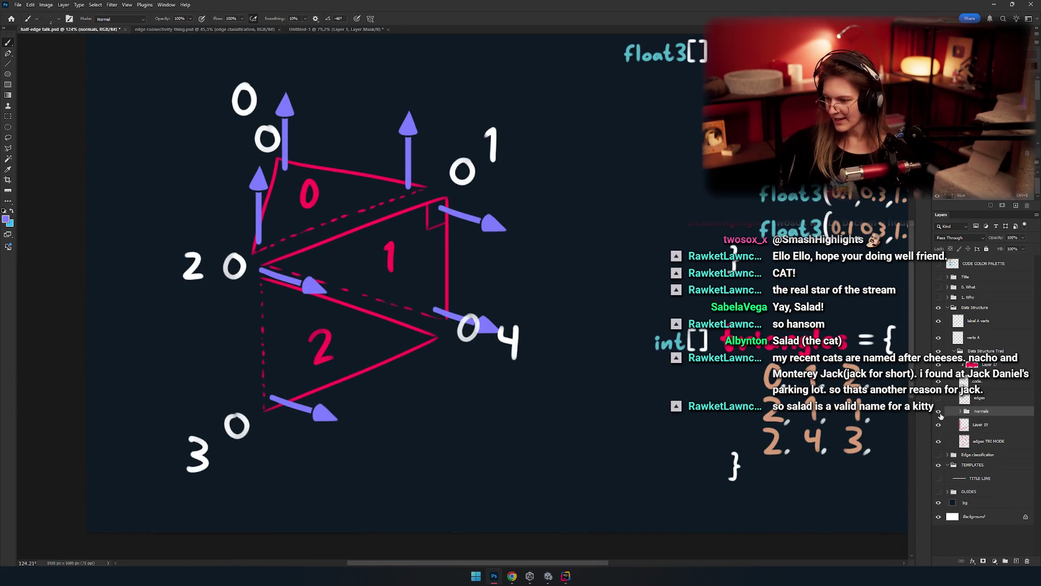
click(939, 412)
click(940, 412)
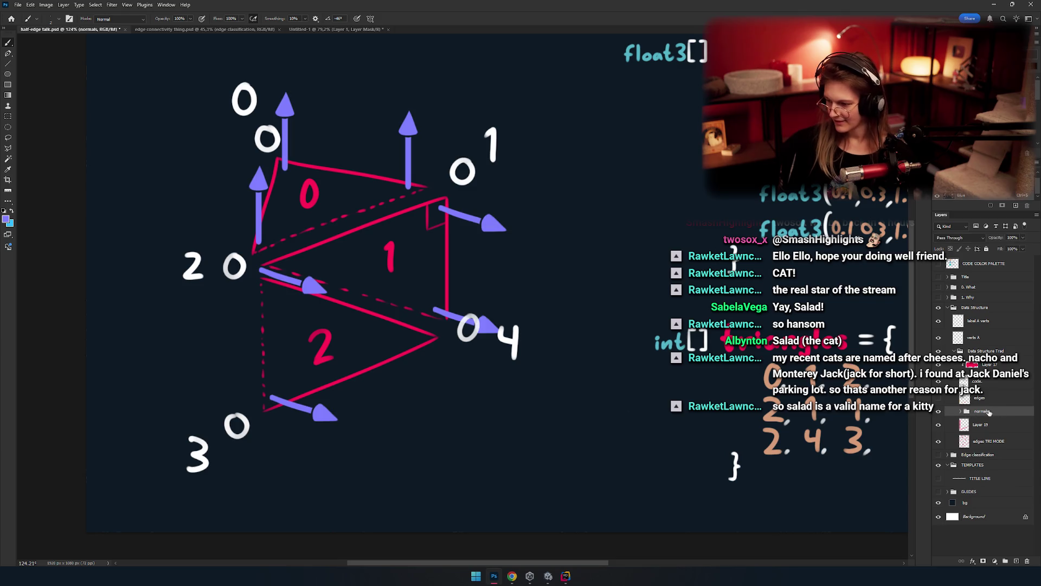
mouse_move(1004, 394)
mouse_down()
mouse_move(1012, 368)
mouse_move(1003, 296)
mouse_move(1003, 320)
mouse_up()
Step: Zoom in on the diagram and open the normals group's Layer Style dialog
drag(490, 290, 494, 290)
scroll(448, 264, up, 2)
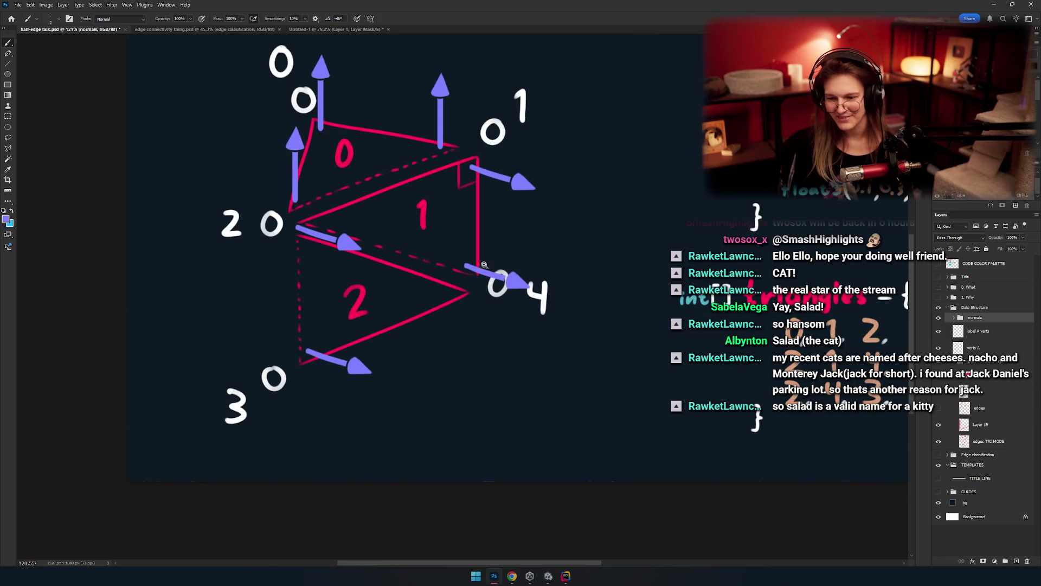
double_click(999, 320)
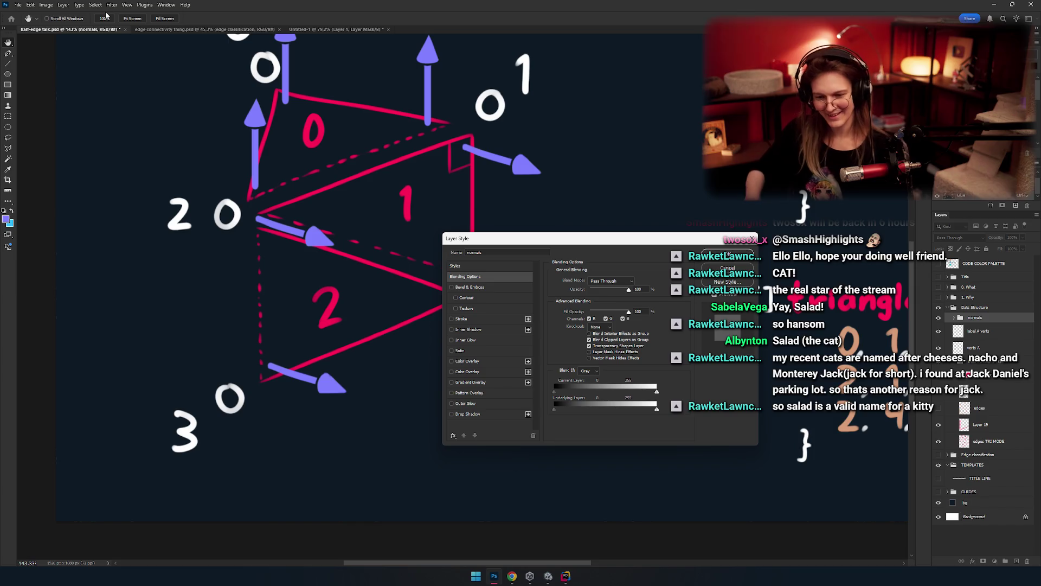
Step: Add a 2 px Stroke in the dark background colour to the normals group
click(463, 320)
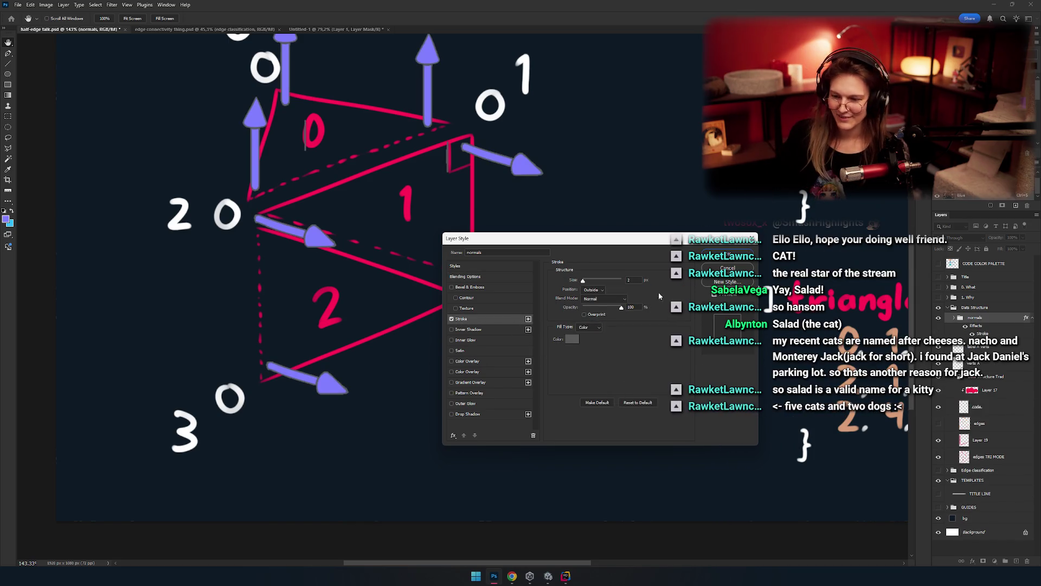
click(572, 339)
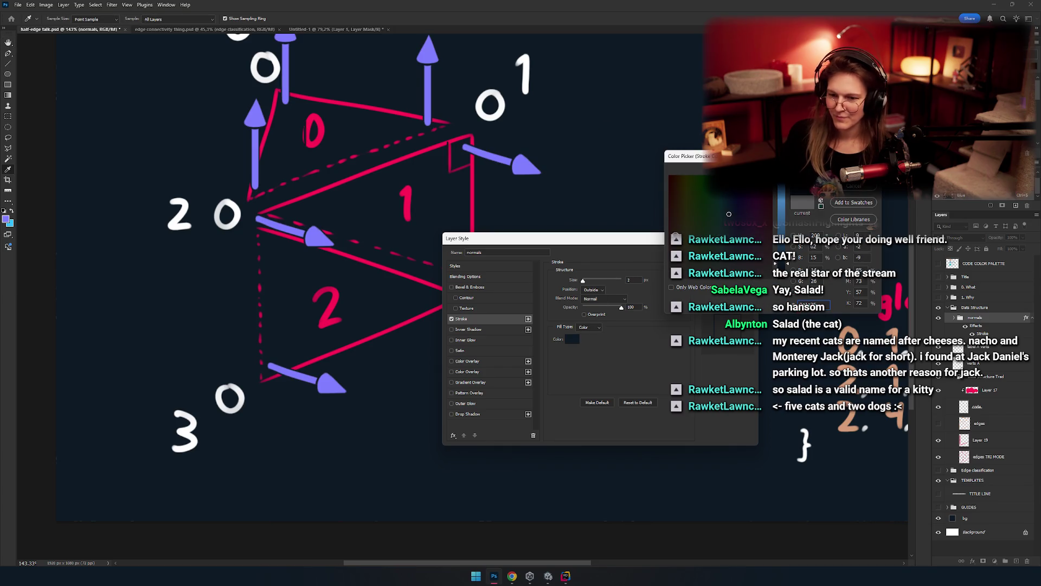
key(Return)
click(727, 254)
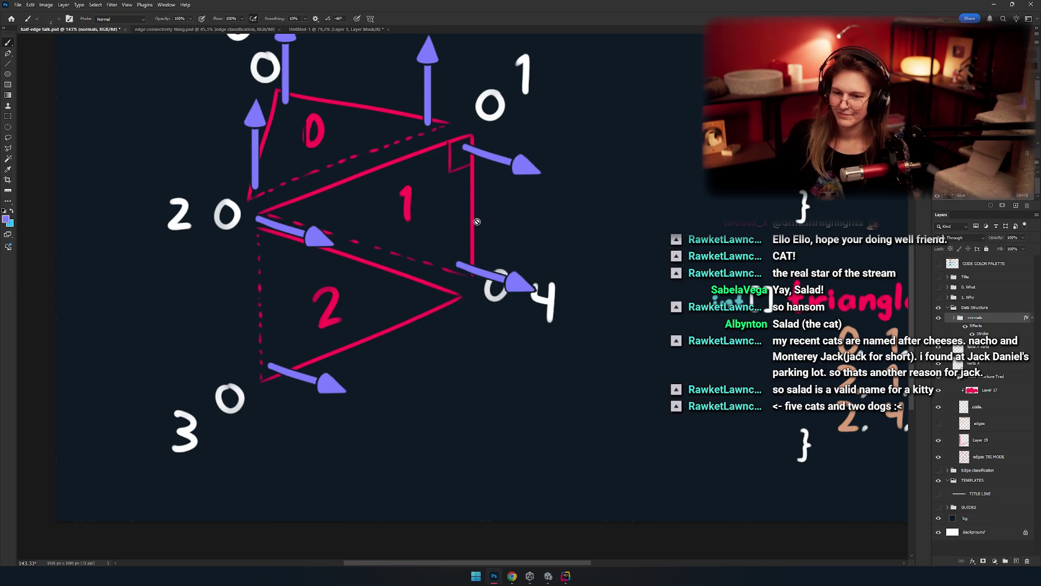
Step: Select the right-angle marker layer with the Move tool and check its visibility
key(v)
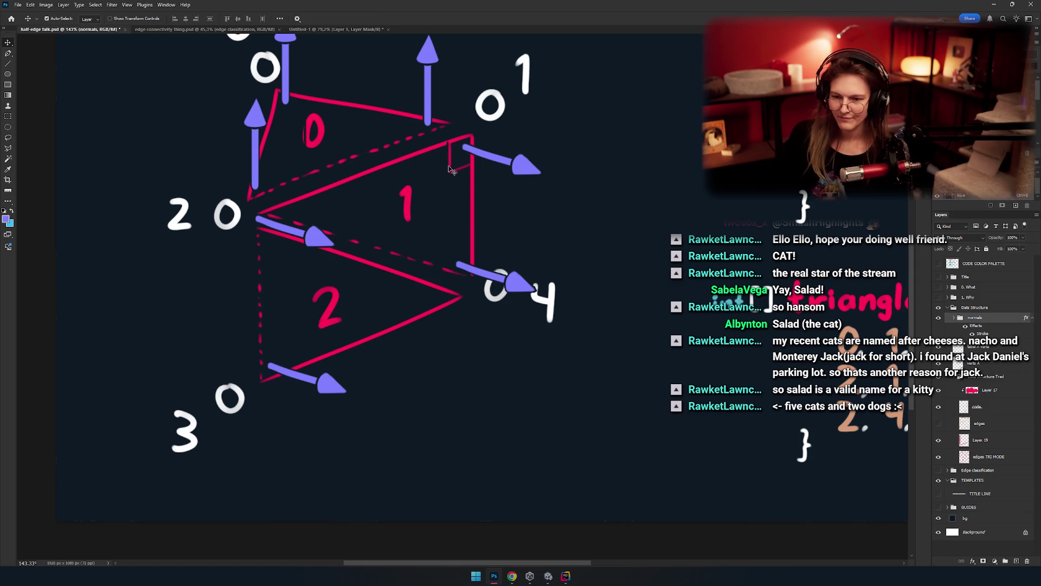
click(987, 440)
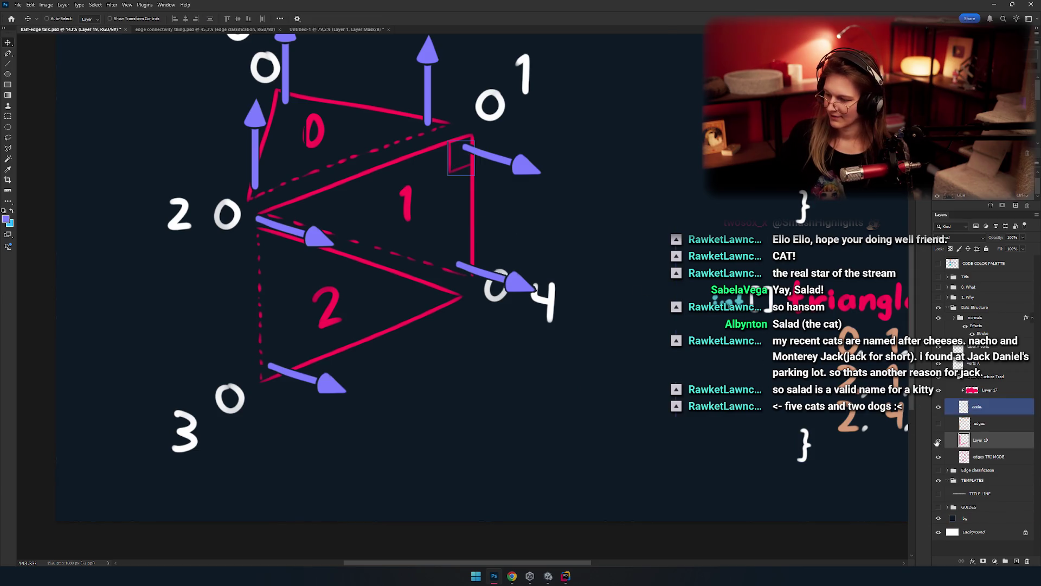
mouse_move(977, 317)
mouse_down()
mouse_move(969, 437)
mouse_move(940, 443)
mouse_up()
click(940, 443)
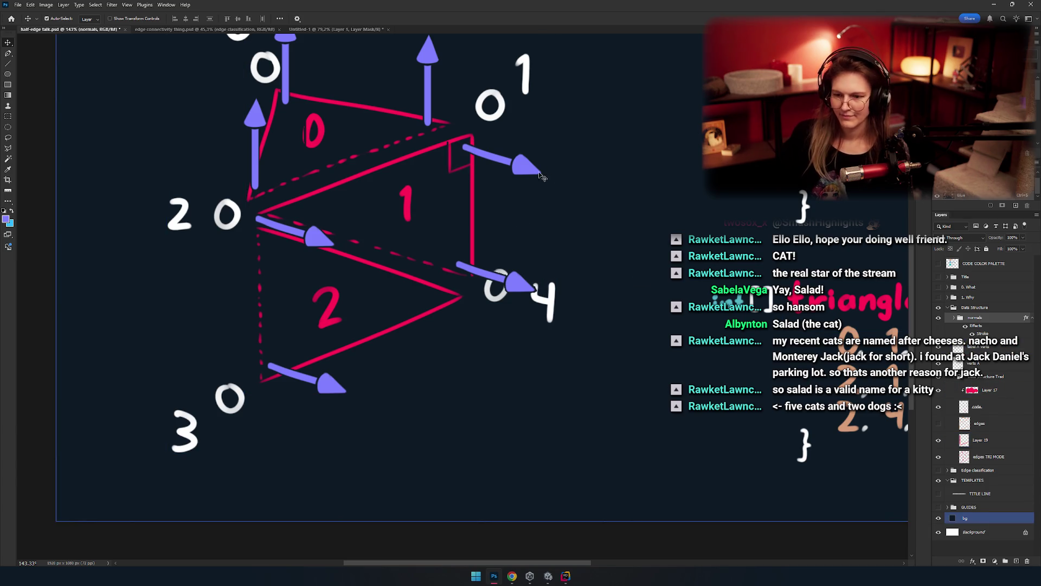
ctrl+click(445, 242)
key(e)
scroll(442, 237, down, 1)
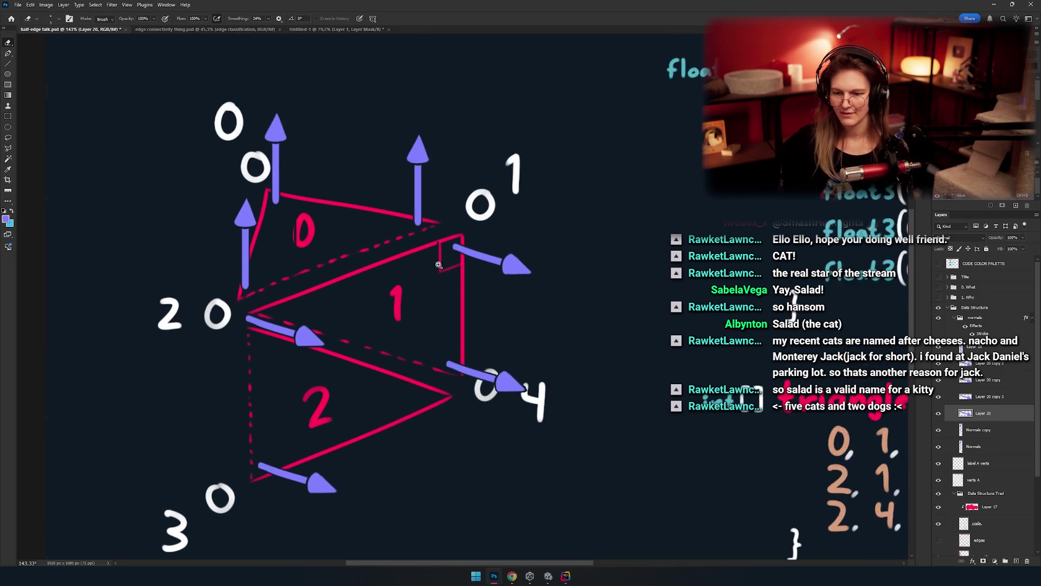
scroll(450, 146, up, 6)
drag(486, 252, 483, 320)
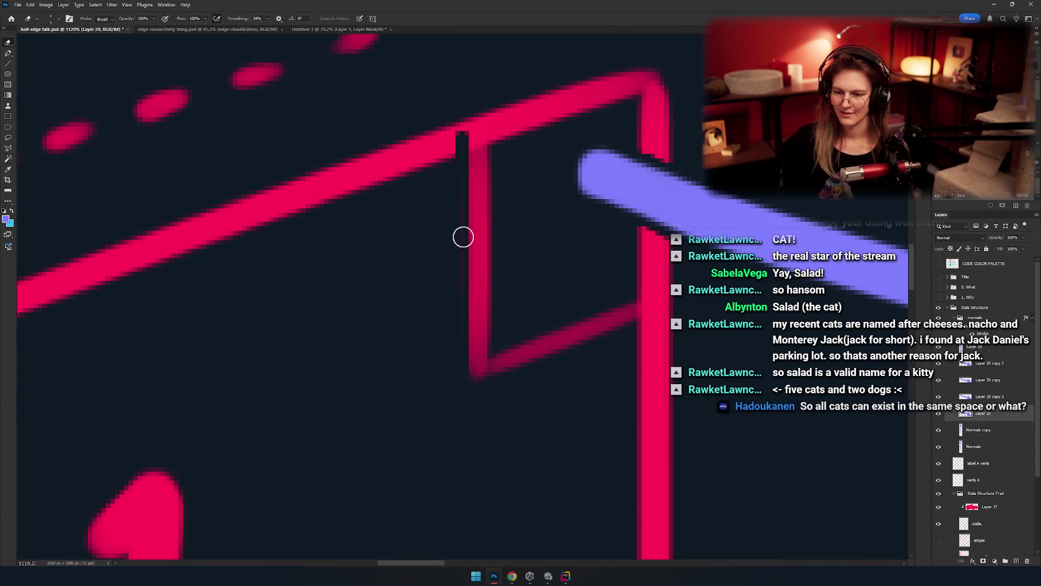
scroll(494, 282, down, 4)
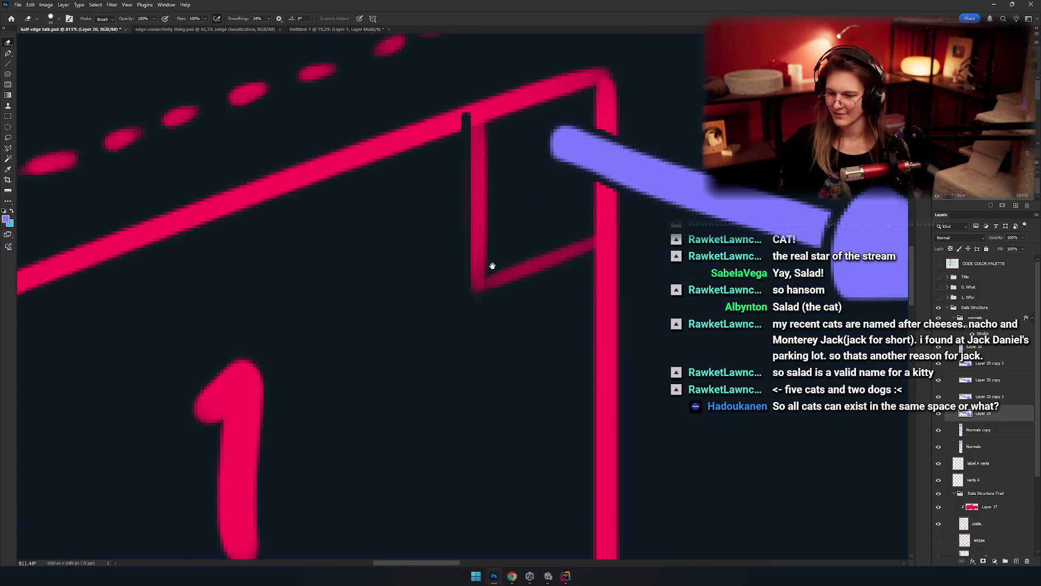
click(938, 414)
click(938, 414)
click(939, 397)
click(938, 397)
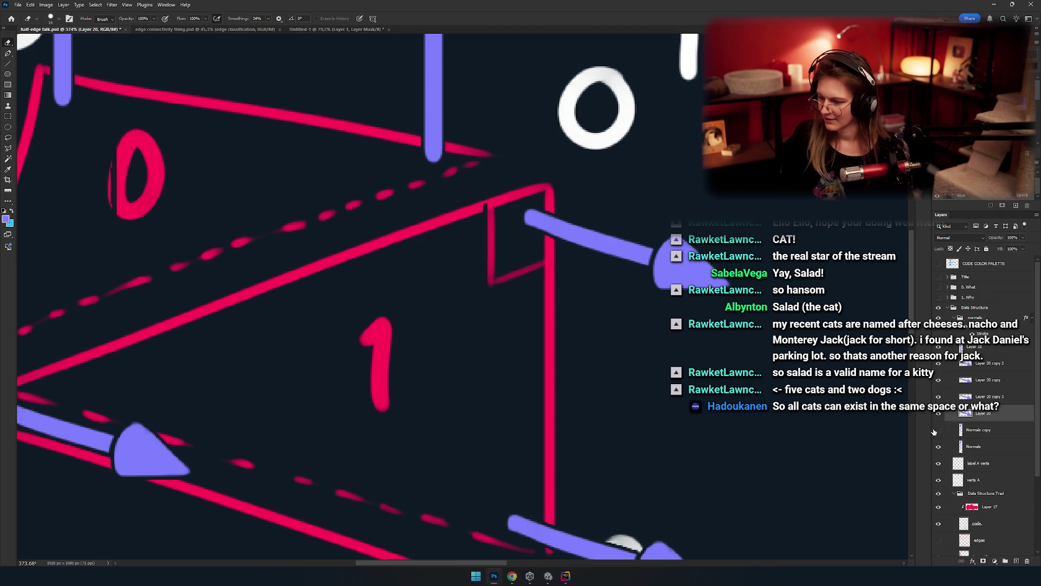
click(939, 429)
click(938, 430)
click(938, 446)
click(938, 447)
click(974, 446)
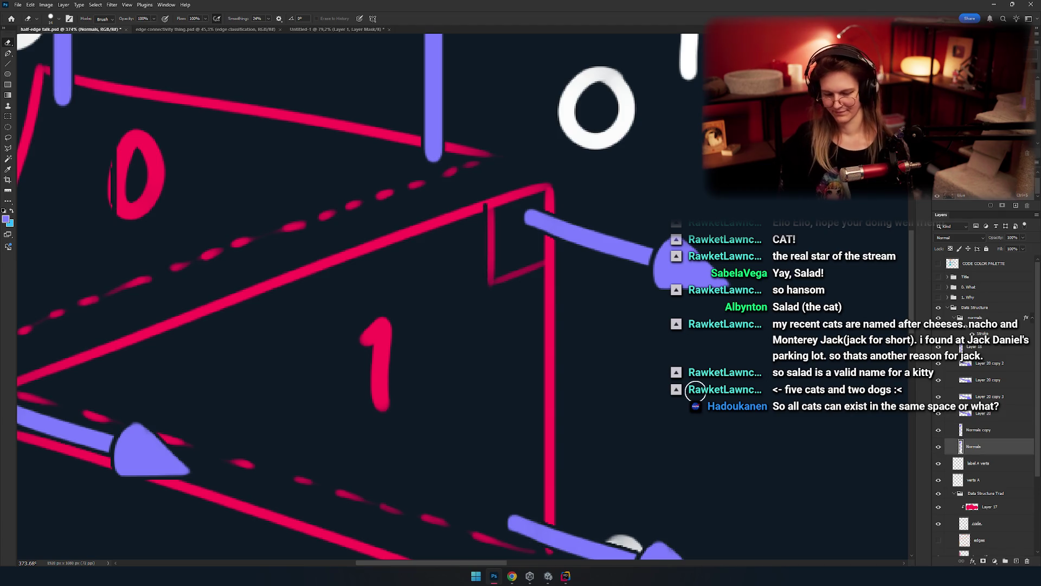
scroll(462, 329, down, 4)
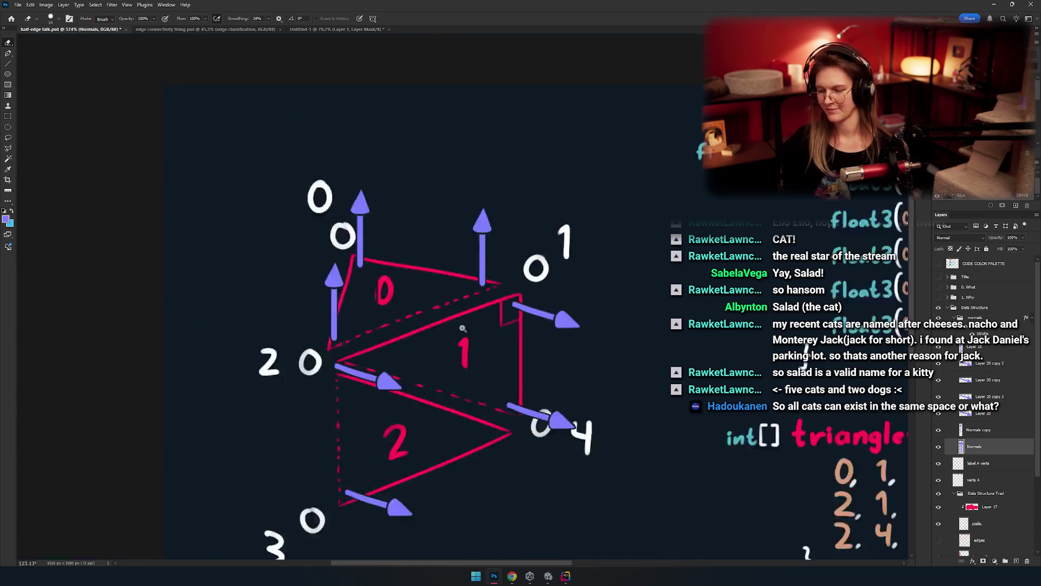
scroll(488, 320, up, 5)
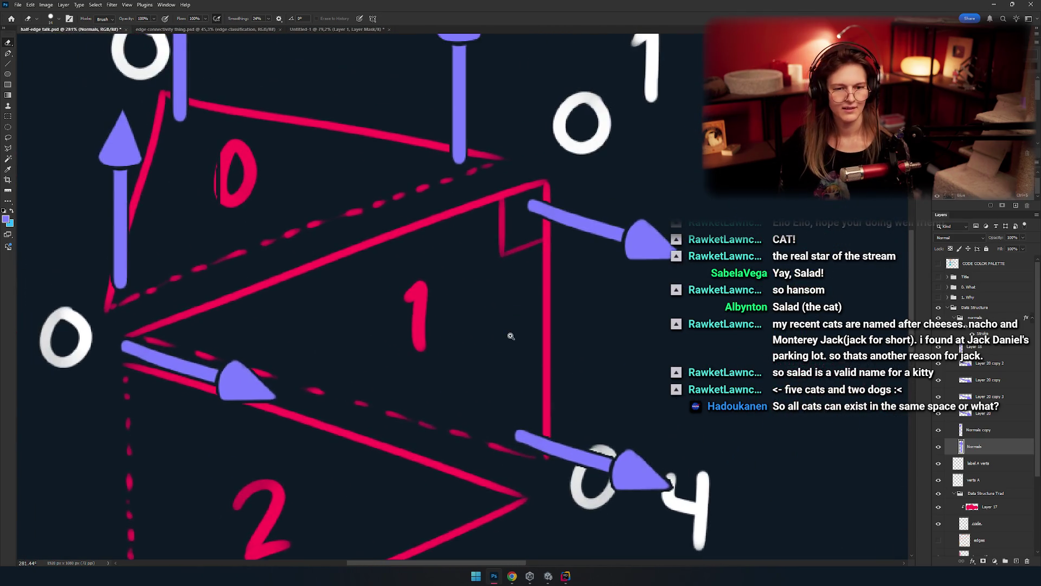
scroll(511, 336, down, 4)
scroll(499, 319, up, 2)
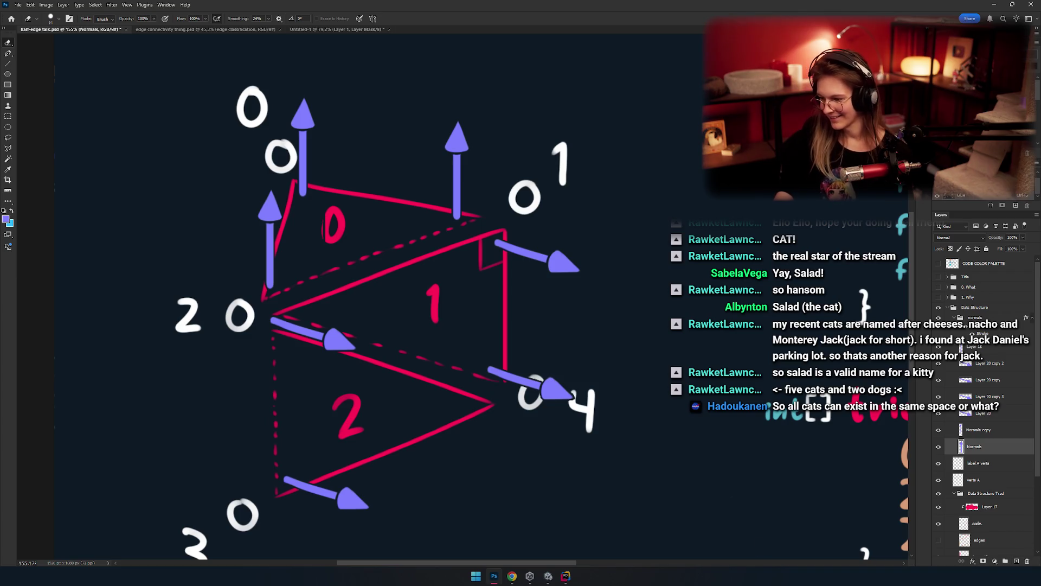
Step: Give the normals group an Outer Glow with a chosen colour and 4 px size
click(996, 332)
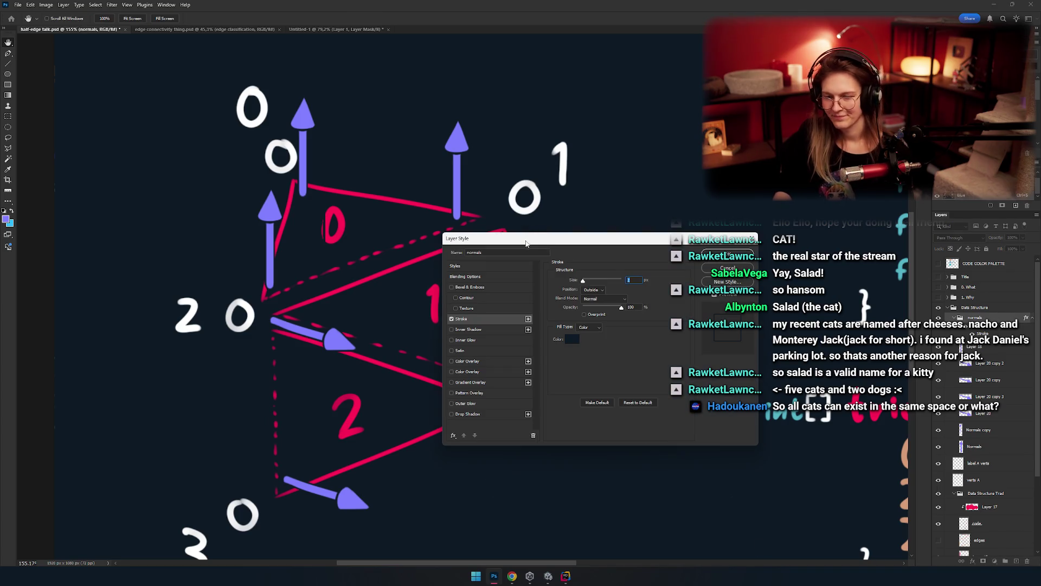
drag(525, 244, 679, 151)
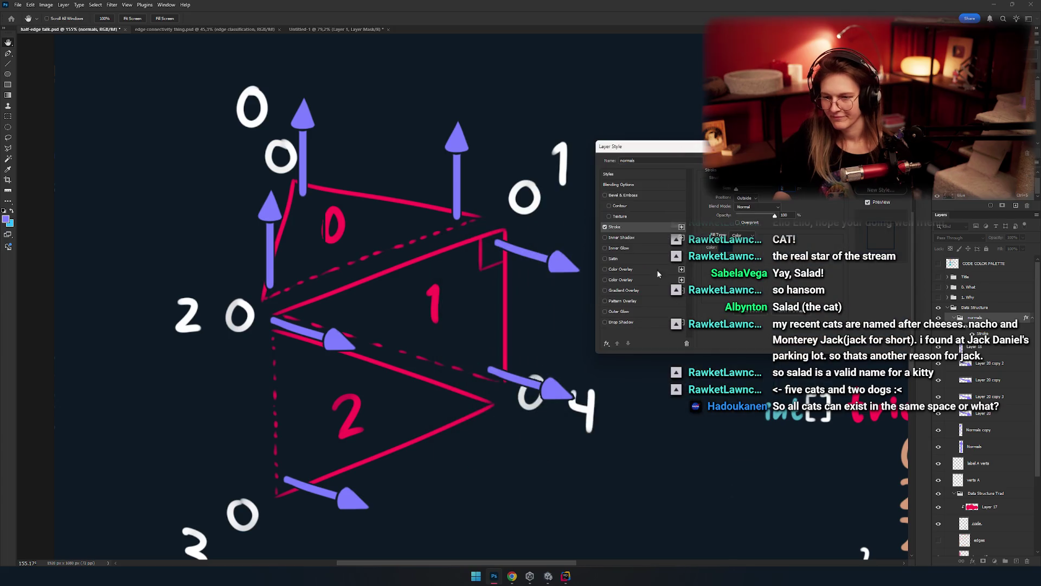
click(618, 311)
click(726, 218)
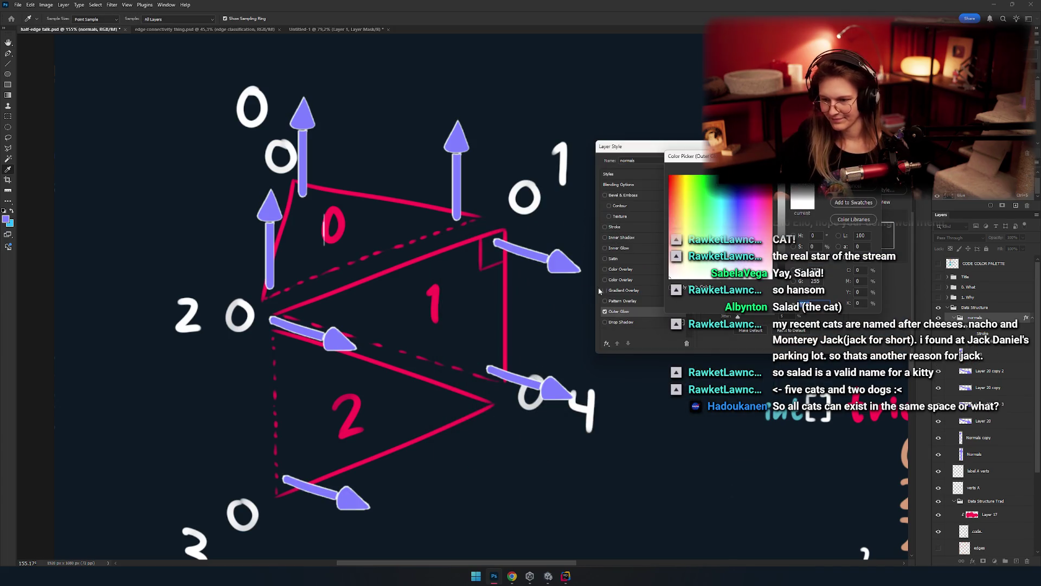
key(Return)
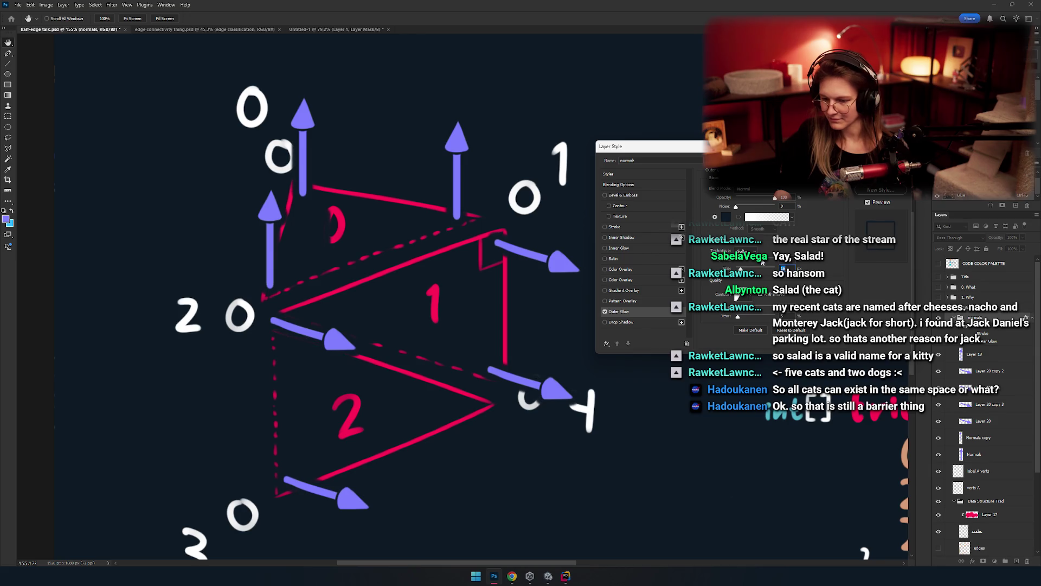
text(4)
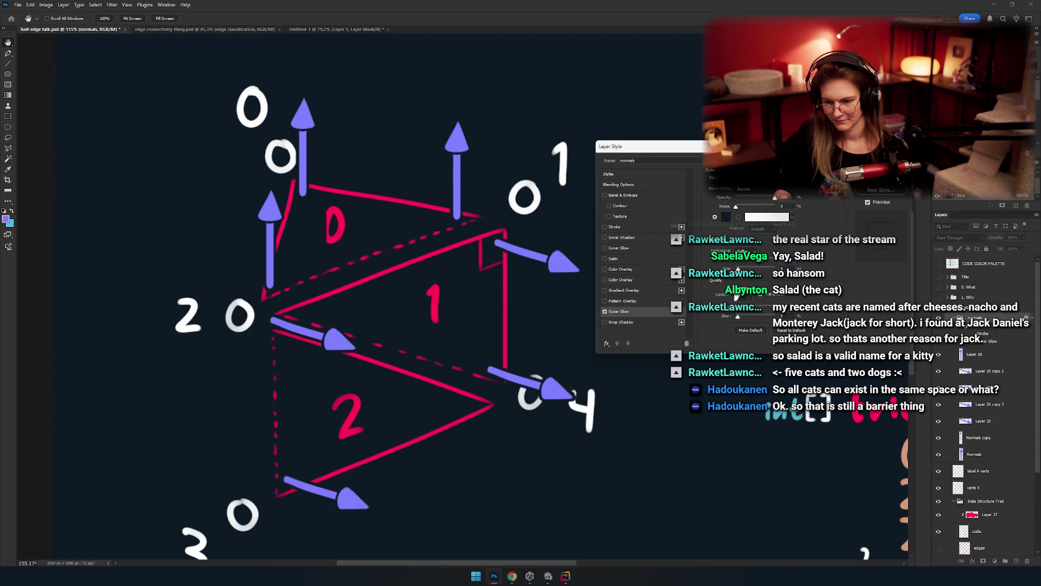
key(Return)
key(e)
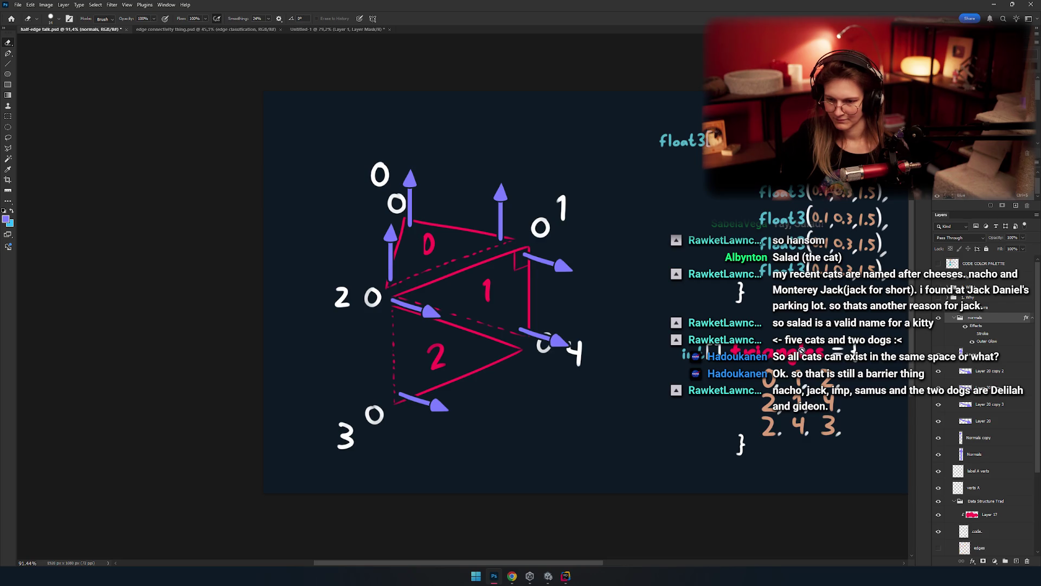
drag(496, 337, 510, 351)
scroll(434, 248, up, 5)
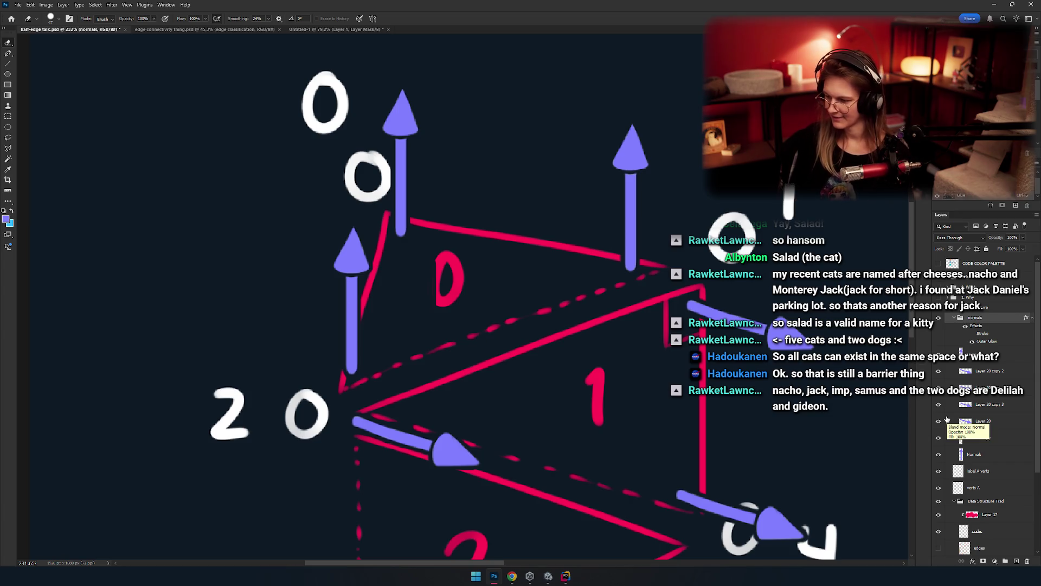
click(939, 371)
click(939, 371)
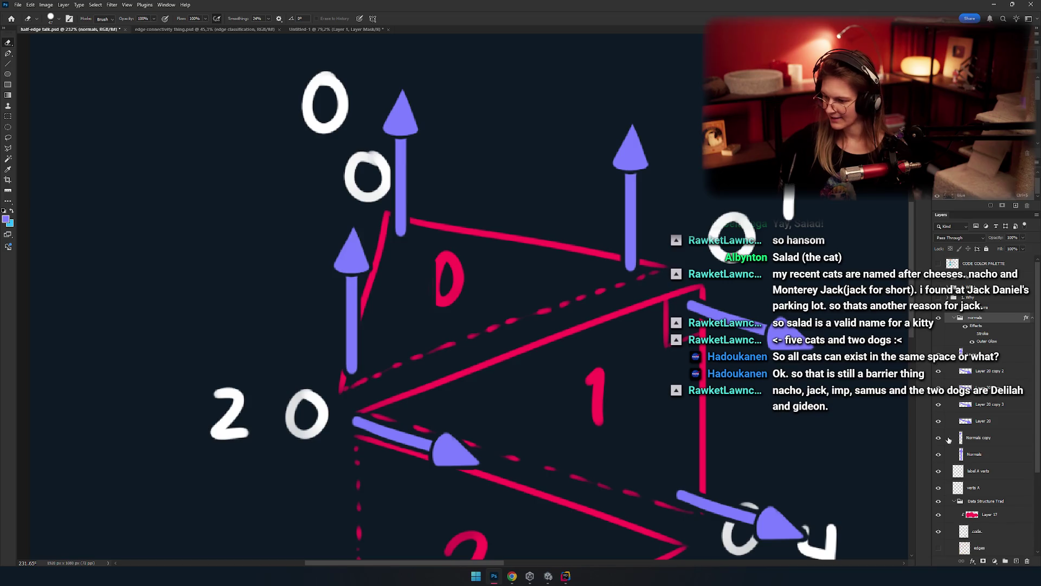
click(939, 454)
click(939, 454)
click(939, 437)
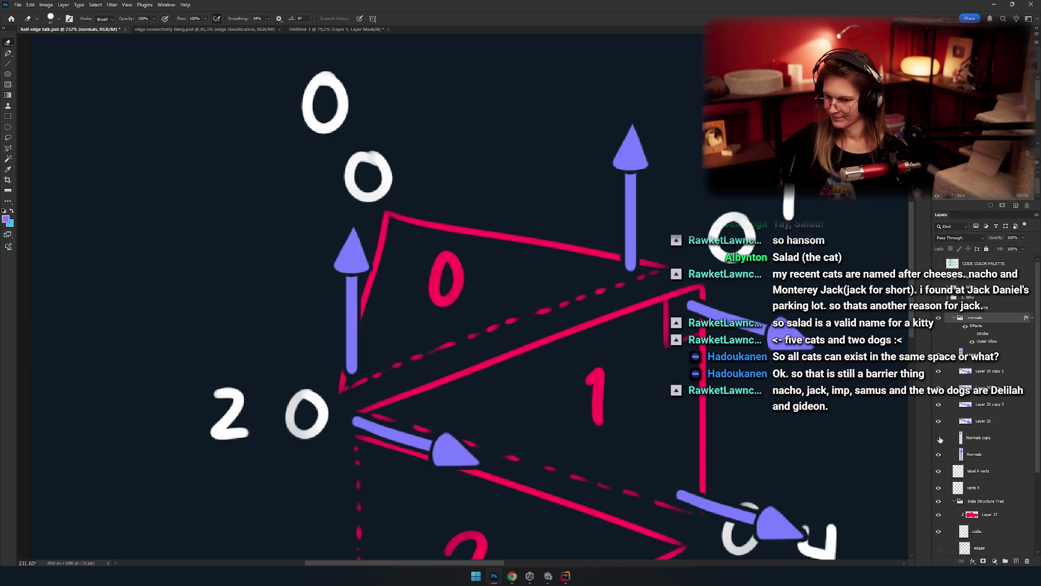
click(939, 437)
click(984, 437)
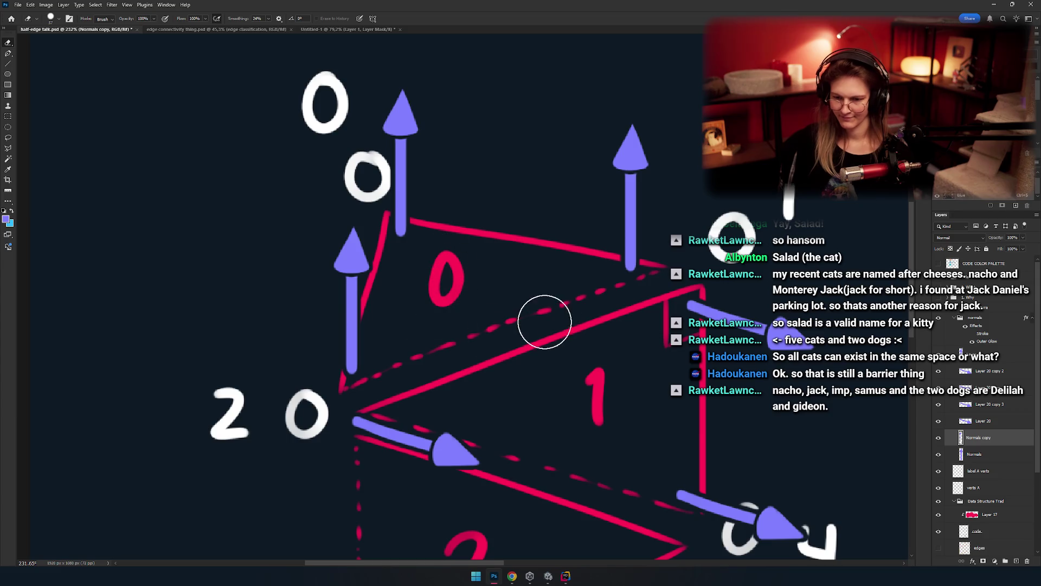
scroll(544, 322, down, 3)
scroll(498, 266, up, 2)
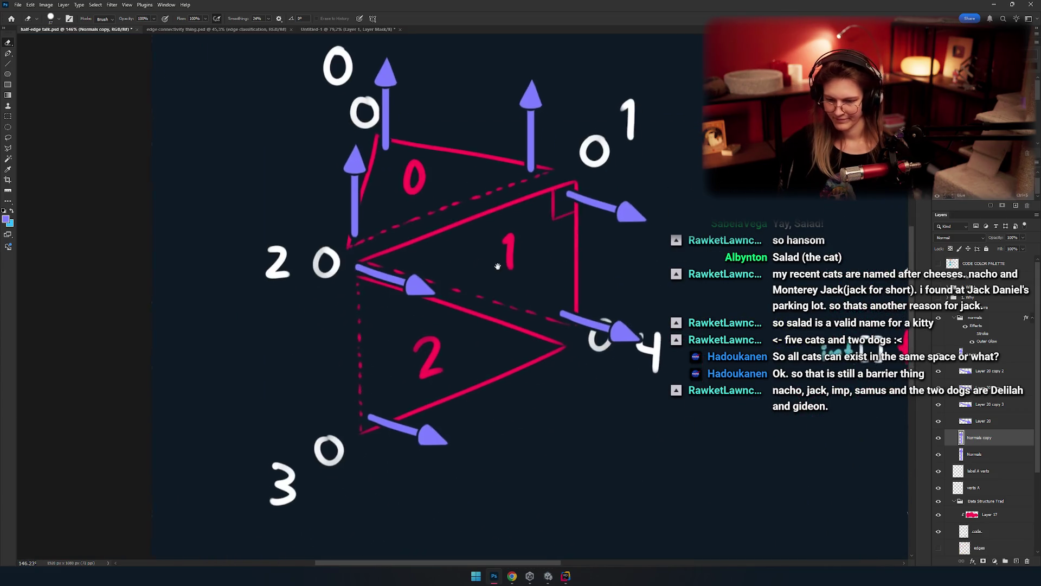
scroll(497, 266, down, 3)
scroll(480, 353, up, 2)
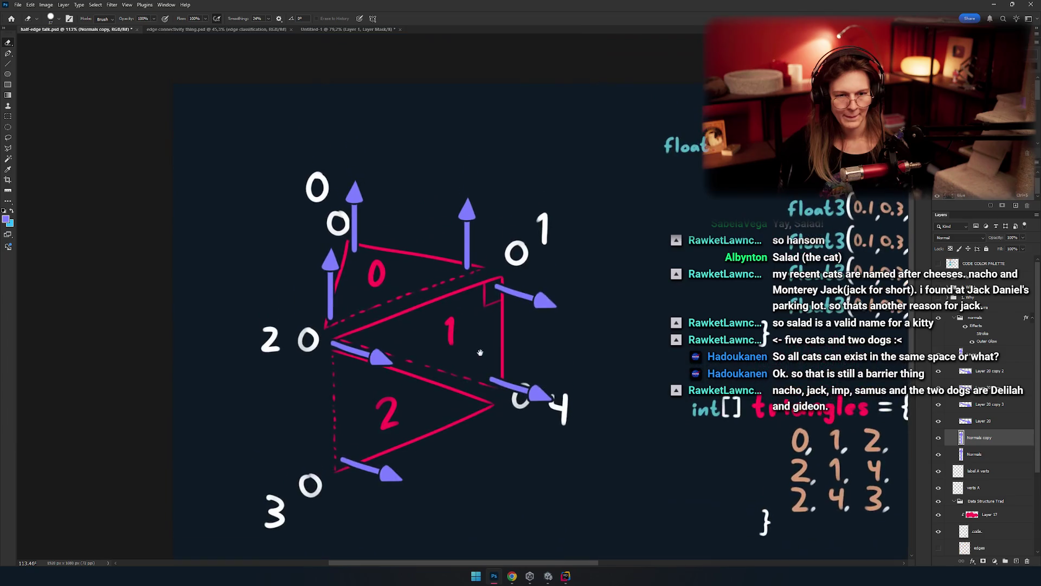
drag(480, 354, 464, 338)
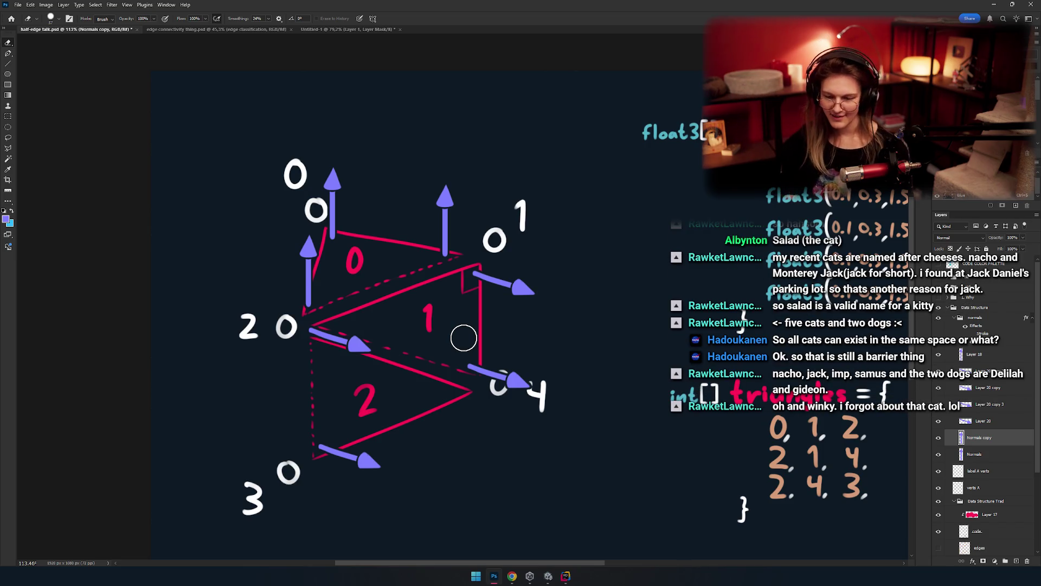
mouse_move(463, 338)
mouse_down()
mouse_move(428, 275)
mouse_move(461, 326)
mouse_move(483, 307)
mouse_move(432, 367)
mouse_up()
key(m)
scroll(407, 328, up, 3)
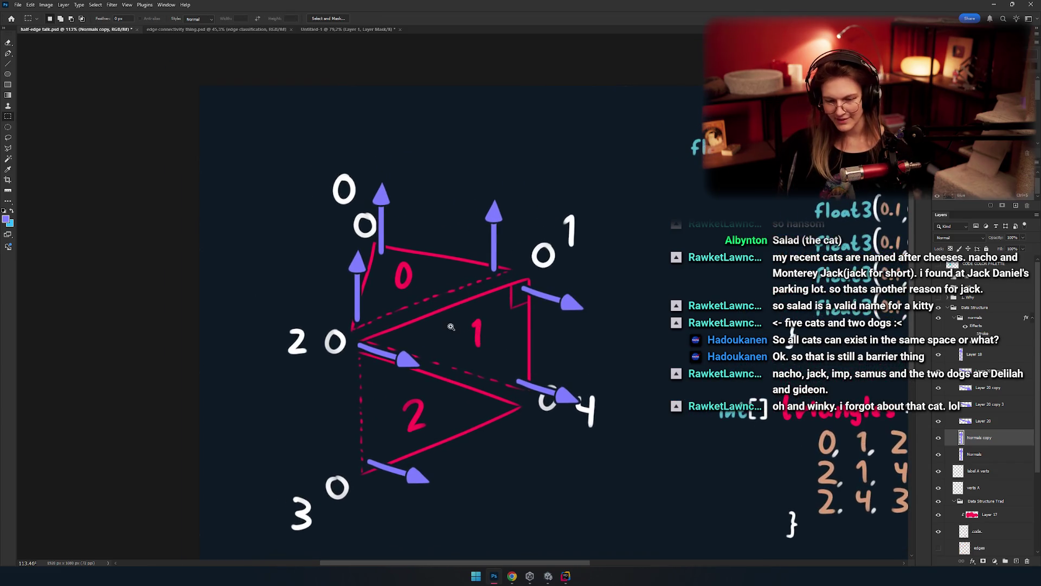
scroll(407, 329, down, 2)
drag(406, 328, 386, 241)
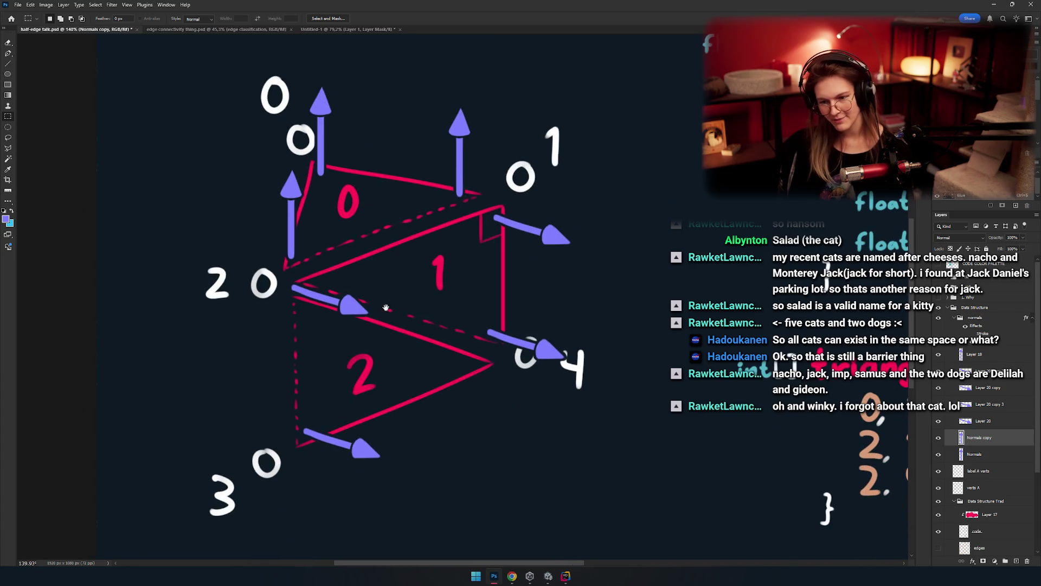
drag(428, 365, 447, 382)
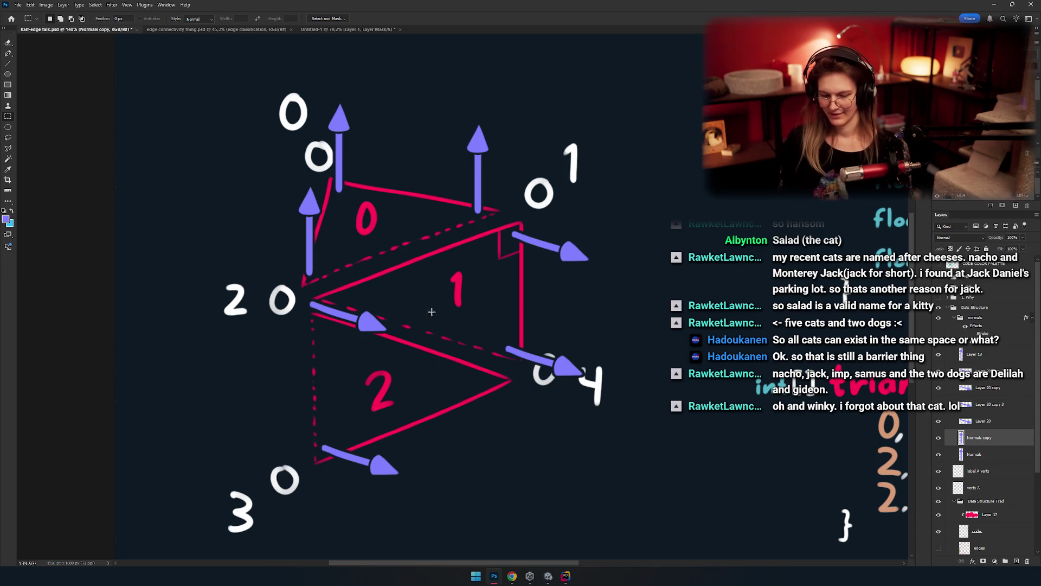
drag(448, 339, 543, 296)
scroll(460, 296, down, 5)
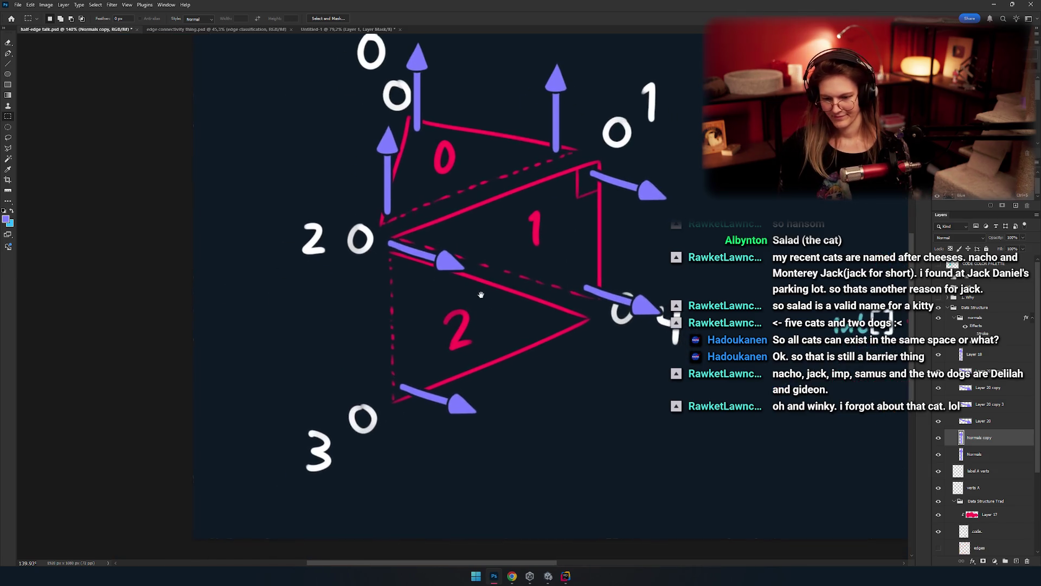
scroll(445, 331, down, 4)
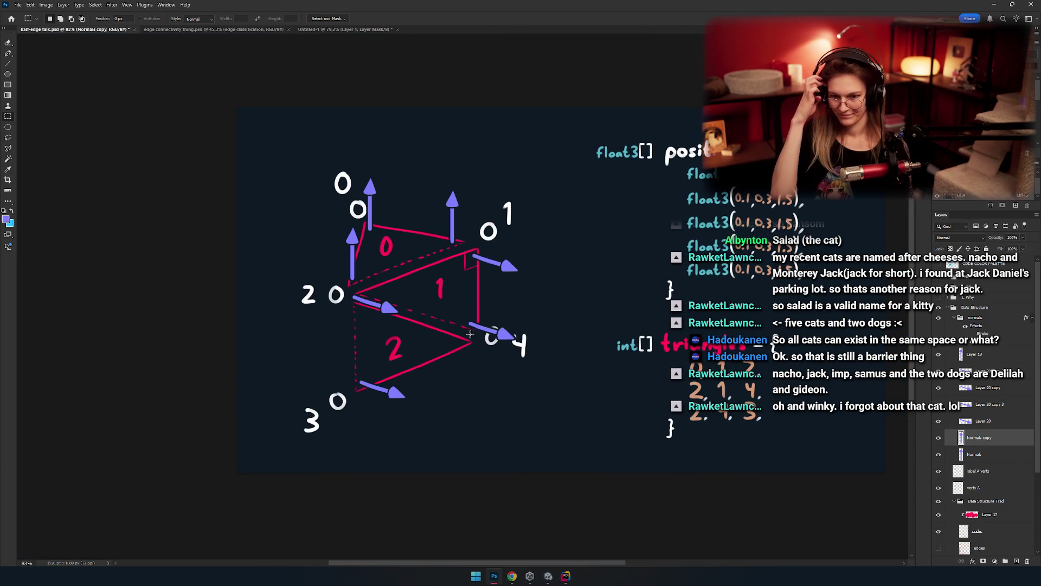
scroll(492, 347, up, 4)
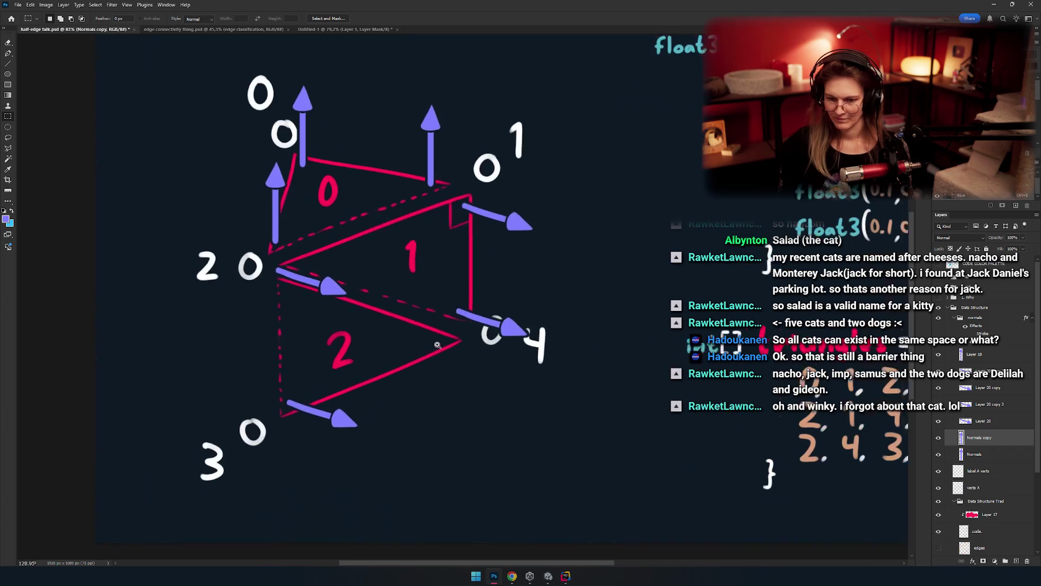
scroll(442, 363, up, 2)
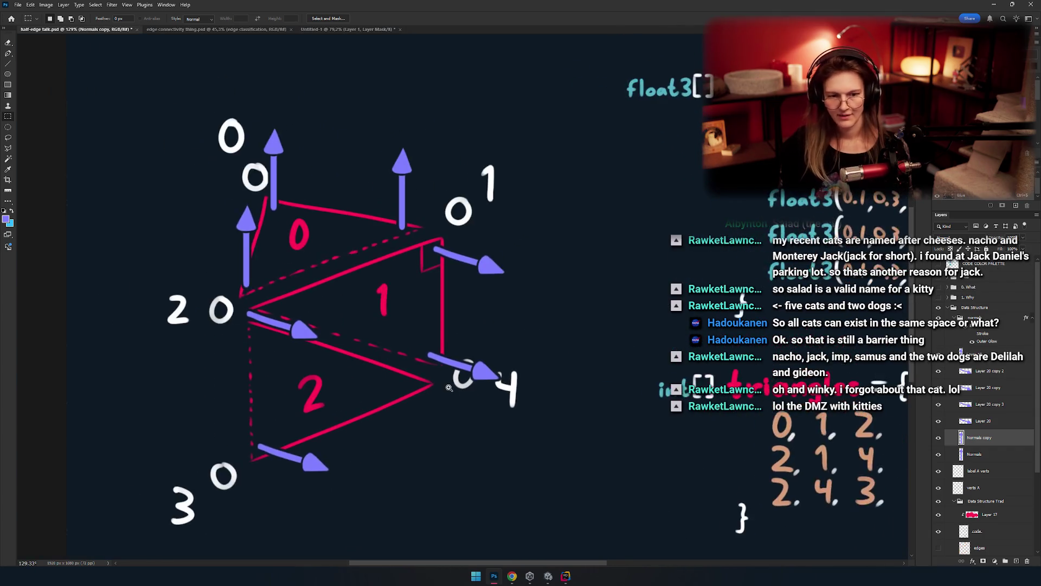
scroll(449, 388, down, 3)
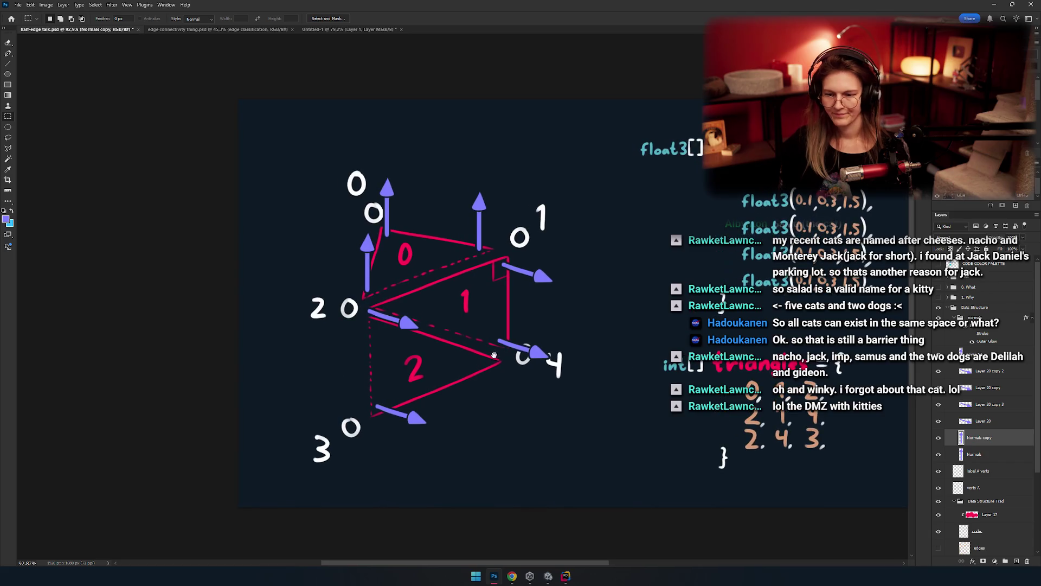
scroll(494, 355, up, 2)
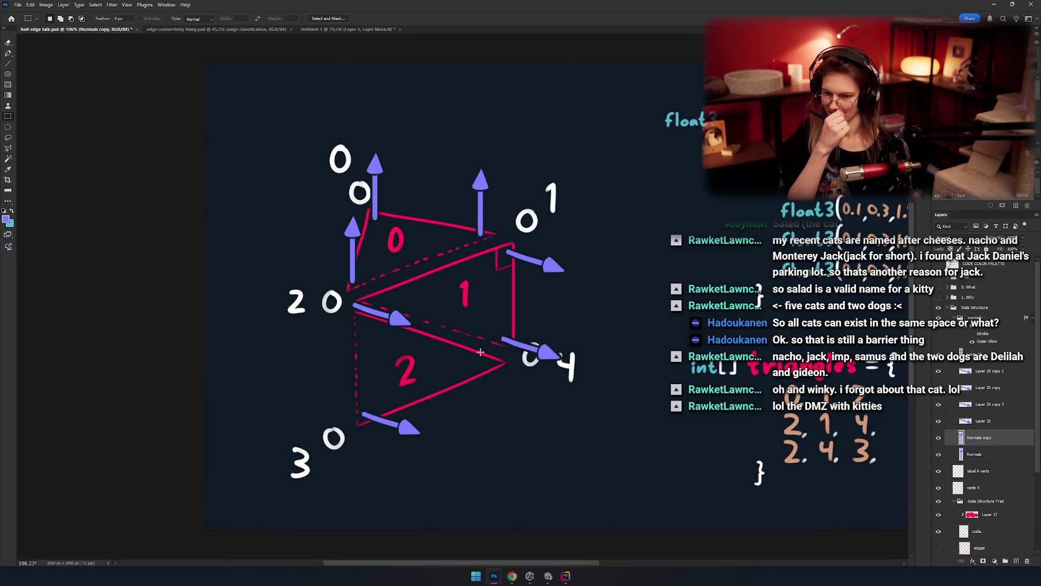
scroll(446, 323, right, 4)
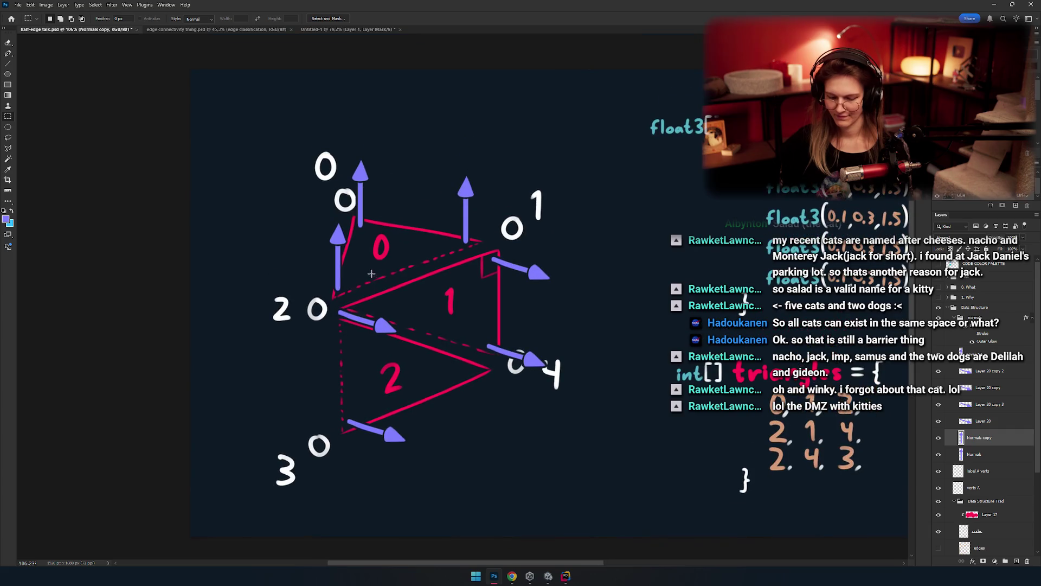
scroll(459, 329, down, 2)
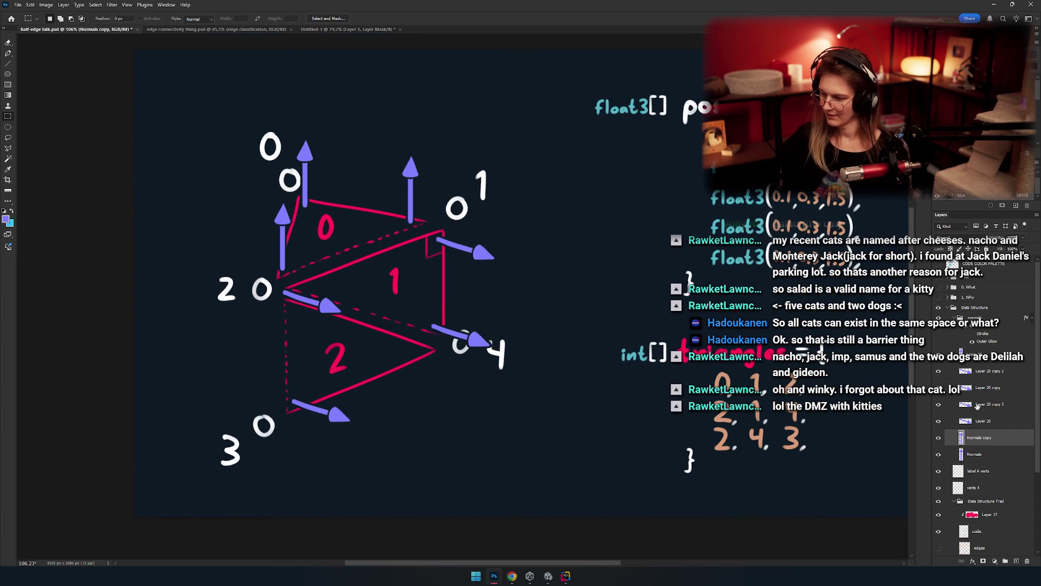
click(939, 437)
click(940, 438)
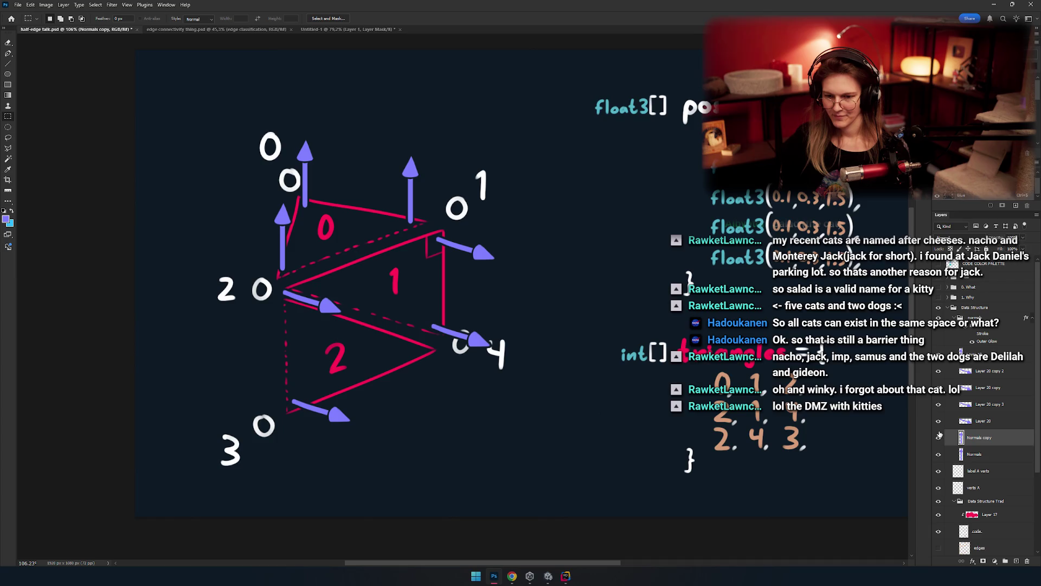
mouse_move(455, 313)
mouse_down()
mouse_move(527, 331)
mouse_move(501, 313)
mouse_move(526, 319)
mouse_move(513, 314)
mouse_move(521, 326)
mouse_up()
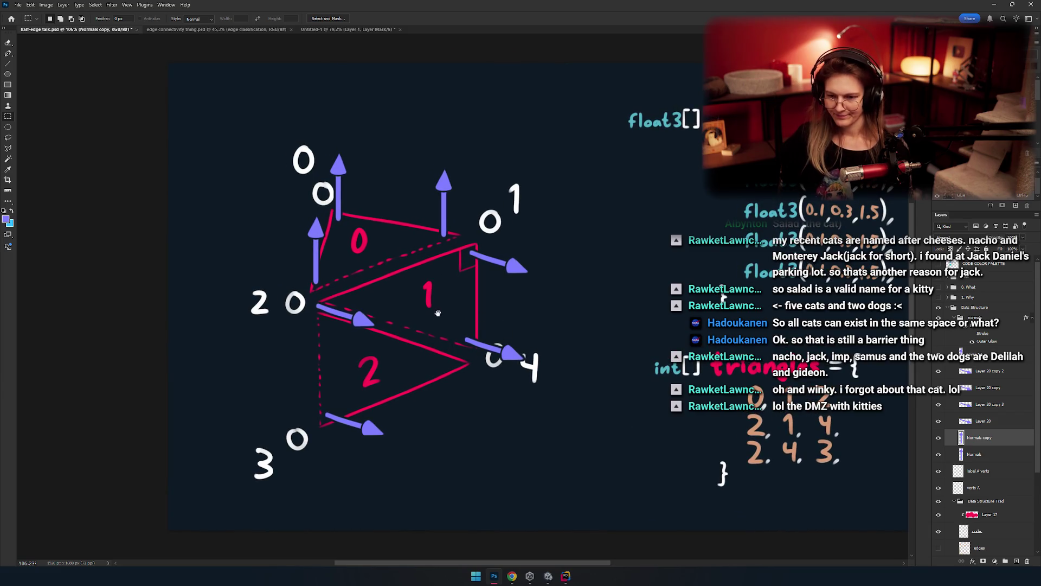
drag(437, 313, 448, 271)
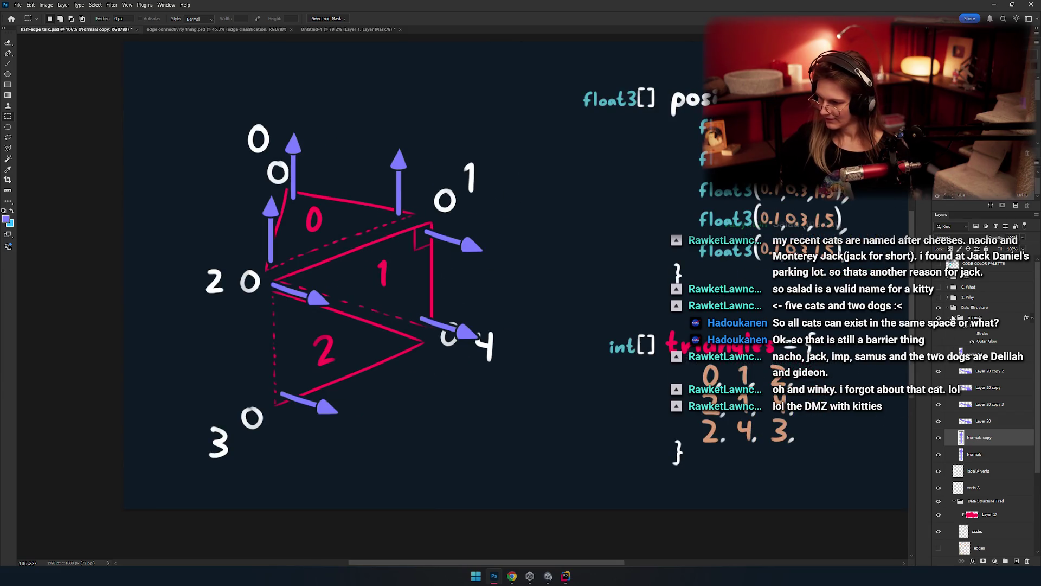
click(971, 317)
mouse_move(478, 326)
mouse_down()
mouse_move(555, 356)
mouse_move(556, 336)
mouse_up()
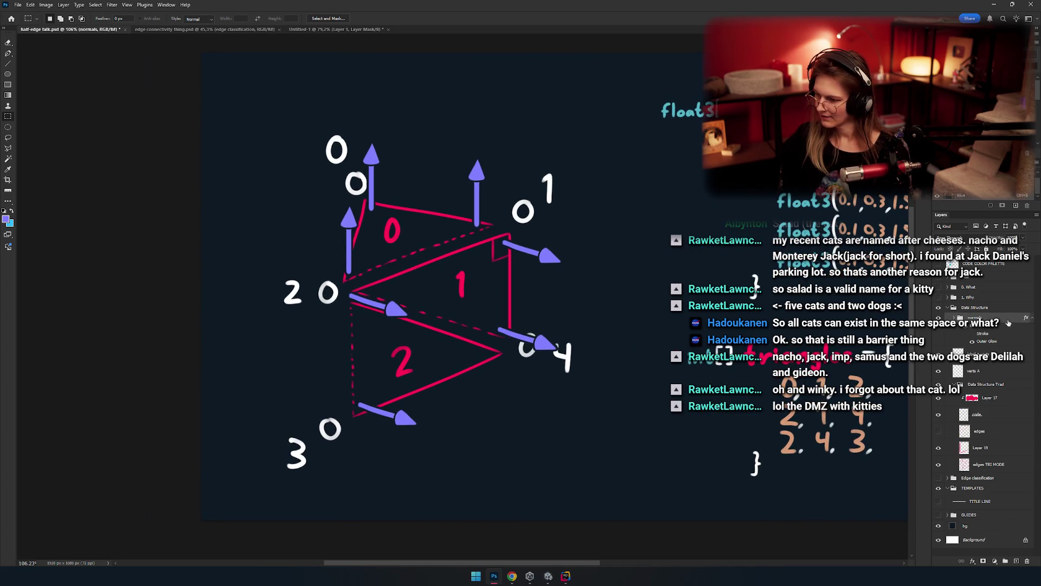
Step: Rename the normals group to 'normals Pre split' and reframe the view around the triangles
double_click(975, 317)
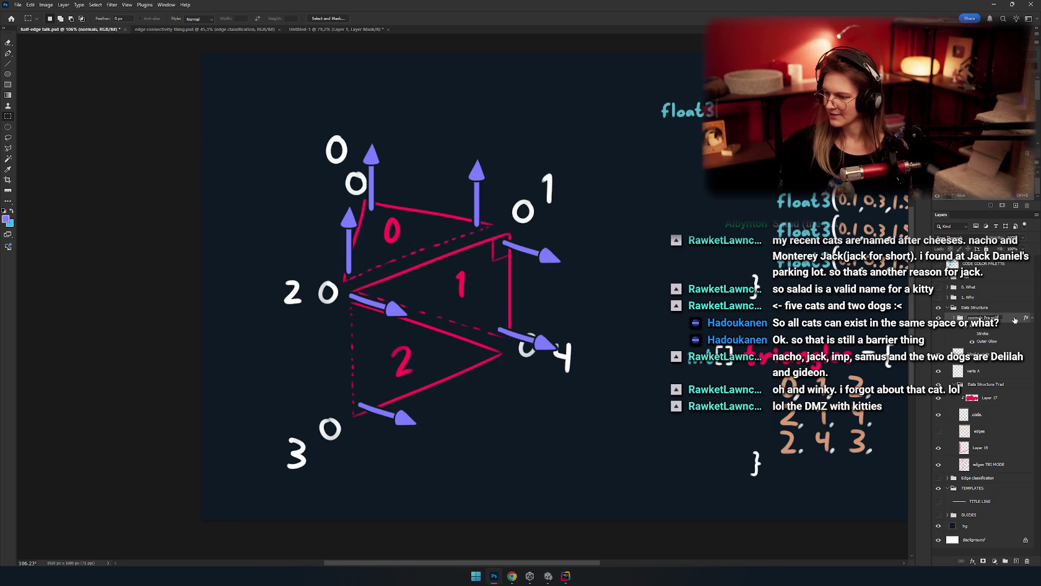
key(Return)
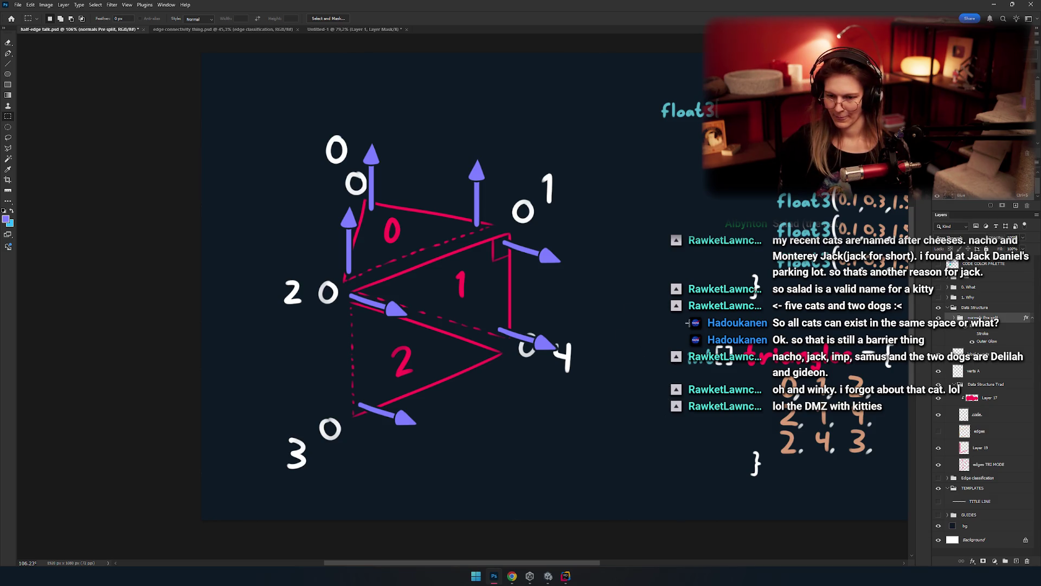
mouse_move(501, 289)
mouse_down()
mouse_move(559, 287)
mouse_move(546, 299)
mouse_up()
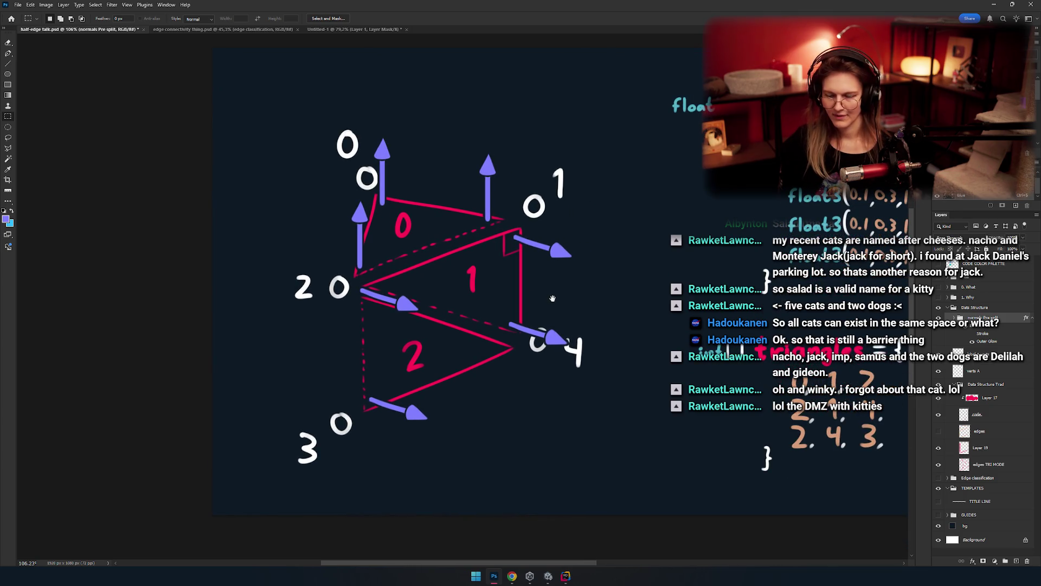
scroll(484, 299, up, 5)
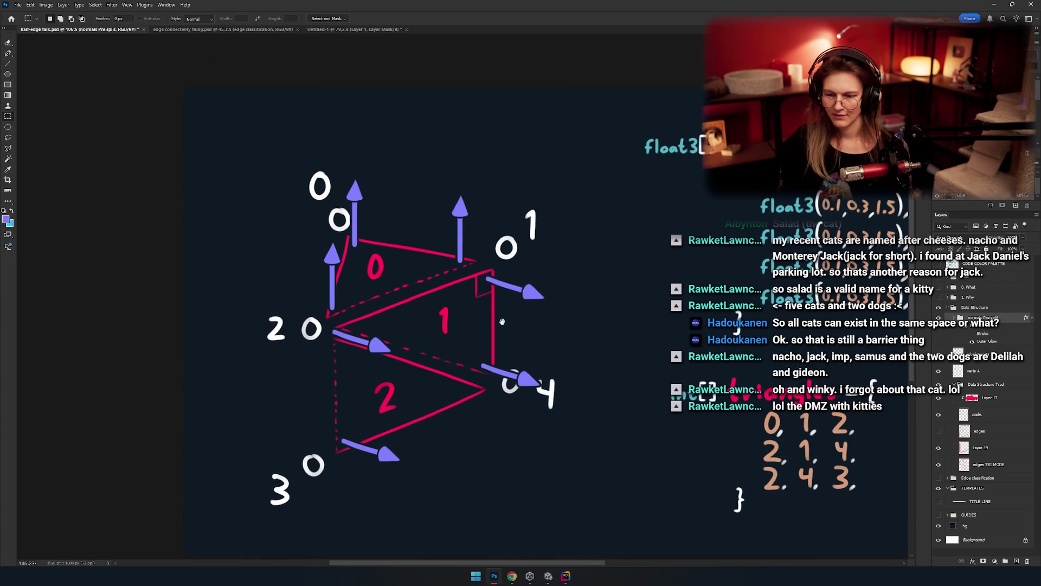
scroll(579, 307, down, 3)
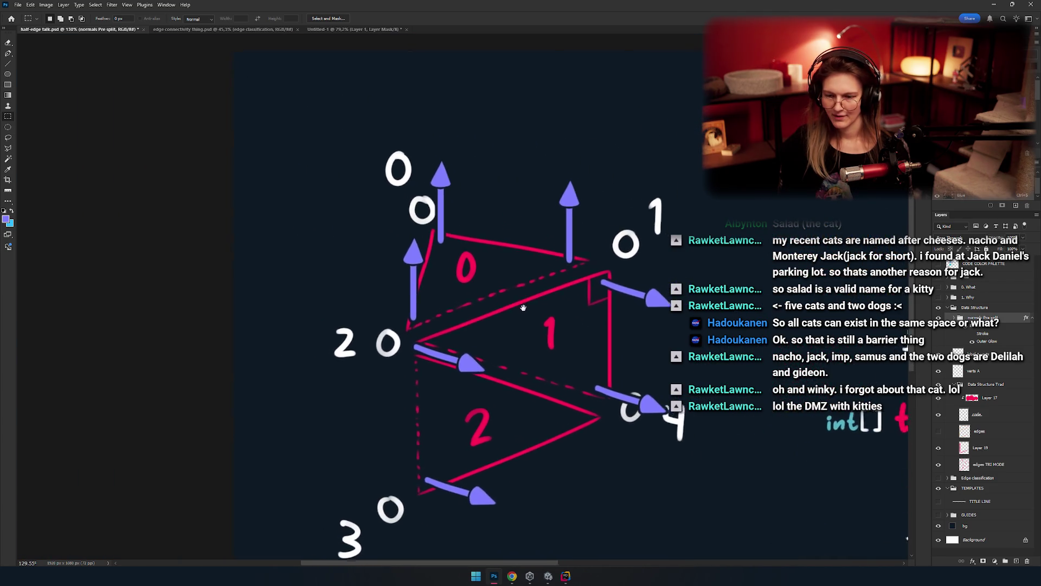
drag(555, 302, 496, 283)
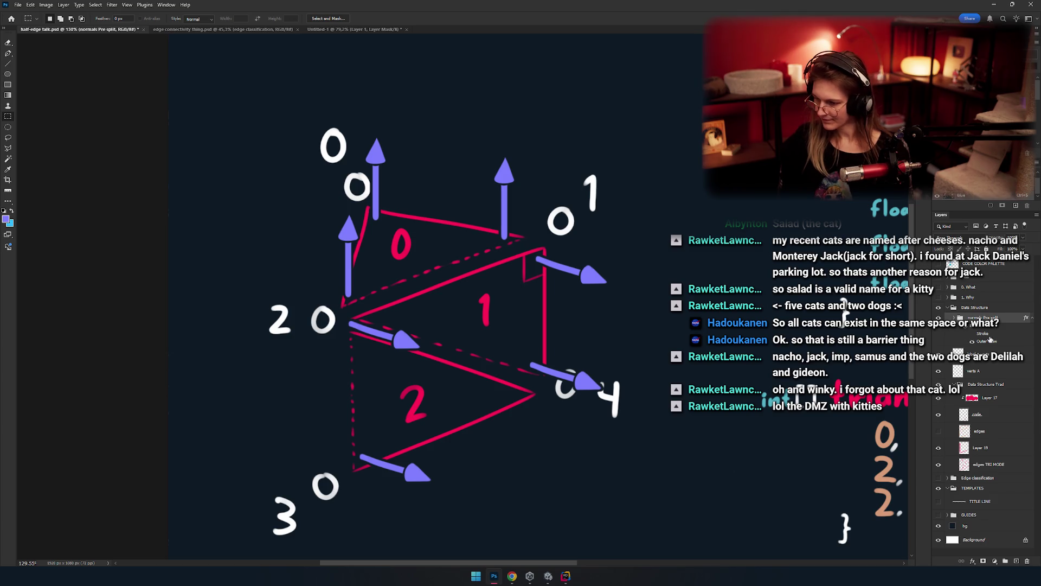
Step: Duplicate the group and rename the copy 'normals move'
key(ctrl+j)
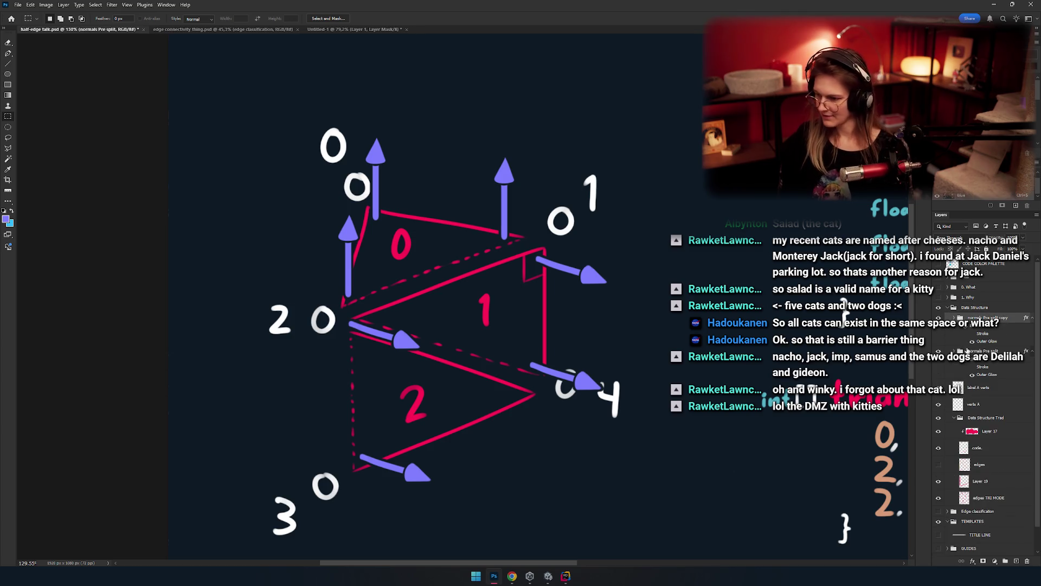
double_click(989, 318)
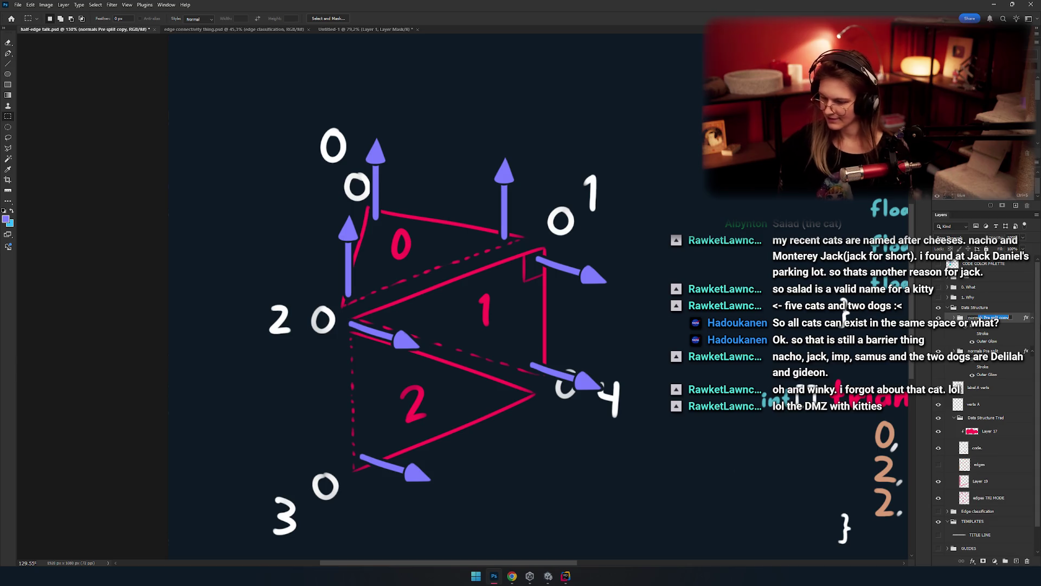
double_click(1004, 317)
text(move)
key(Return)
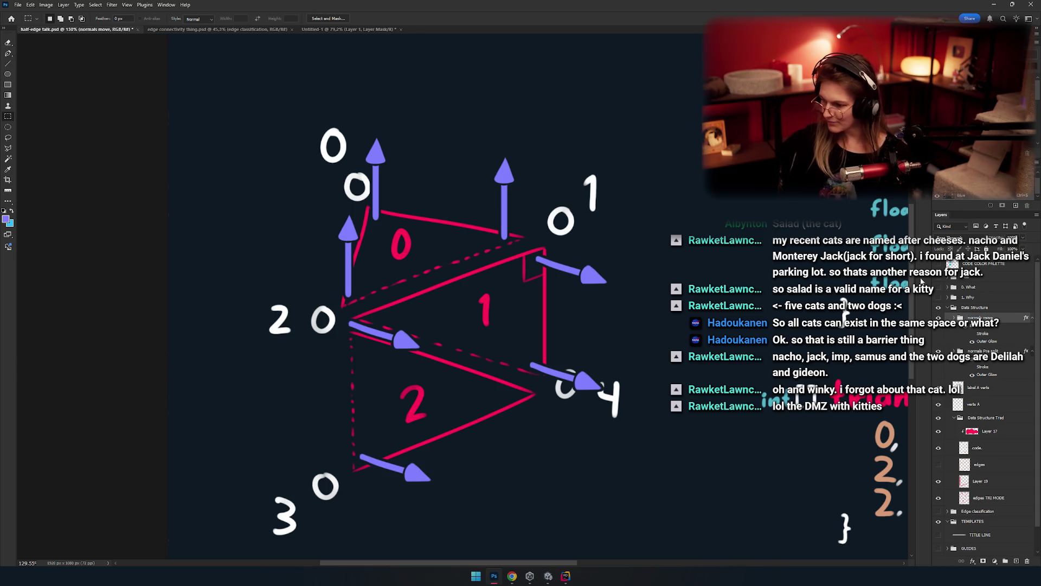
Step: Expand the normals move group and select Layer 18 inside it
click(958, 351)
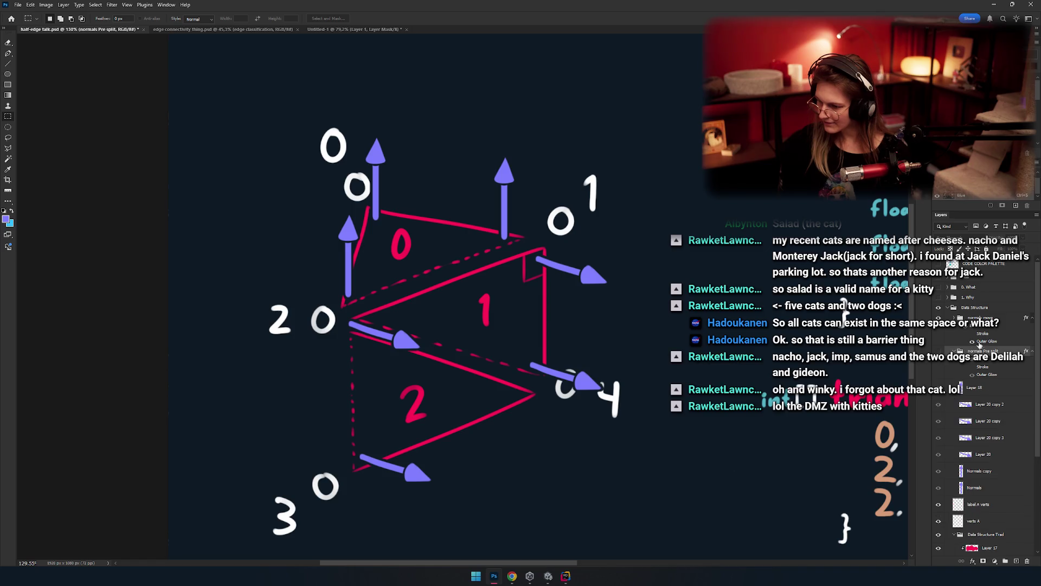
click(958, 351)
click(998, 330)
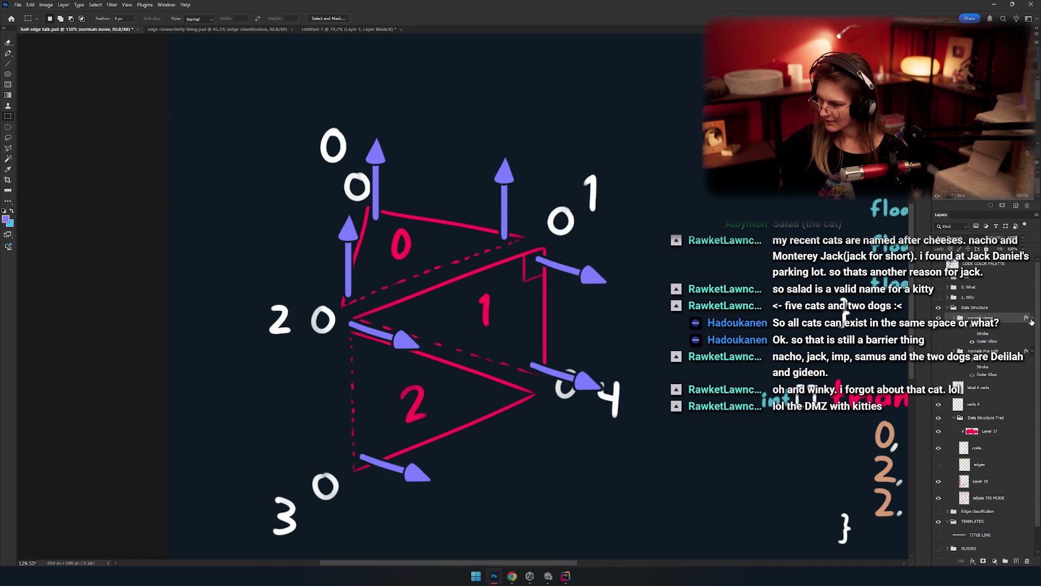
click(1032, 319)
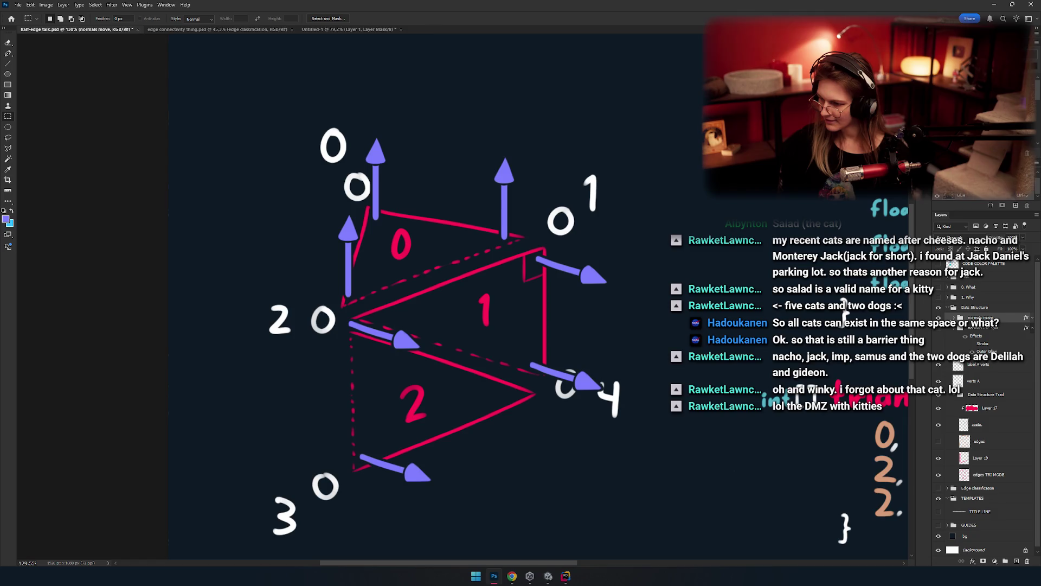
click(955, 318)
click(976, 331)
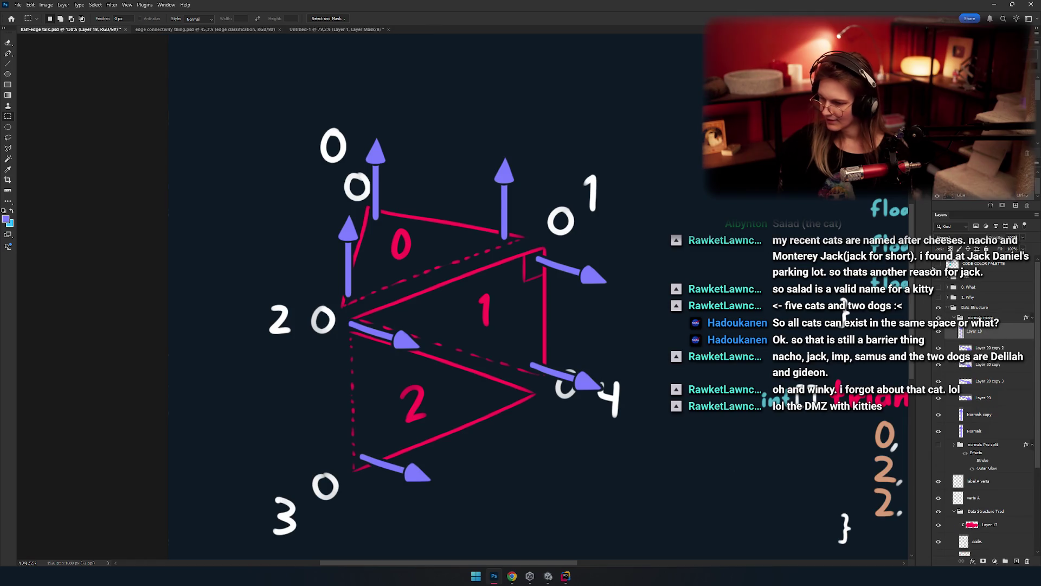
Step: Move the normal arrows at vertices 3 and 2 onto their circles, nudging the vertical arrow down
key(v)
drag(580, 304, 537, 254)
mouse_move(522, 320)
mouse_down()
mouse_move(602, 359)
mouse_move(582, 354)
mouse_up()
mouse_move(414, 399)
mouse_down()
mouse_move(495, 349)
mouse_move(411, 417)
mouse_move(423, 407)
mouse_up()
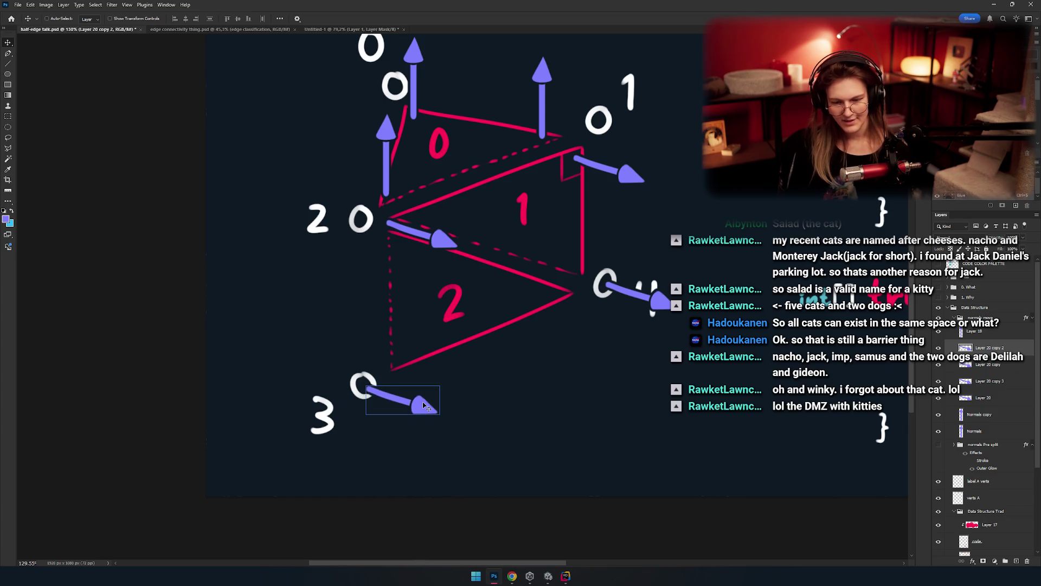
scroll(456, 347, up, 2)
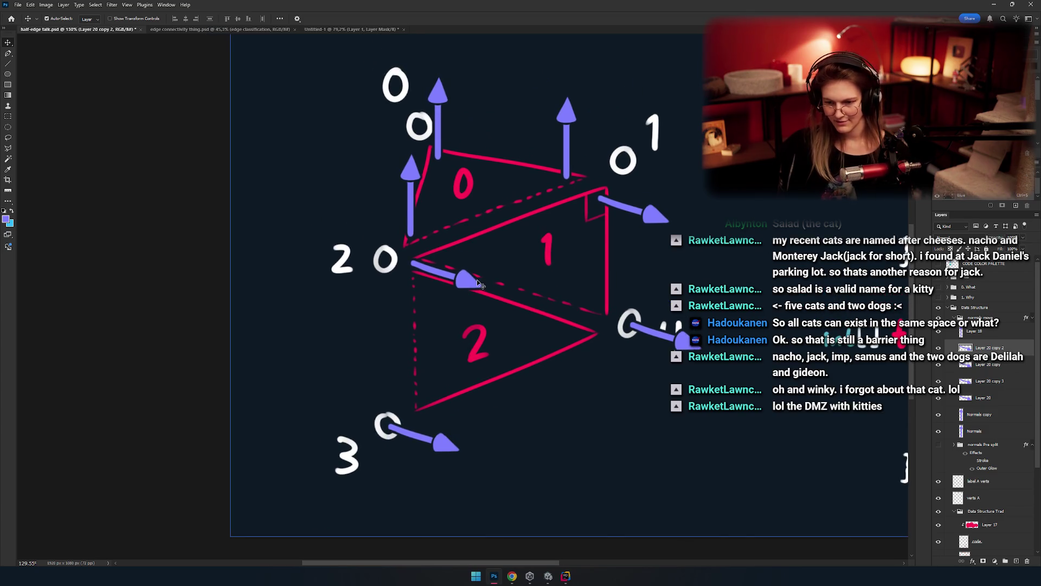
mouse_move(480, 283)
mouse_down()
mouse_move(442, 279)
mouse_move(469, 271)
mouse_up()
scroll(442, 280, up, 3)
click(494, 271)
key(shift+Down)
key(shift+Down)
key(shift+Down)
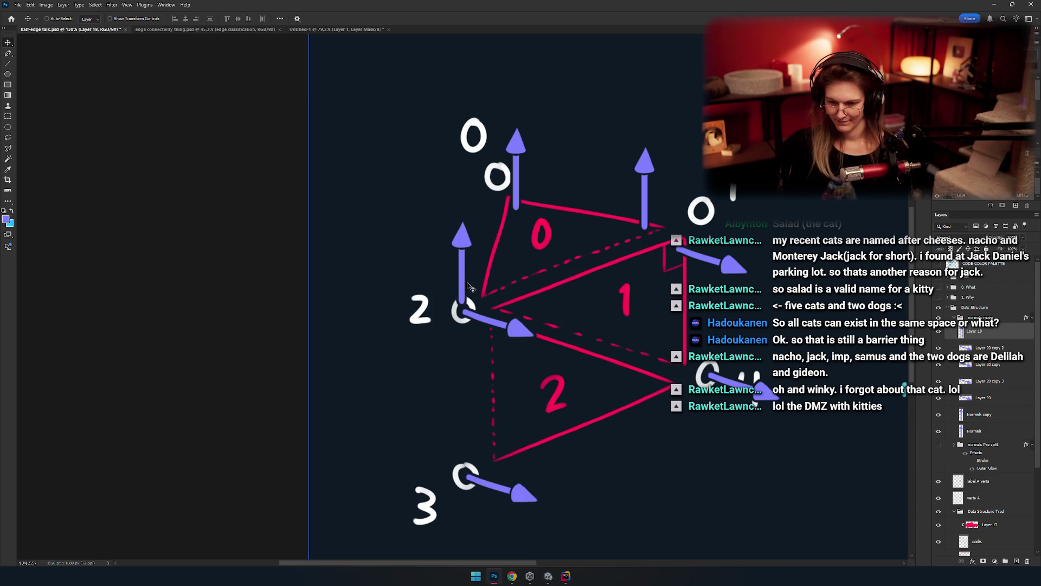
key(Down)
key(Down)
key(Down)
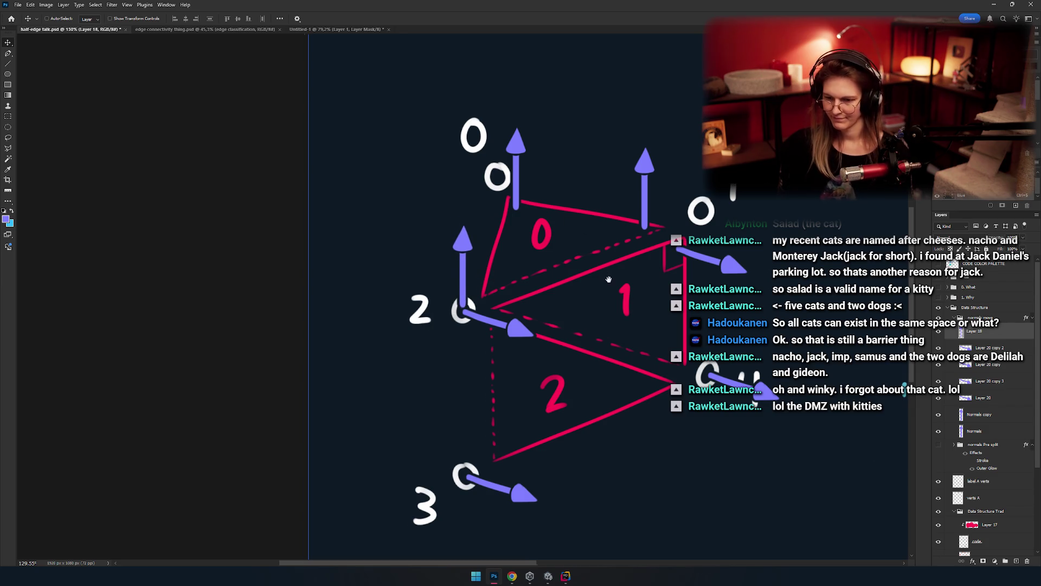
Step: Move the vertex 0 and vertex 1 normal arrows onto their circles
drag(608, 279, 523, 307)
drag(449, 185, 432, 170)
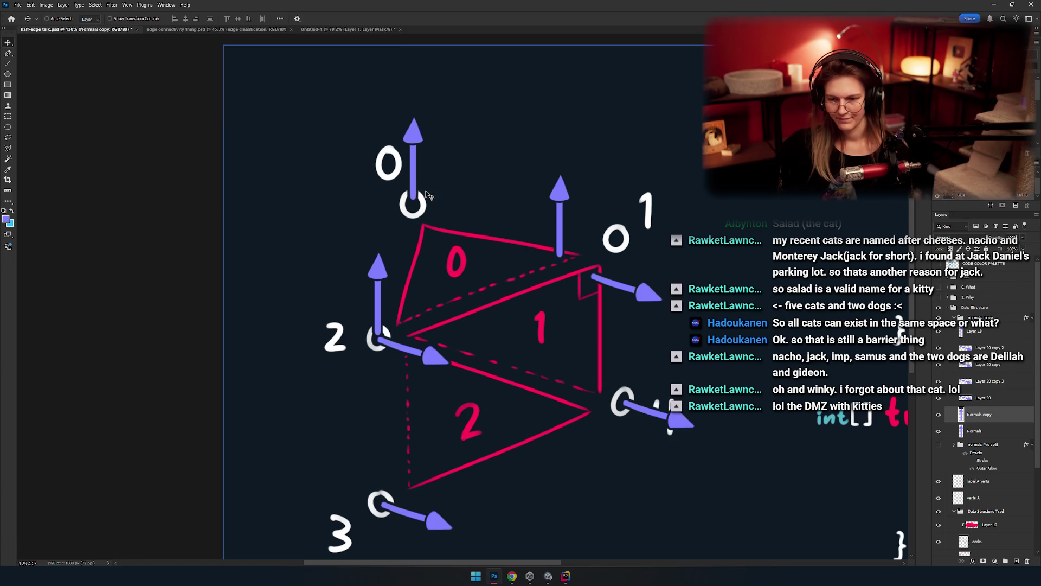
key(Down)
key(Down)
key(Down)
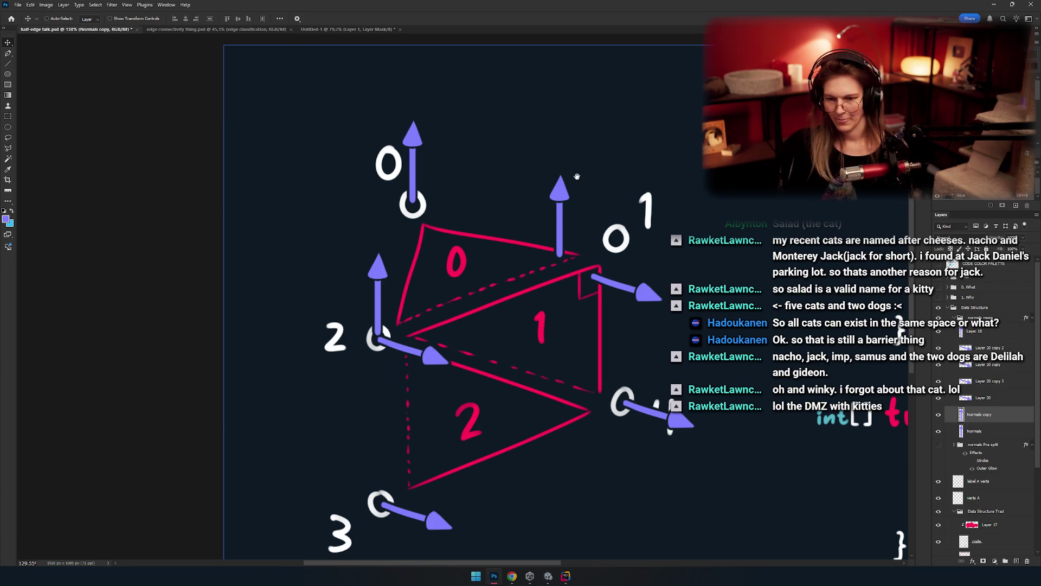
drag(577, 176, 531, 237)
ctrl+click(332, 333)
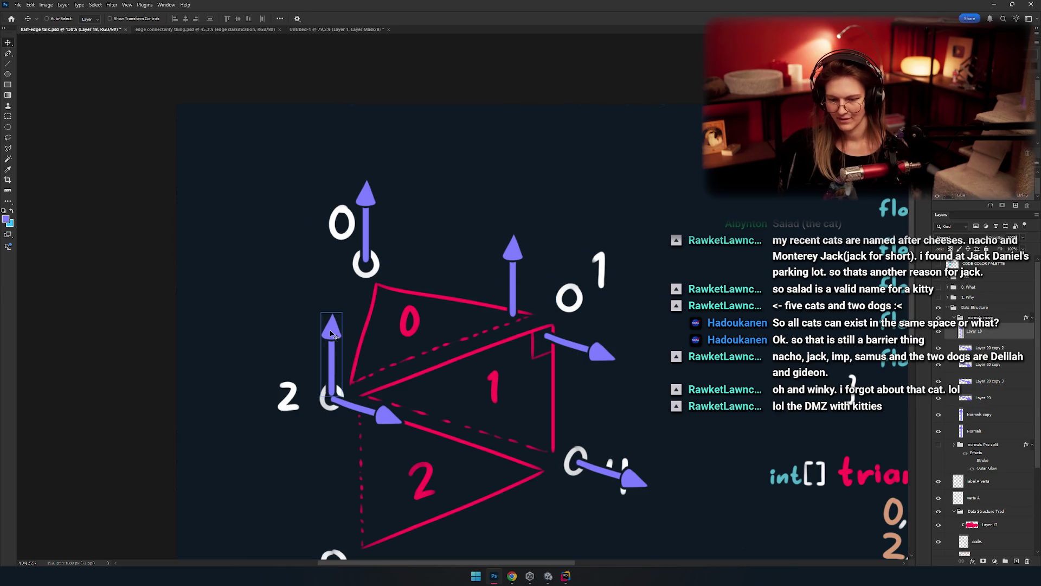
drag(553, 285, 495, 297)
mouse_move(454, 265)
mouse_down()
mouse_move(512, 234)
mouse_move(517, 244)
mouse_up()
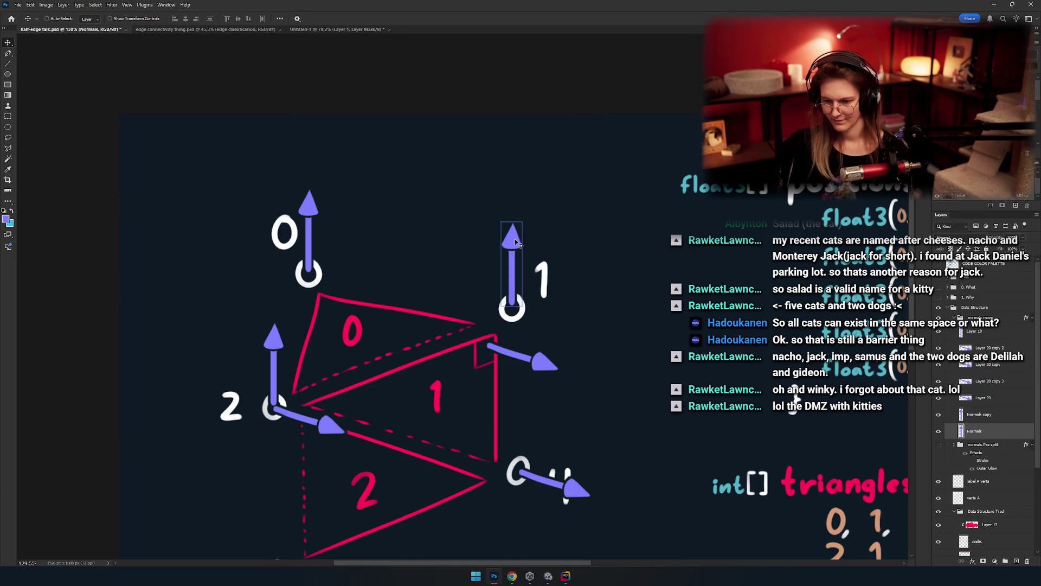
mouse_move(542, 362)
mouse_down()
mouse_move(492, 353)
mouse_move(518, 313)
mouse_up()
ctrl+click(493, 353)
Step: Show the paired vertex circles layer and select the entire canvas for copying
scroll(518, 313, down, 5)
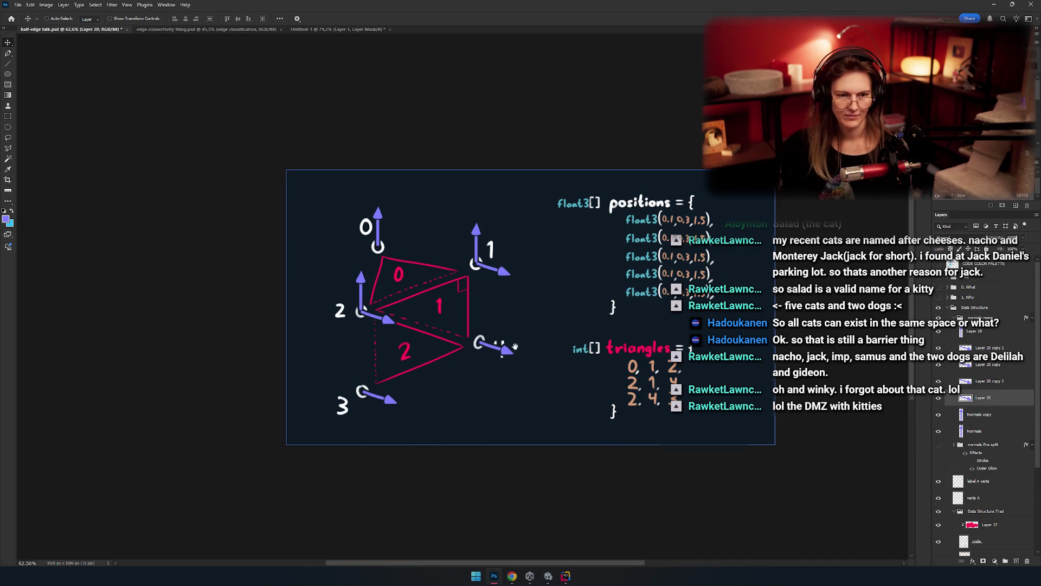
scroll(499, 326, up, 4)
mouse_move(504, 345)
mouse_down()
mouse_move(490, 337)
mouse_move(550, 314)
mouse_move(564, 322)
mouse_up()
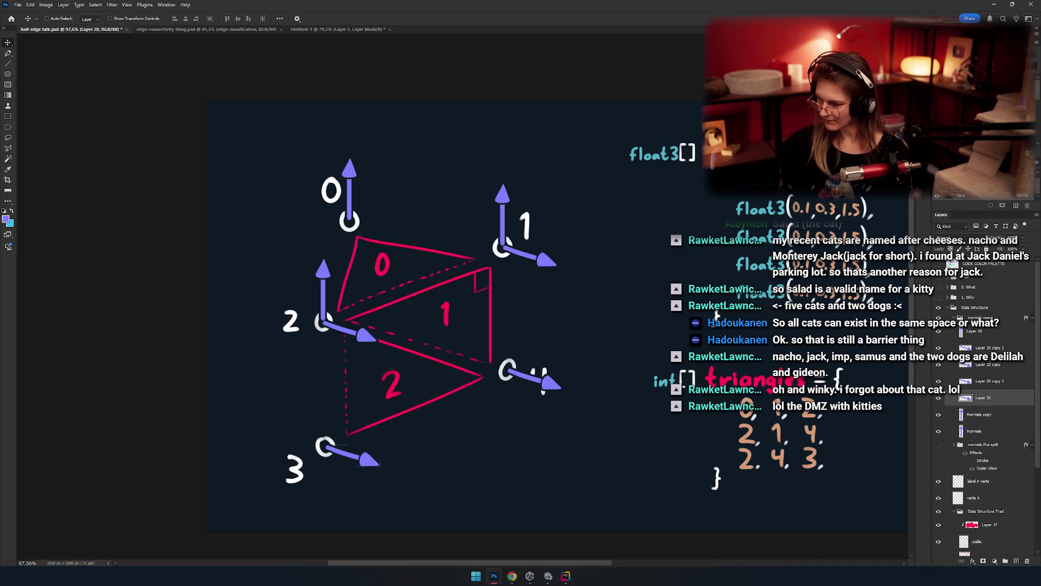
click(956, 318)
scroll(551, 326, down, 5)
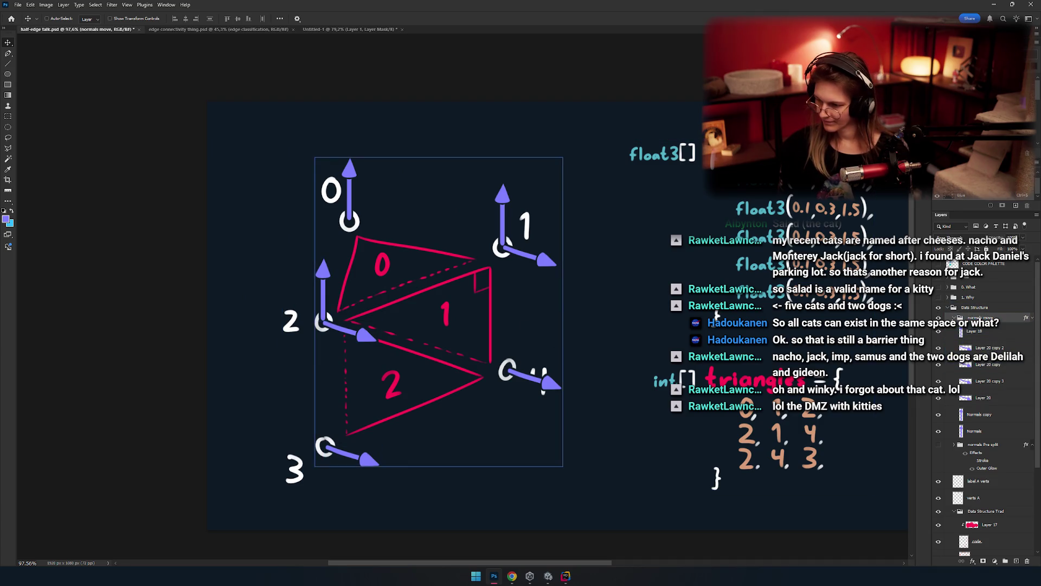
scroll(513, 318, up, 5)
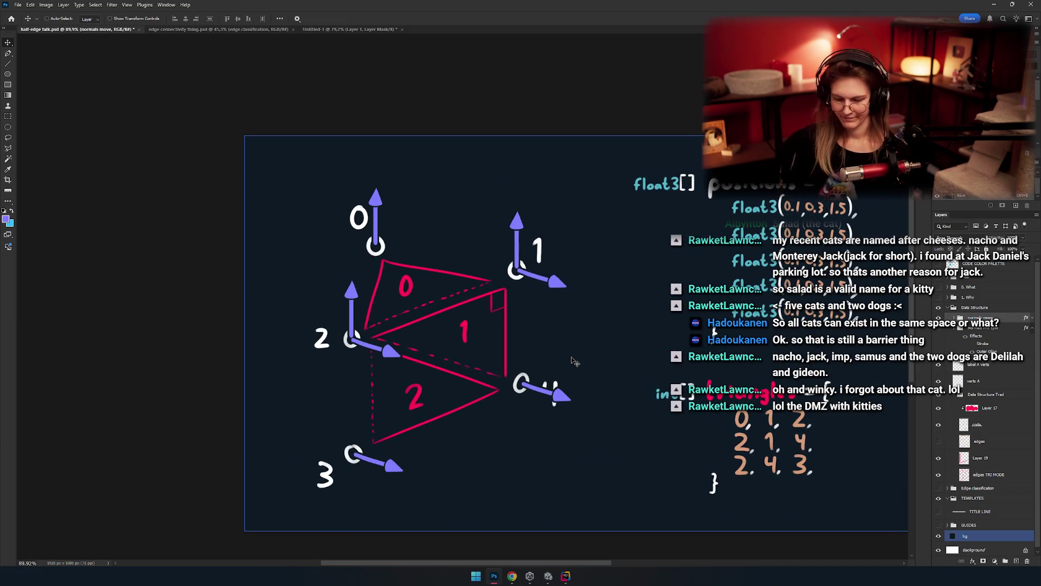
key(b)
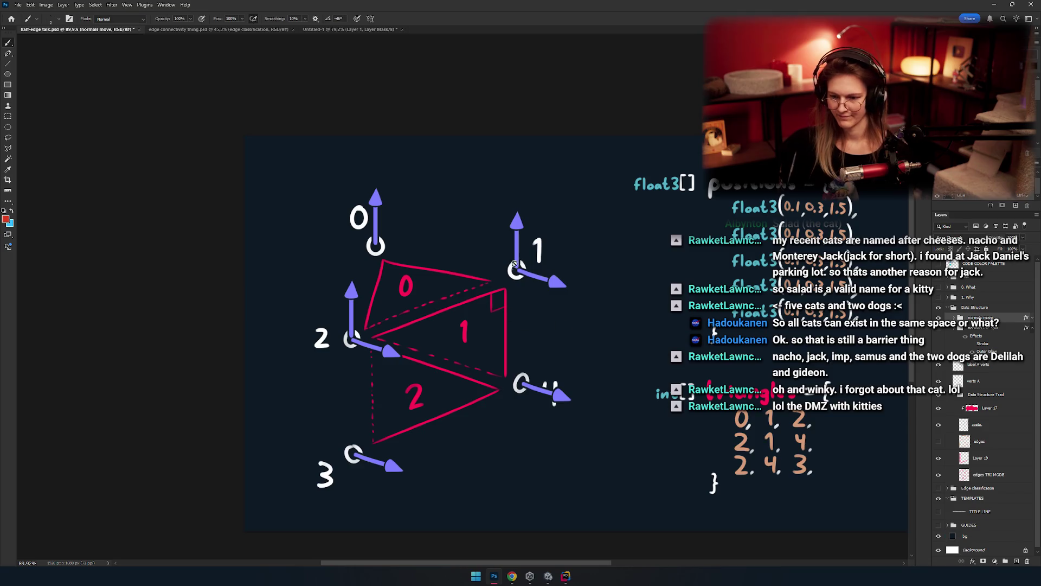
drag(585, 328, 554, 344)
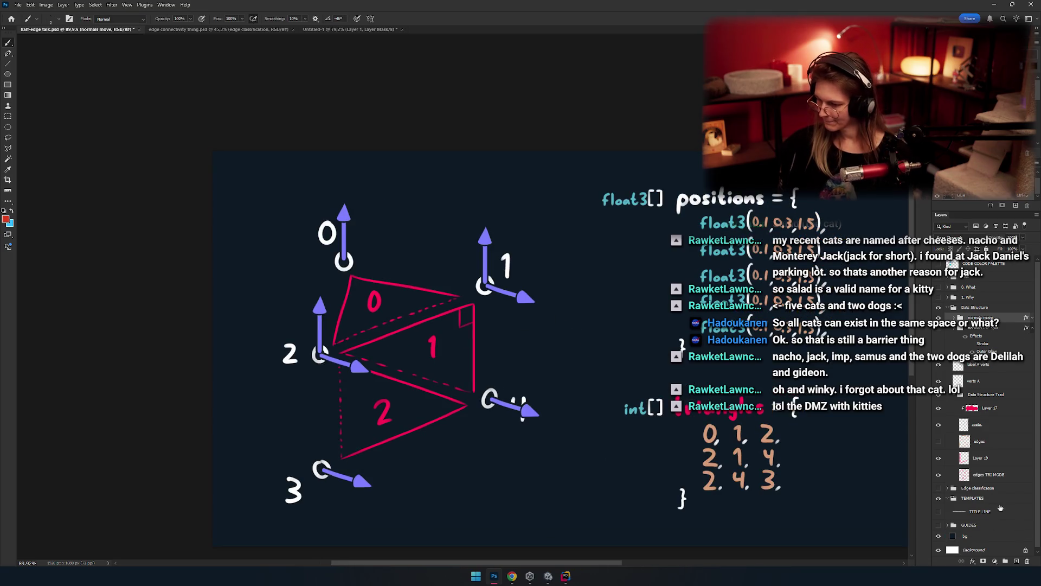
scroll(537, 332, up, 1)
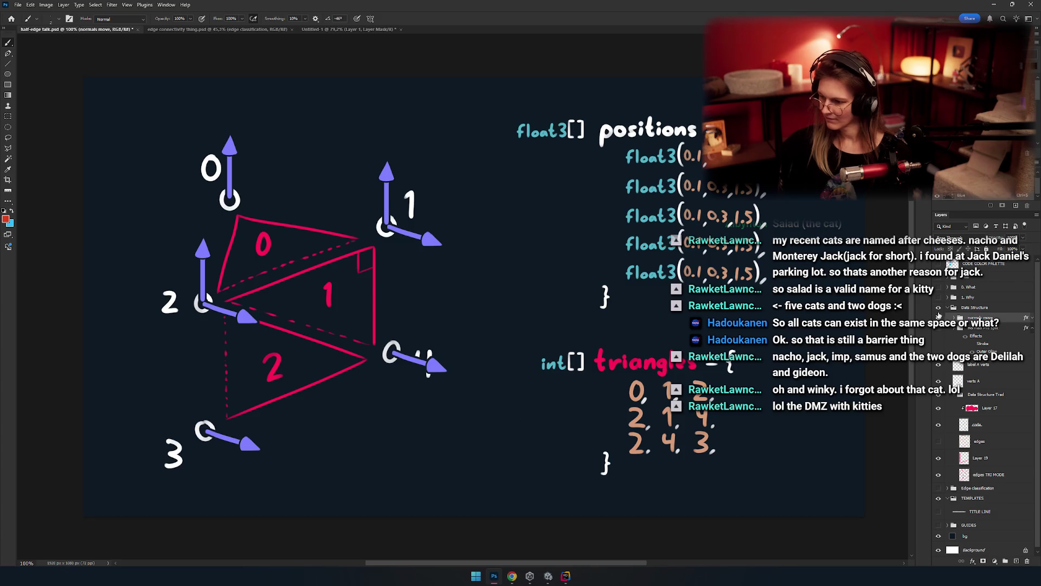
click(939, 316)
scroll(783, 332, left, 1)
key(ctrl+a)
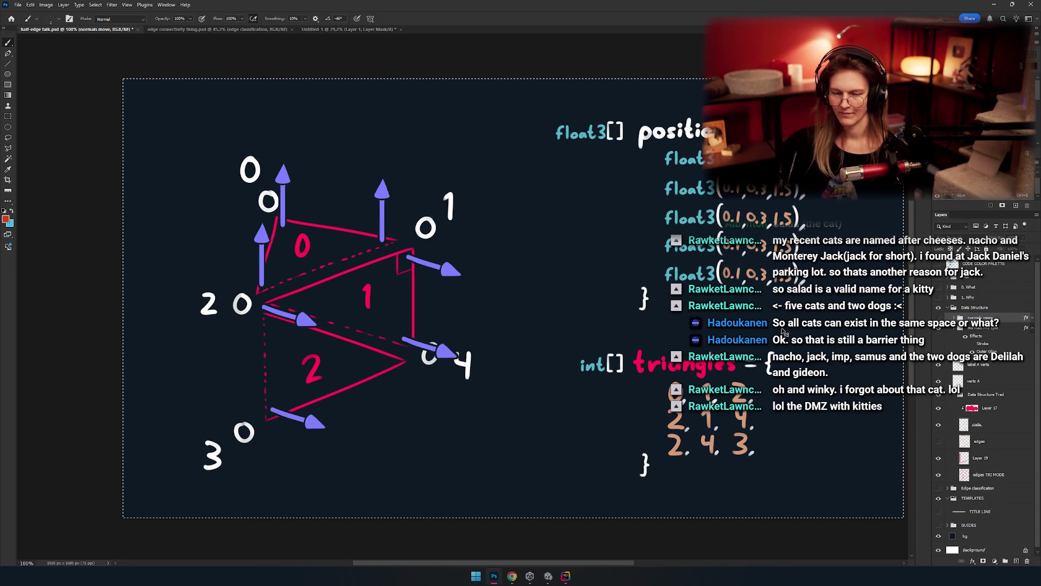
key(alt+Tab)
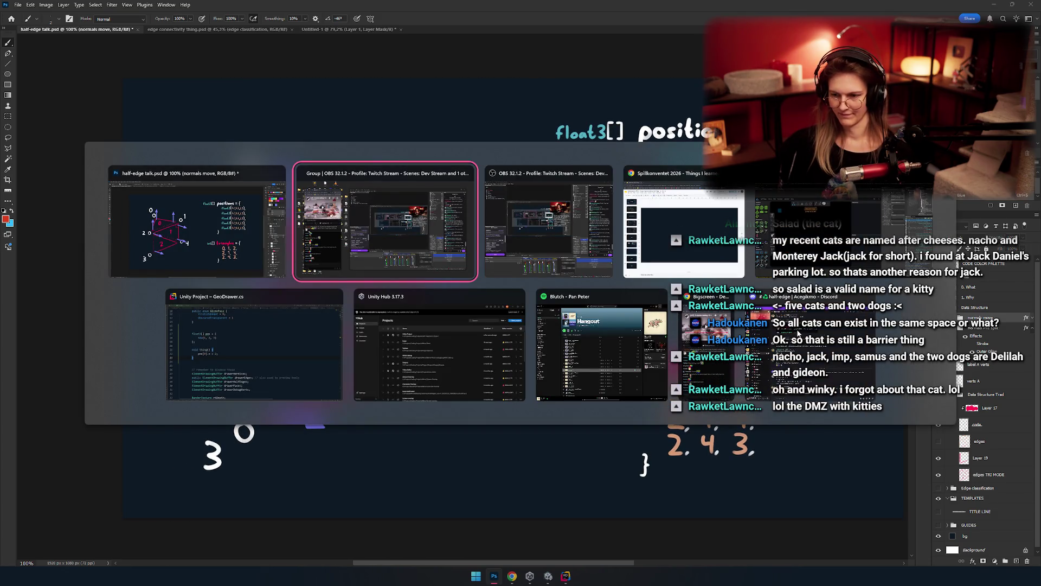
Step: Paste the diagram onto a new slide 6 and align it to the slide's top-left corner
key(Tab)
key(Tab)
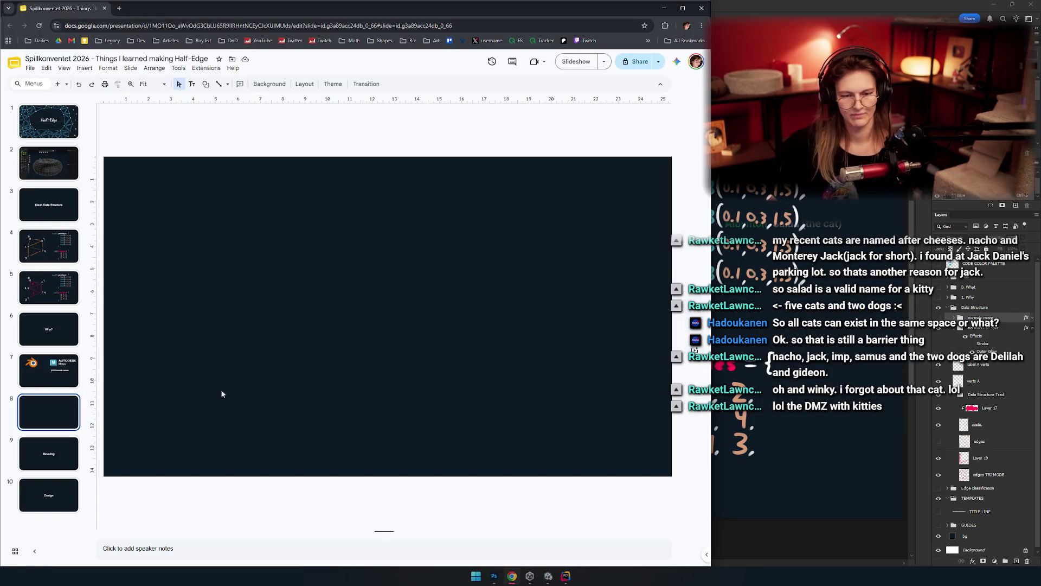
key(ctrl+v)
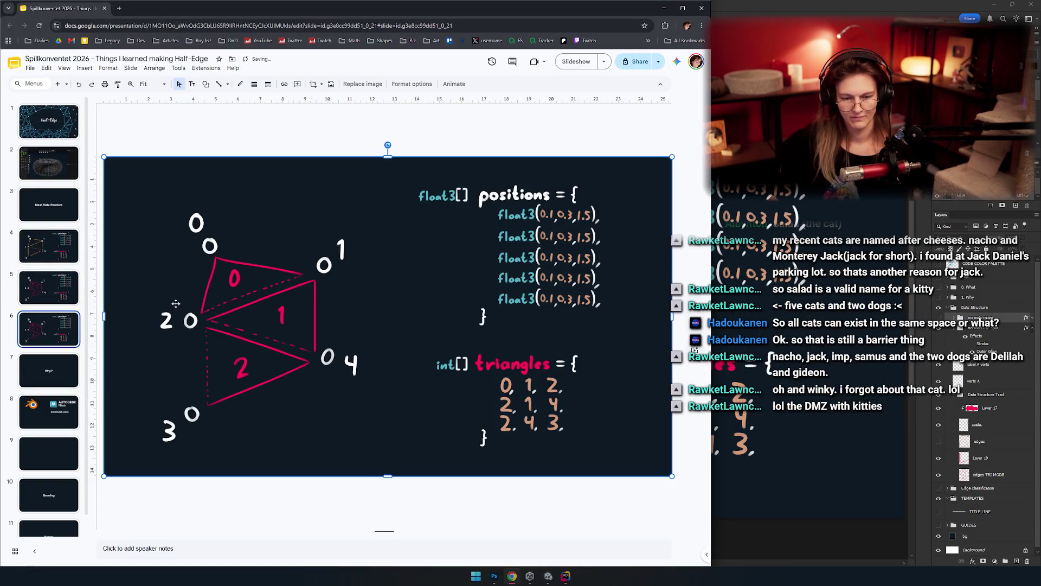
key(ctrl+v)
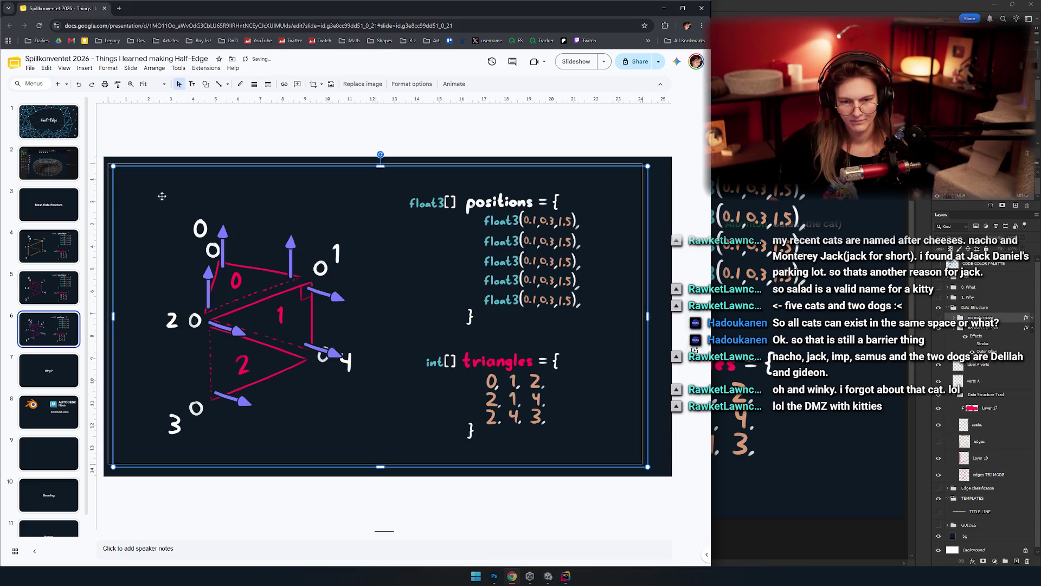
drag(159, 189, 149, 181)
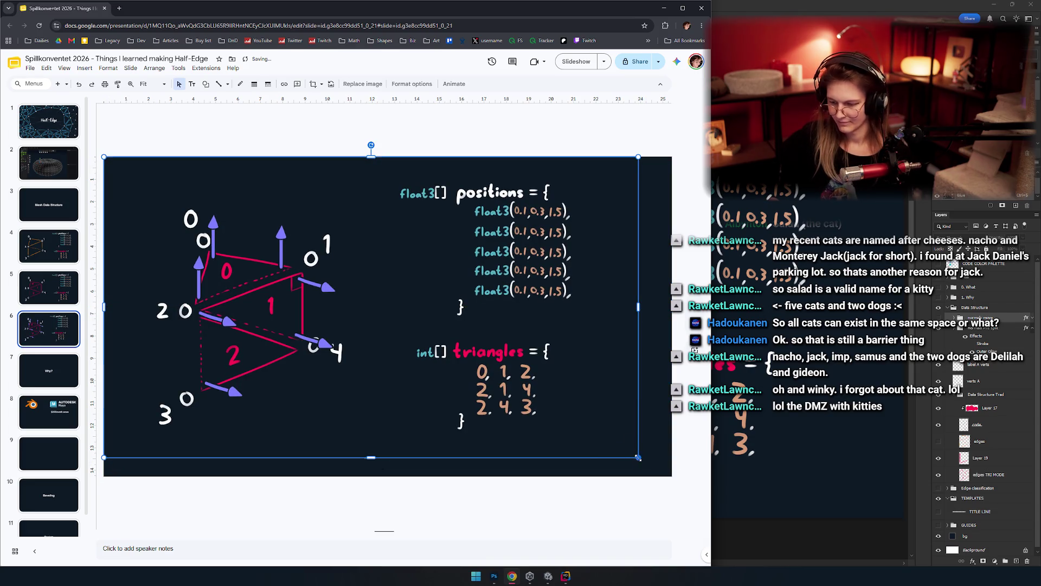
Step: Compare slides 5 and 6 back and forth, then return to Photoshop
click(53, 300)
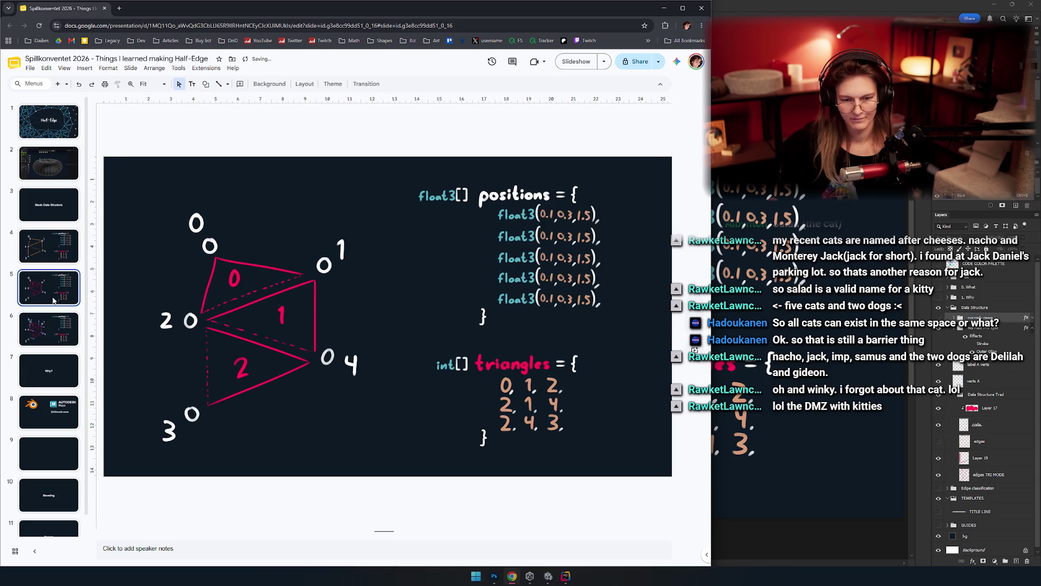
key(Down)
key(Up)
key(Down)
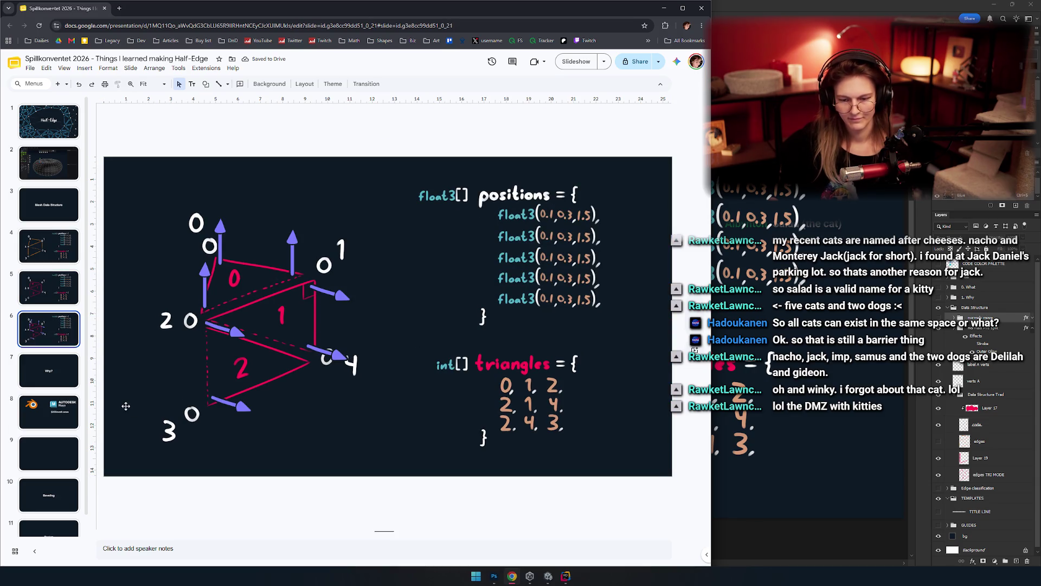
key(Up)
key(Down)
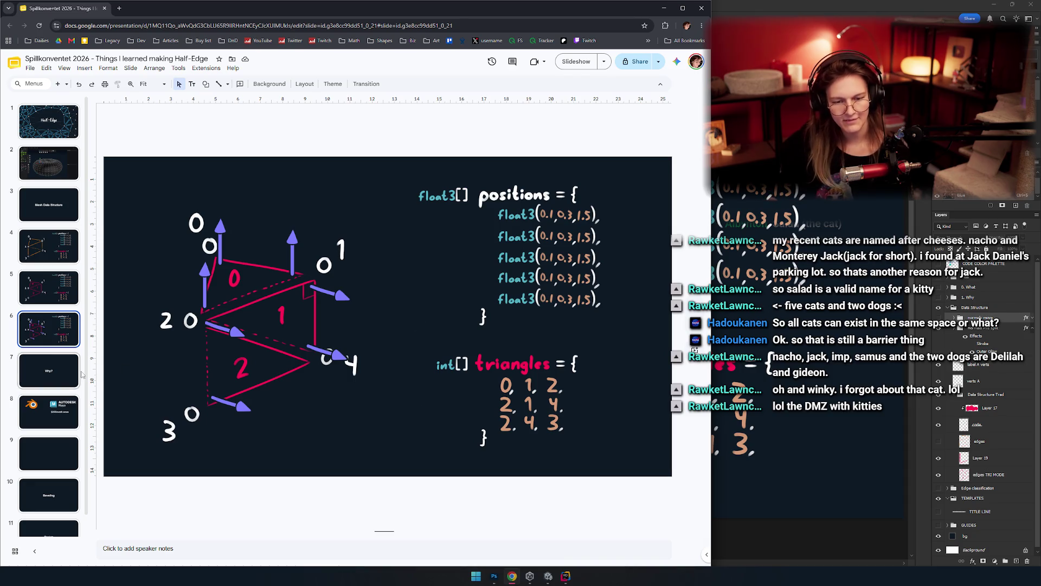
key(Up)
key(Down)
key(Up)
key(Down)
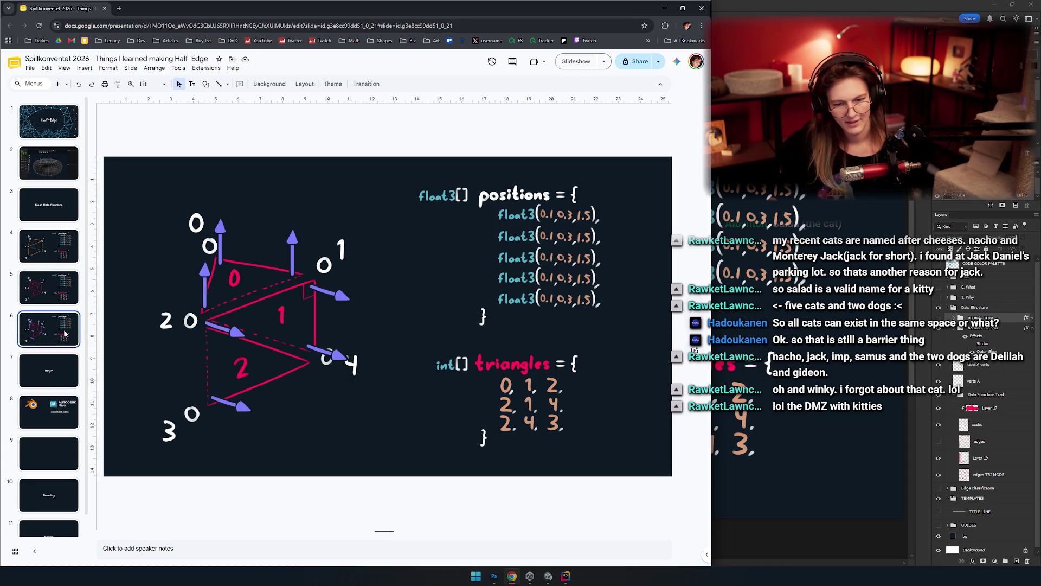
key(Up)
key(Down)
key(alt+Tab)
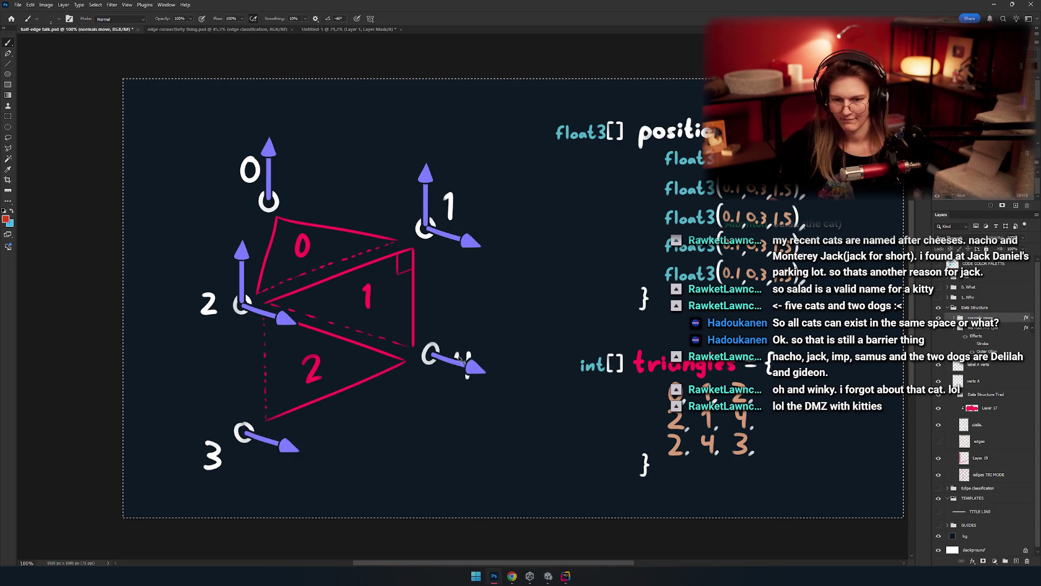
Step: Paste the shared-circle diagram onto a new slide 7 and resize it to fill the slide
key(alt+Tab)
key(ctrl+m)
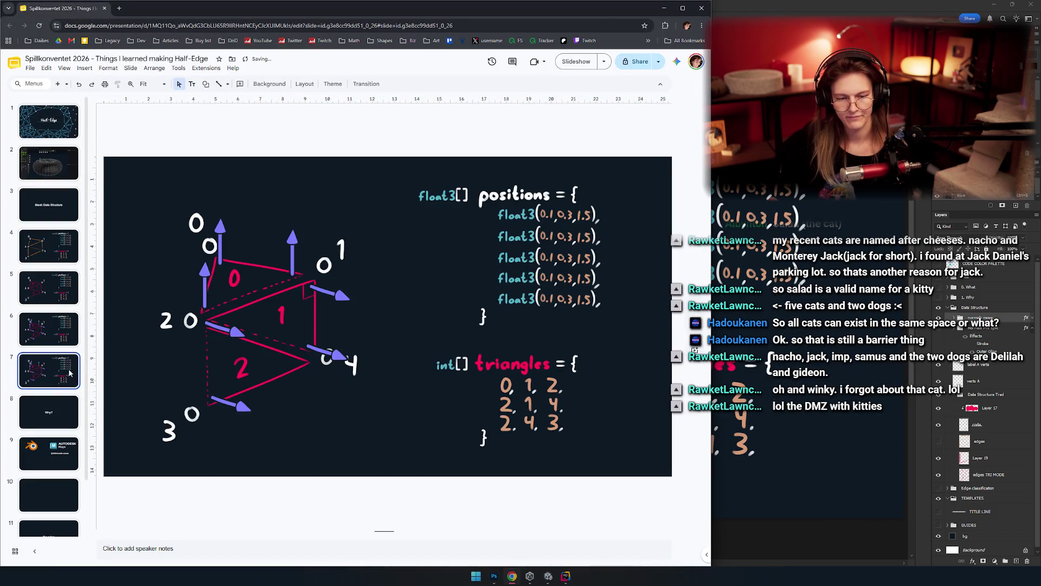
key(ctrl+v)
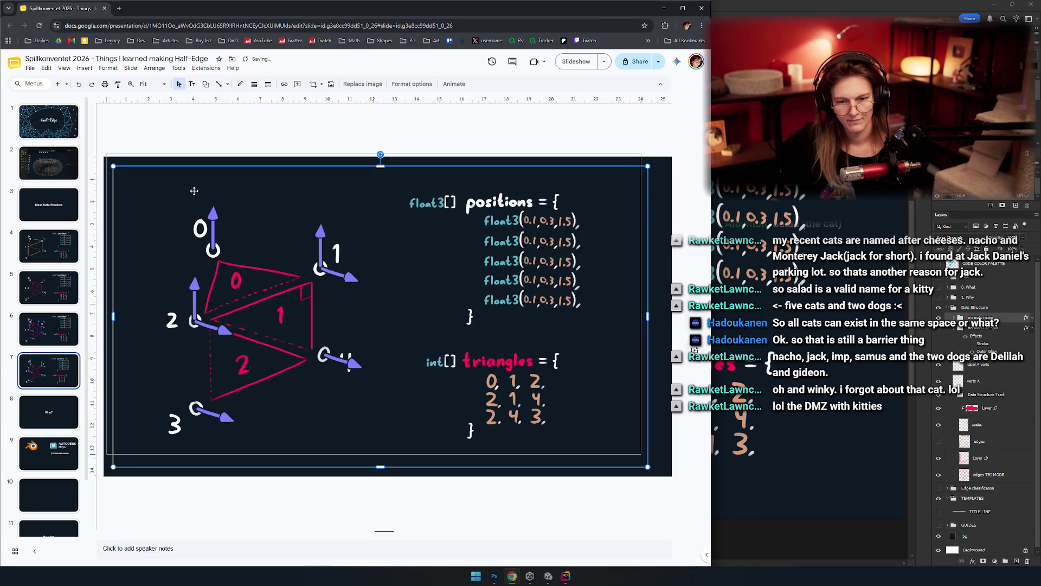
drag(202, 200, 193, 190)
drag(665, 470, 671, 476)
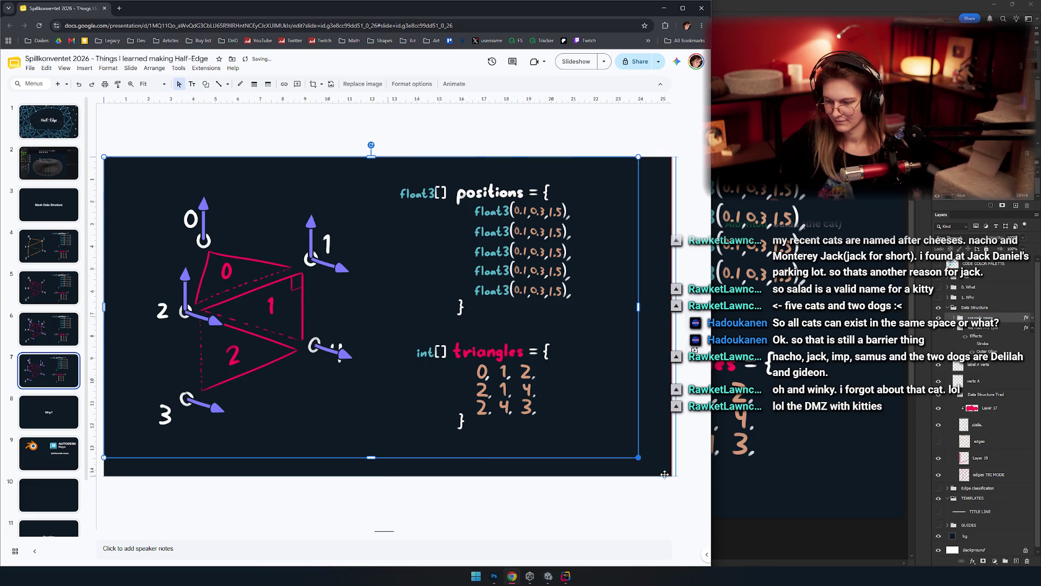
key(Escape)
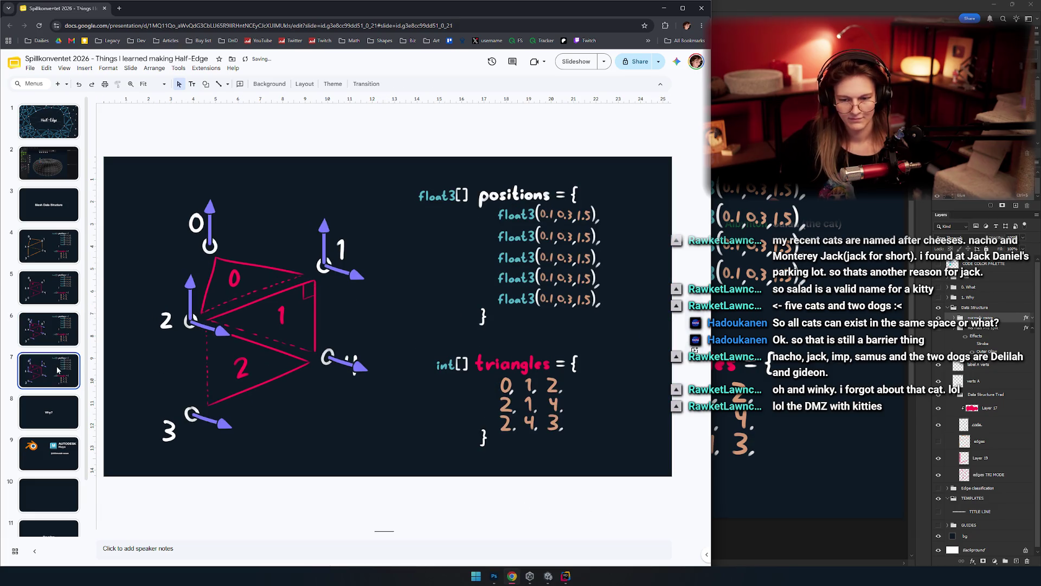
Step: Compare slide 6 with the new slide 7 by switching between their thumbnails
click(36, 333)
click(60, 369)
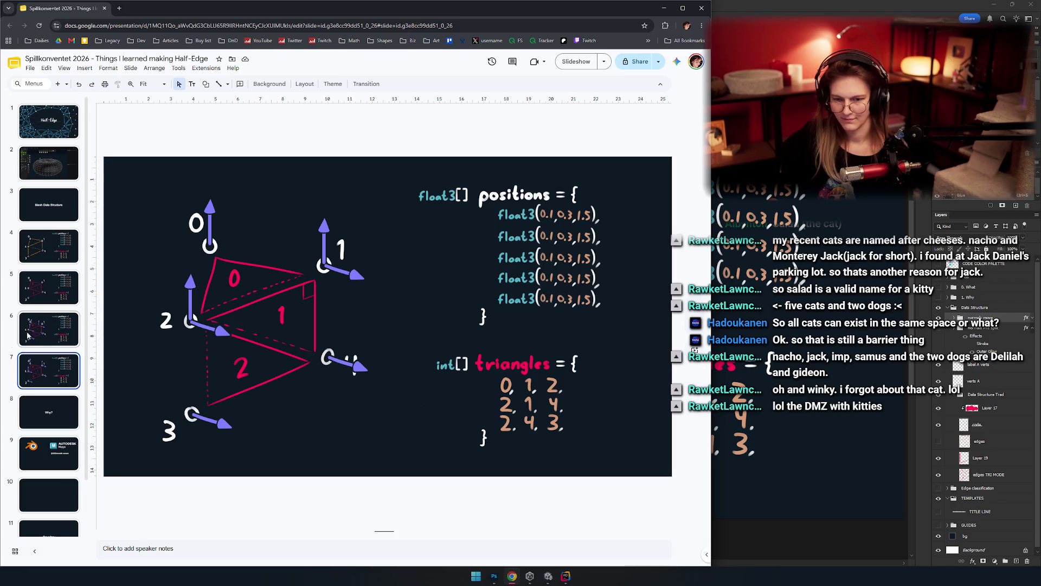
click(47, 336)
click(64, 375)
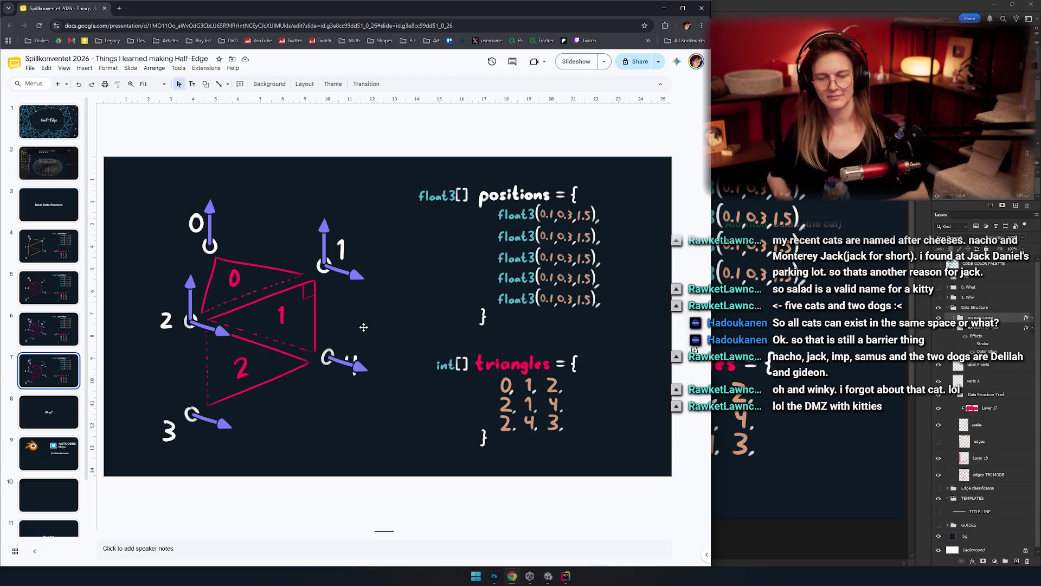
Step: Undo an accidental shift of the diagram image on slide 7 and deselect it
drag(391, 325, 426, 245)
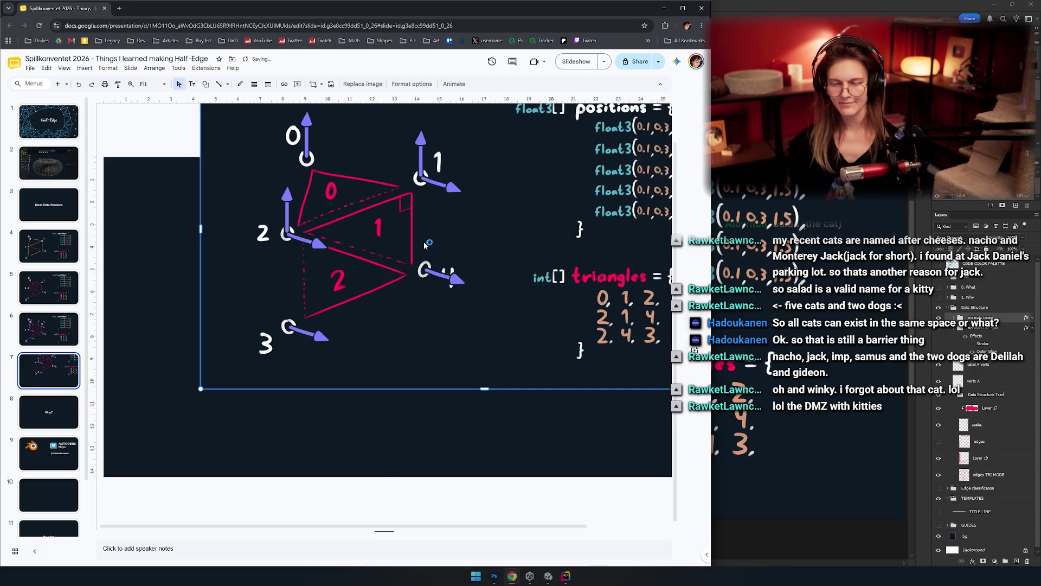
key(ctrl+z)
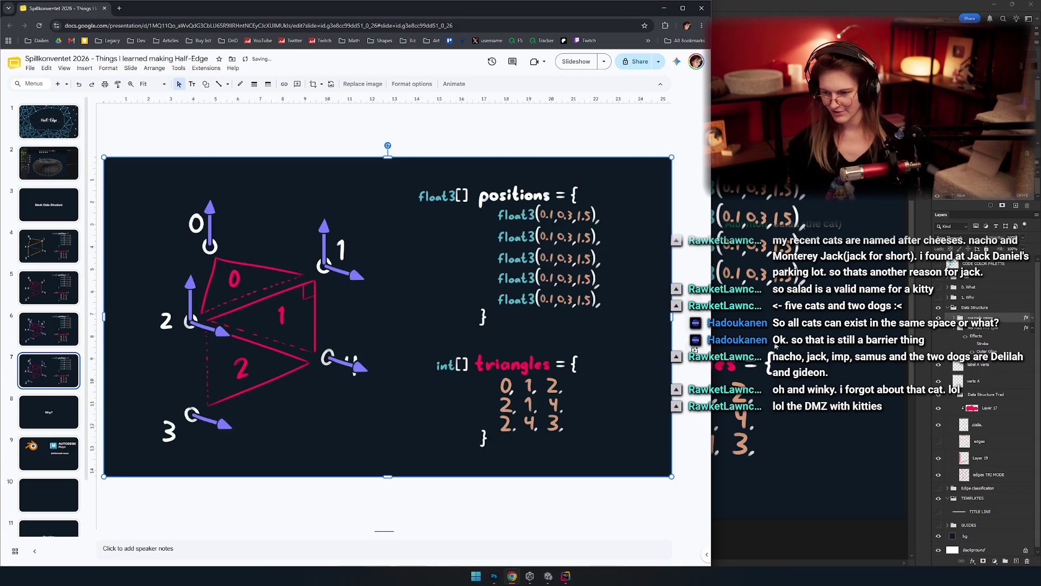
click(438, 131)
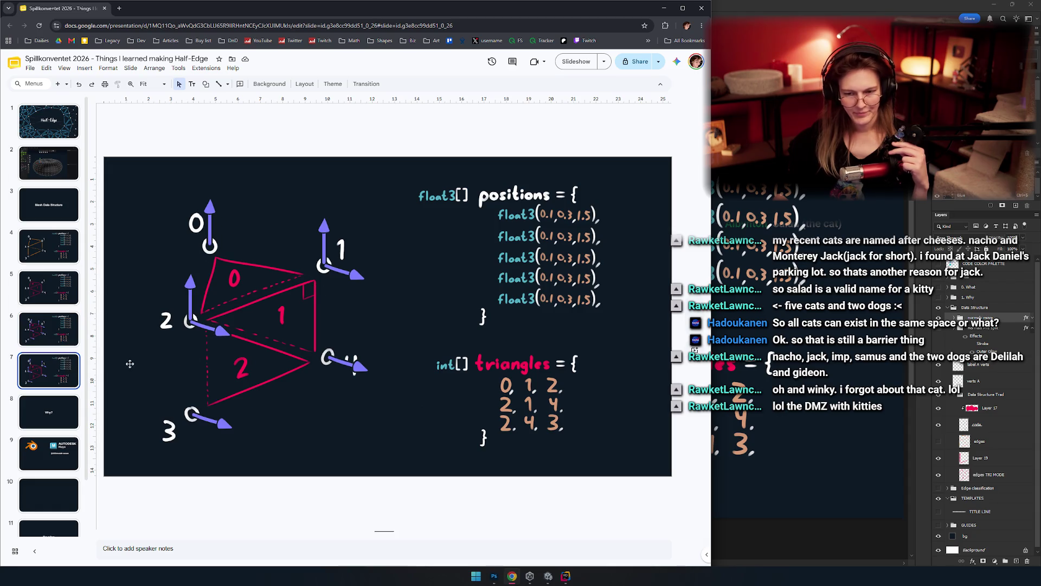
Step: Flip between slides 5, 6, 7 and the Why? slide to compare the diagrams
click(49, 247)
click(57, 294)
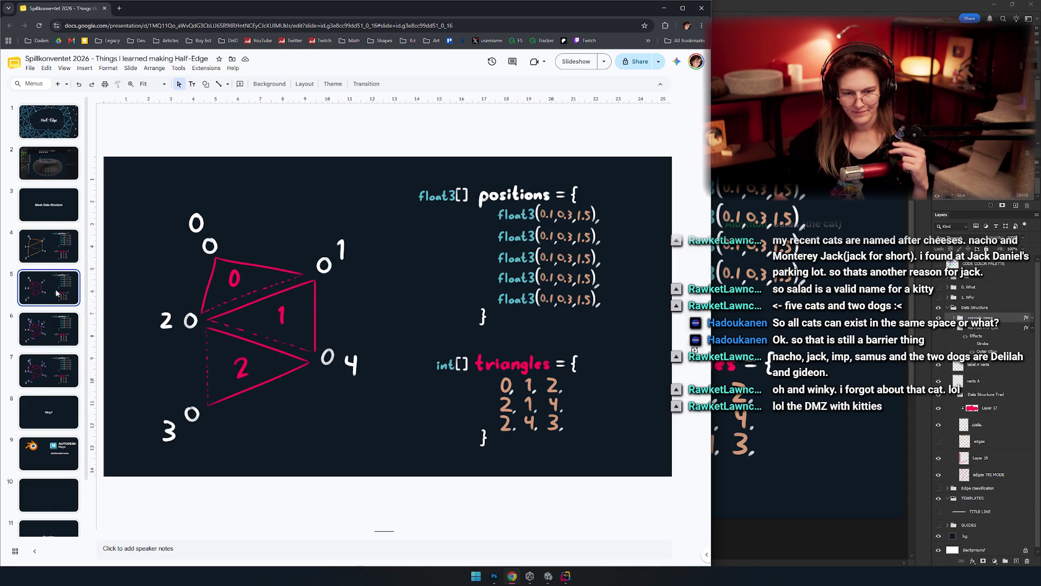
click(48, 326)
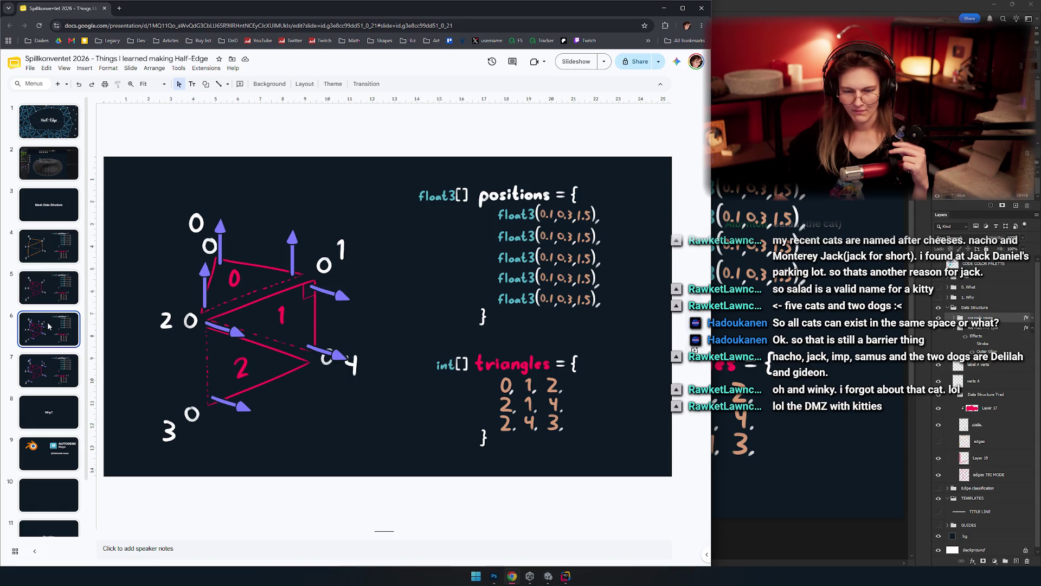
click(58, 370)
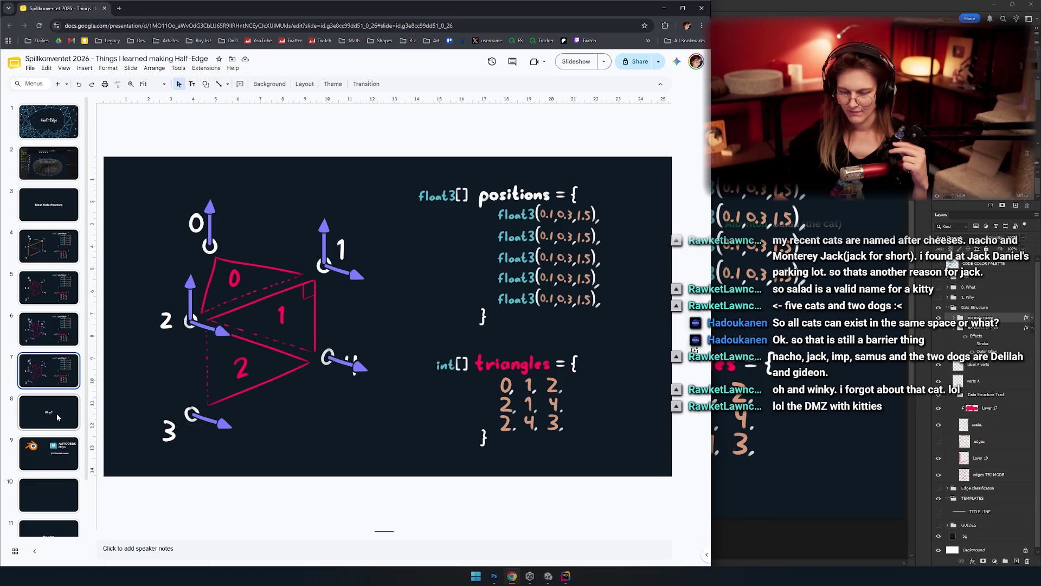
click(57, 414)
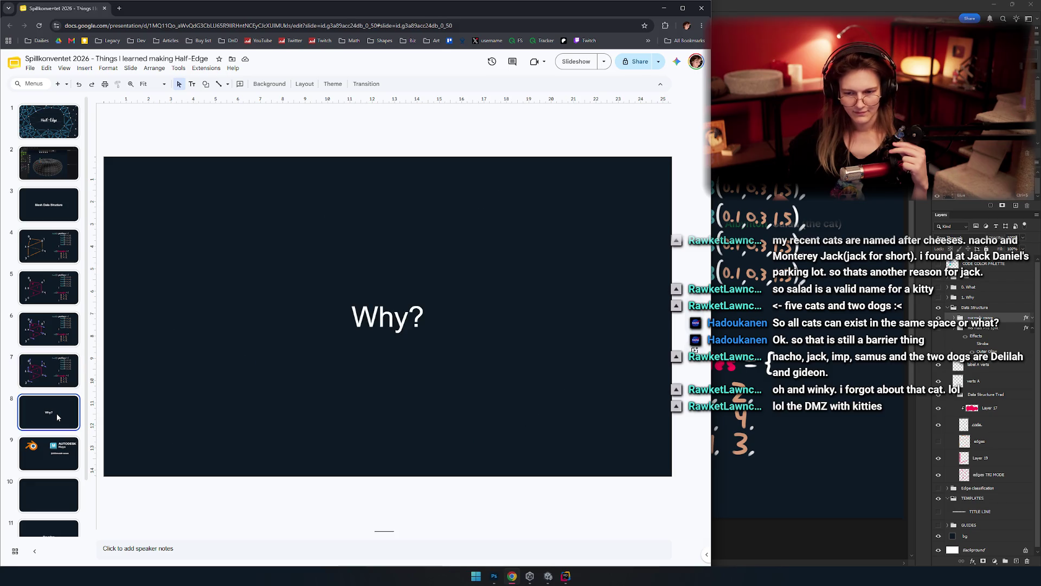
click(54, 369)
click(51, 329)
click(57, 356)
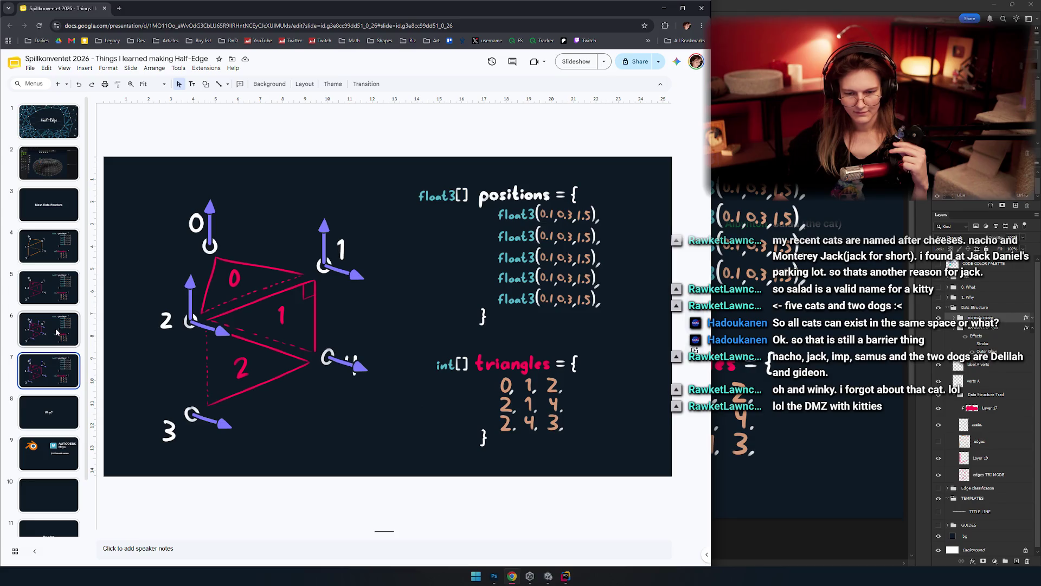
click(57, 333)
Step: Step back to slide 4, then forward to slide 7, before returning to Photoshop
key(Up)
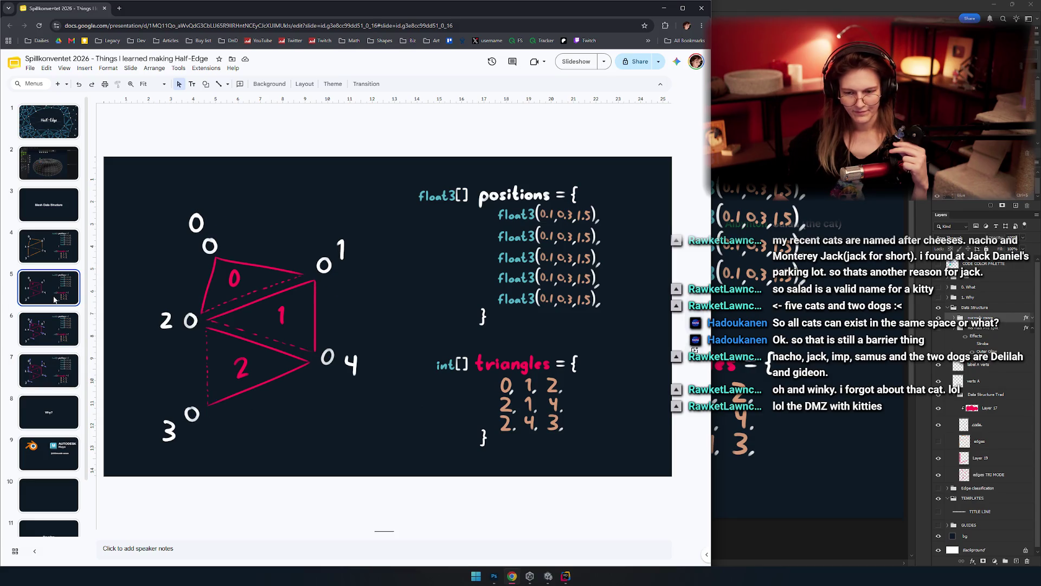
key(Up)
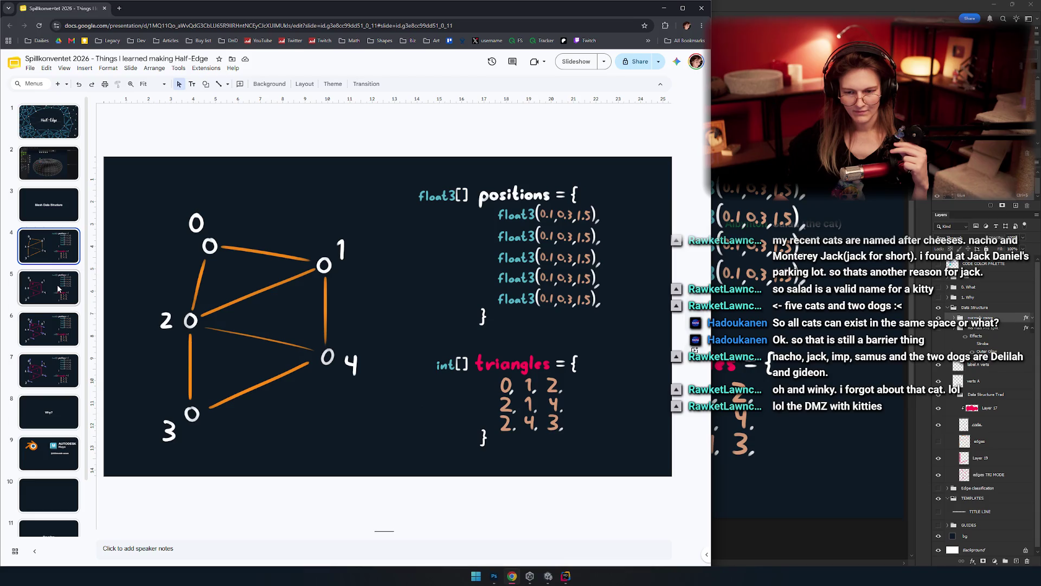
key(Down)
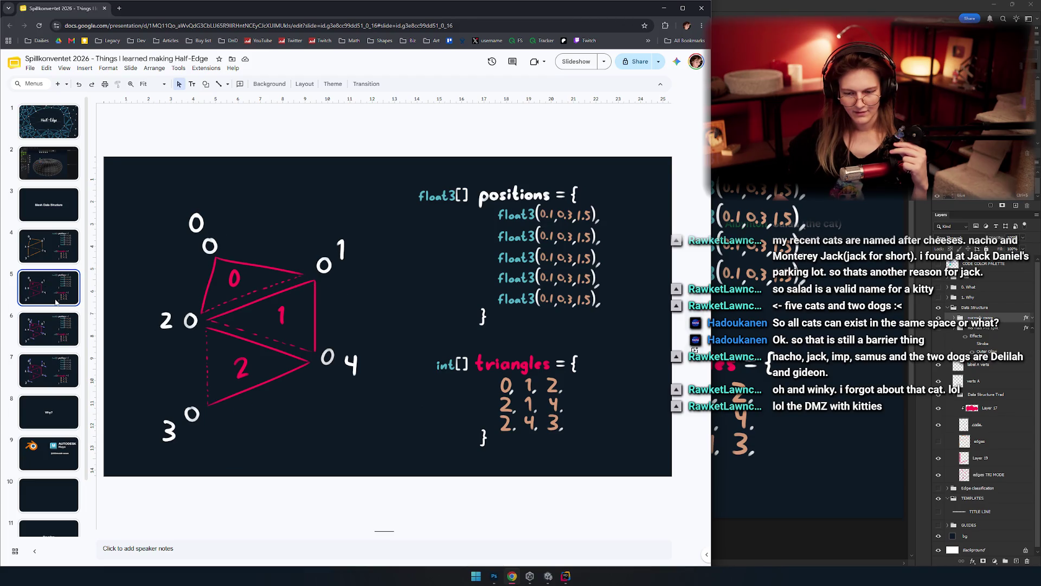
click(57, 332)
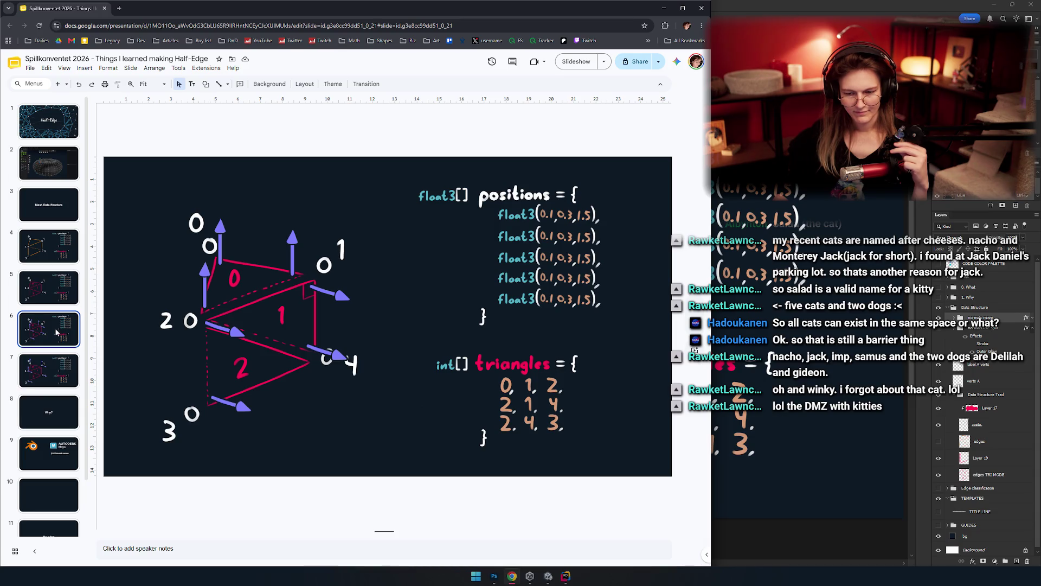
click(57, 371)
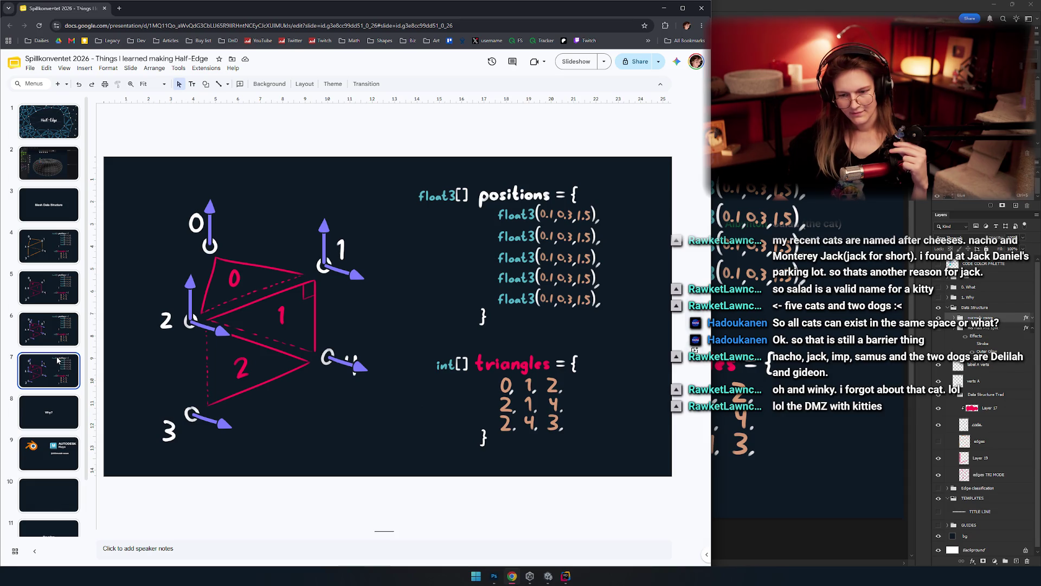
key(alt+Tab)
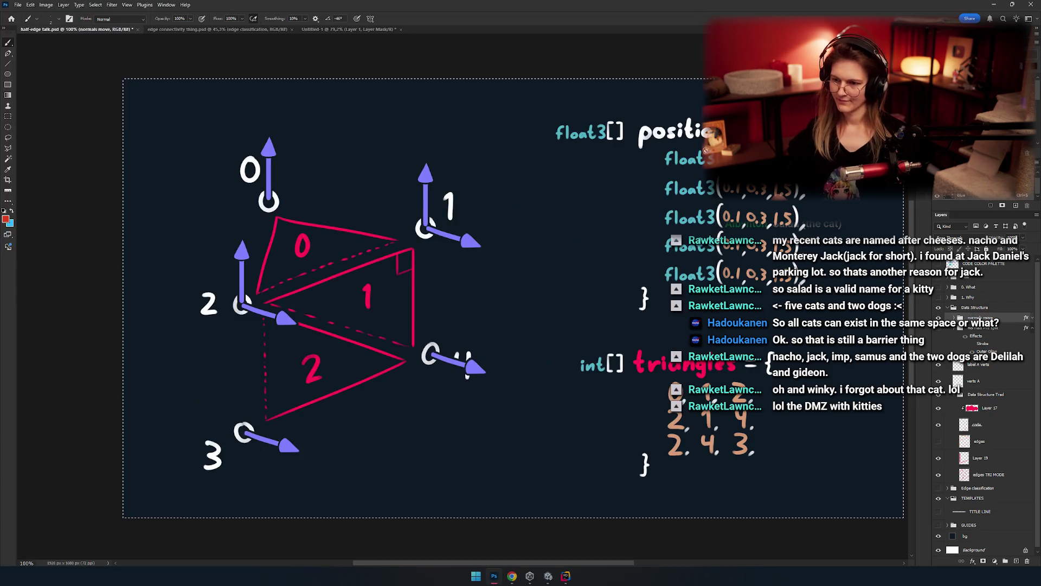
Step: Reposition the canvas, briefly toggle the normal arrows, and hide the white vertex circles
mouse_move(446, 295)
mouse_down()
mouse_move(554, 323)
mouse_move(446, 310)
mouse_move(359, 320)
mouse_up()
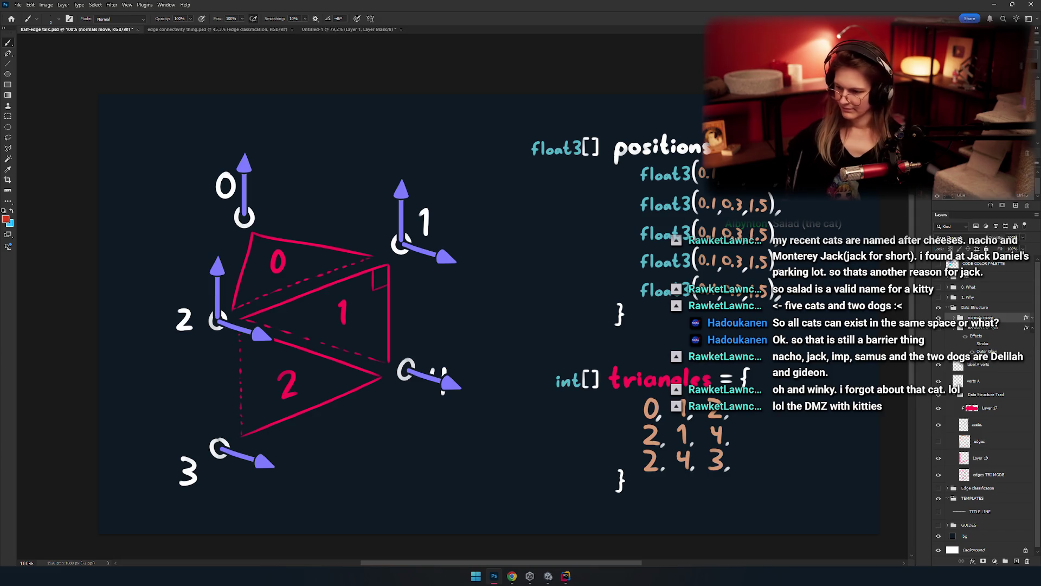
key(ctrl+comma)
key(ctrl+comma)
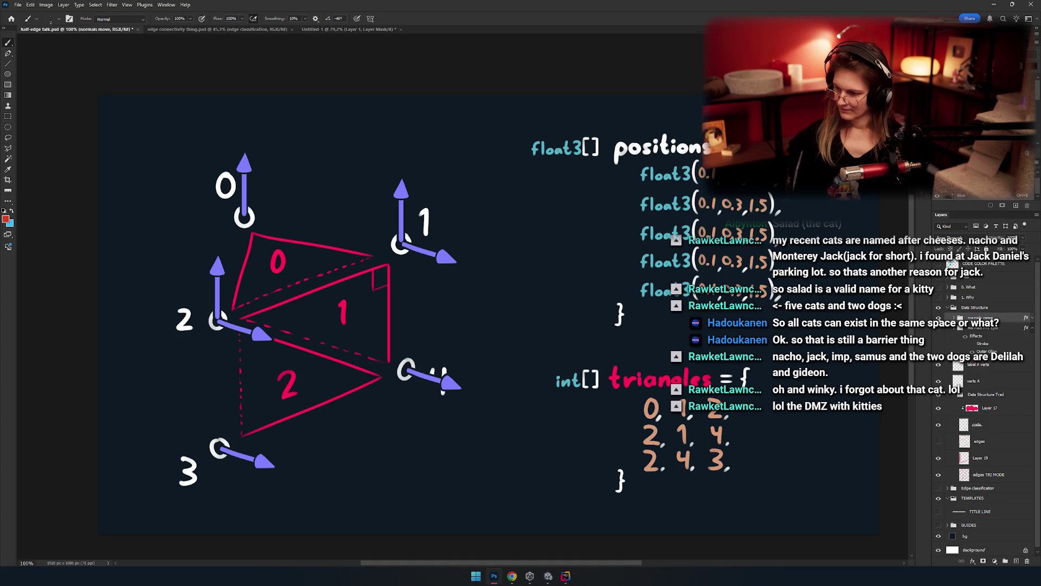
key(ctrl+comma)
key(ctrl+comma)
click(984, 365)
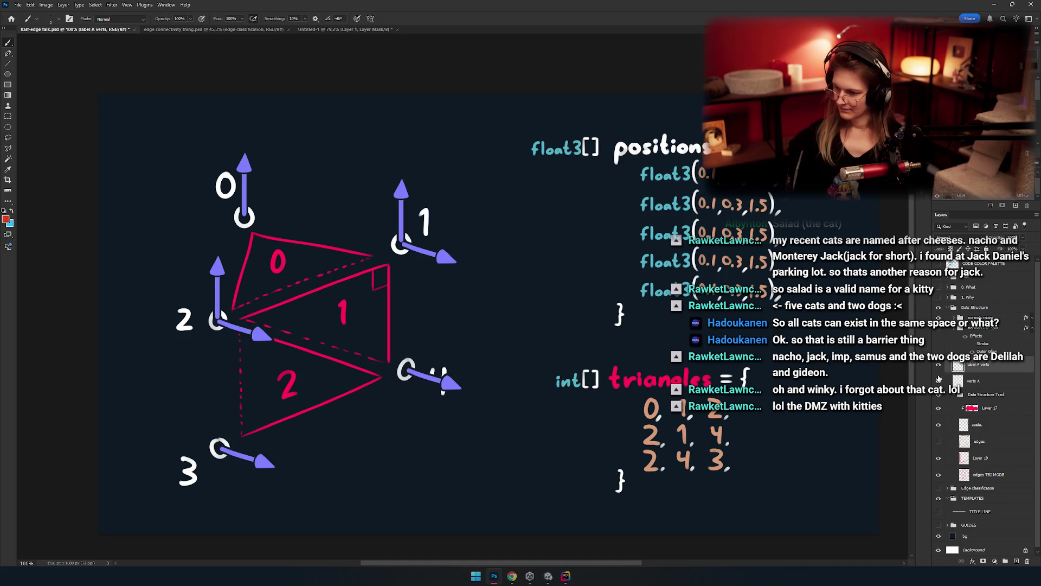
click(938, 381)
Step: Delete the label A verts layer and make a hidden copy of verts A named verts B
click(992, 383)
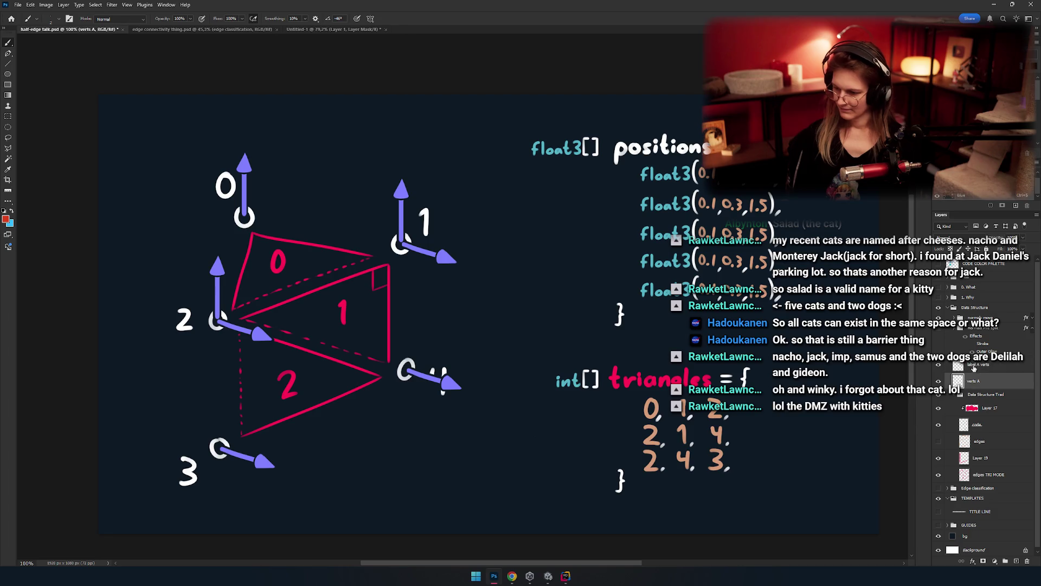
key(ctrl+j)
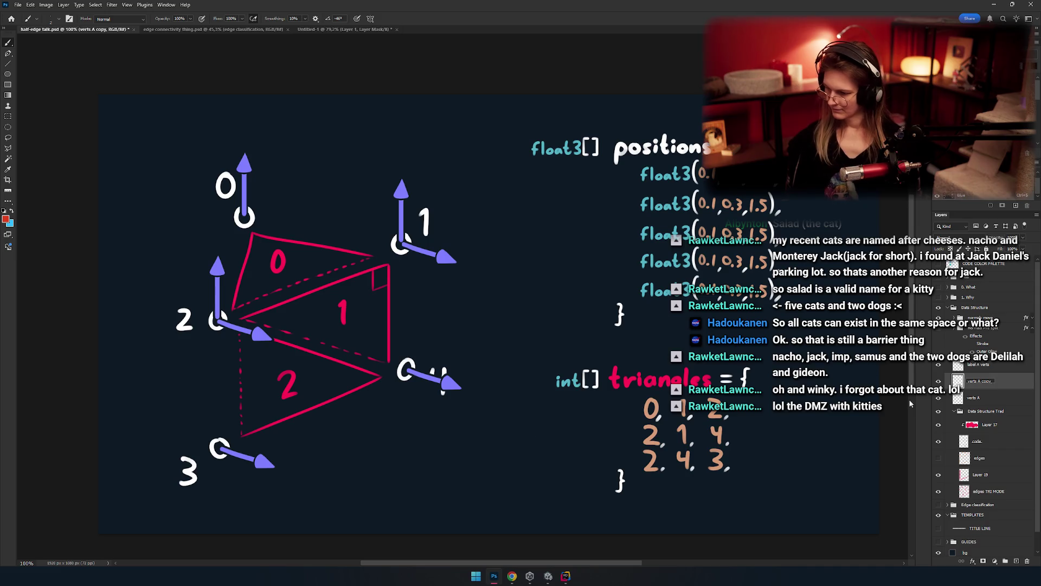
key(Delete)
click(991, 366)
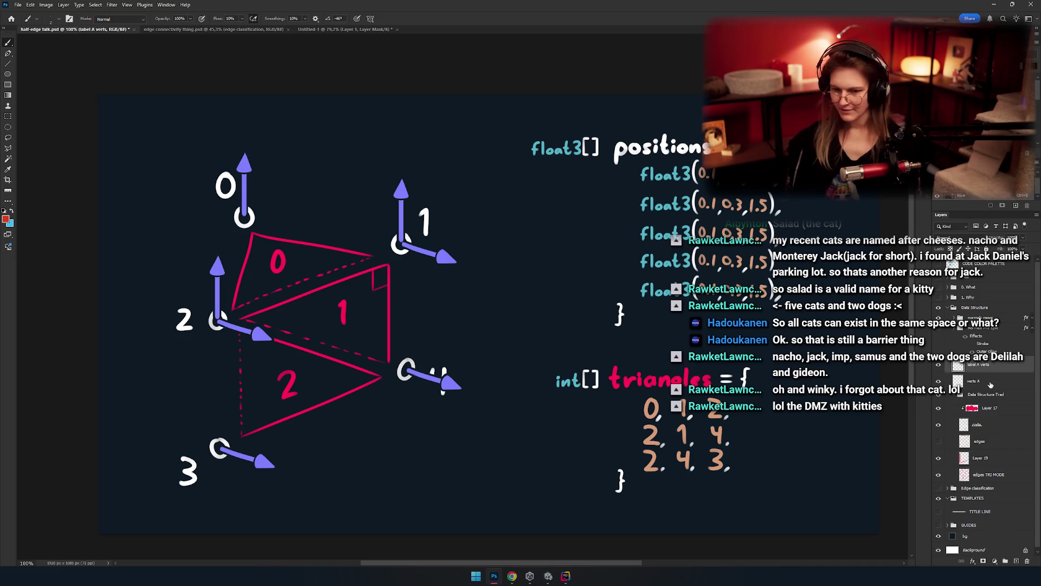
key(Delete)
click(939, 367)
click(938, 366)
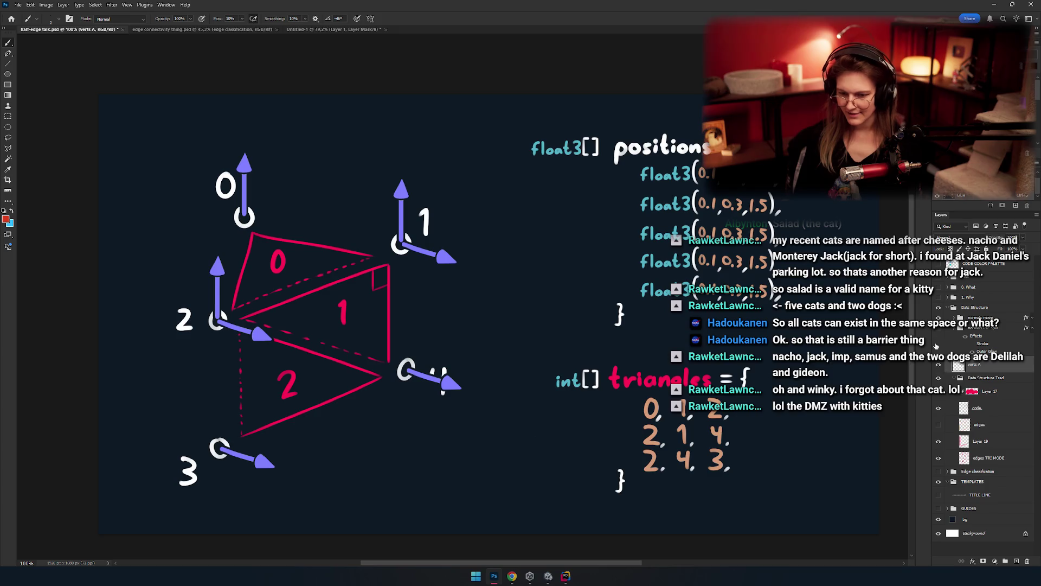
key(ctrl+j)
click(938, 366)
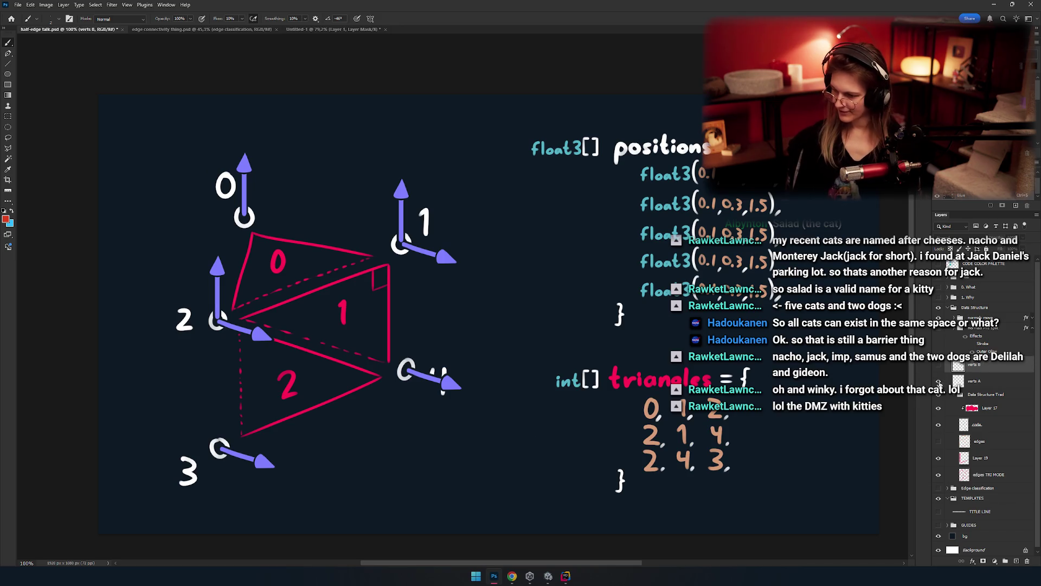
double_click(976, 381)
click(986, 365)
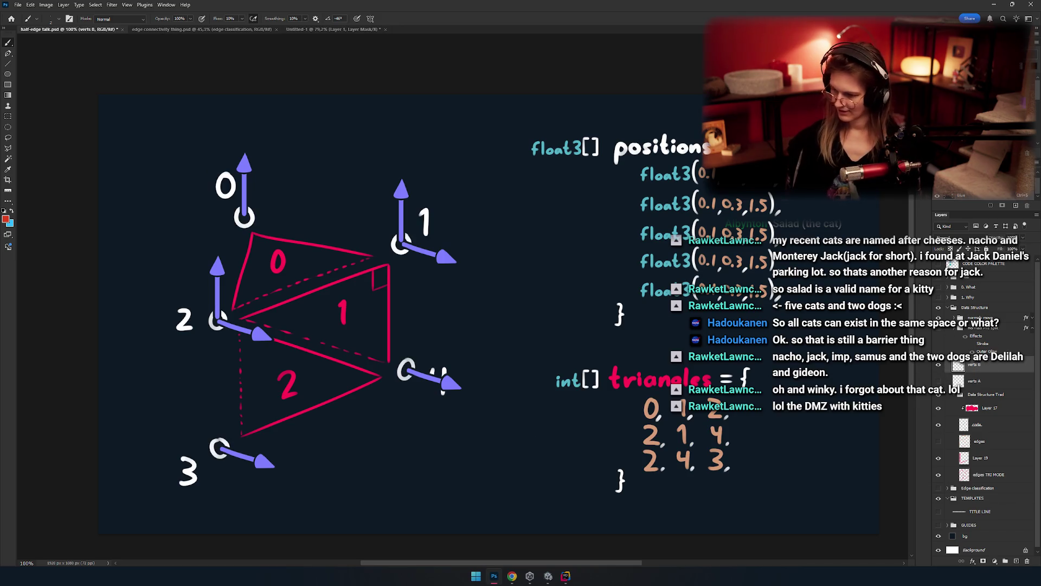
Step: Switch between Eraser and Brush while panning the view toward vertex 3 and the code
key(e)
scroll(456, 255, up, 5)
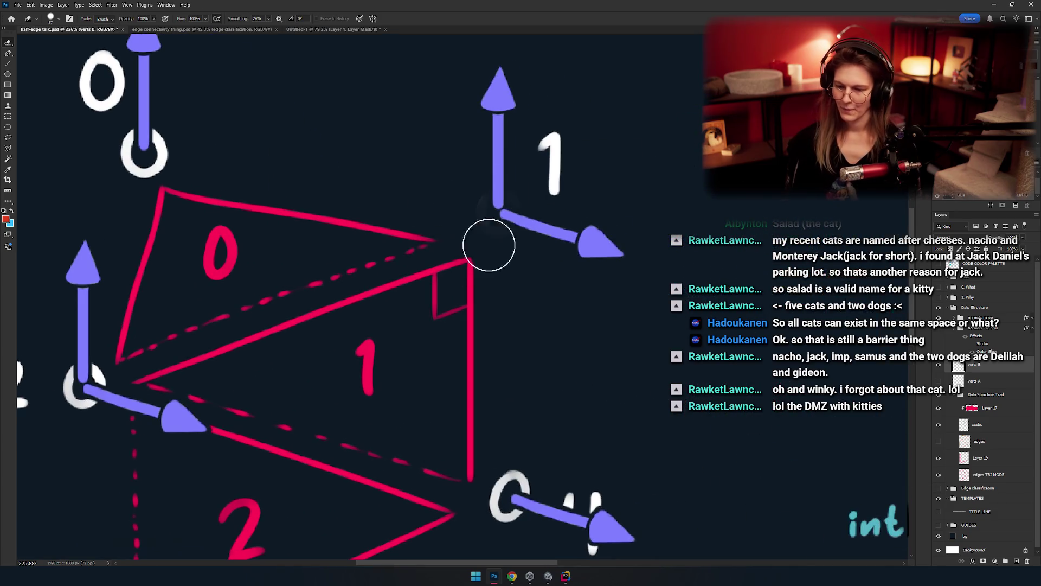
scroll(458, 255, down, 5)
scroll(461, 282, up, 1)
key(b)
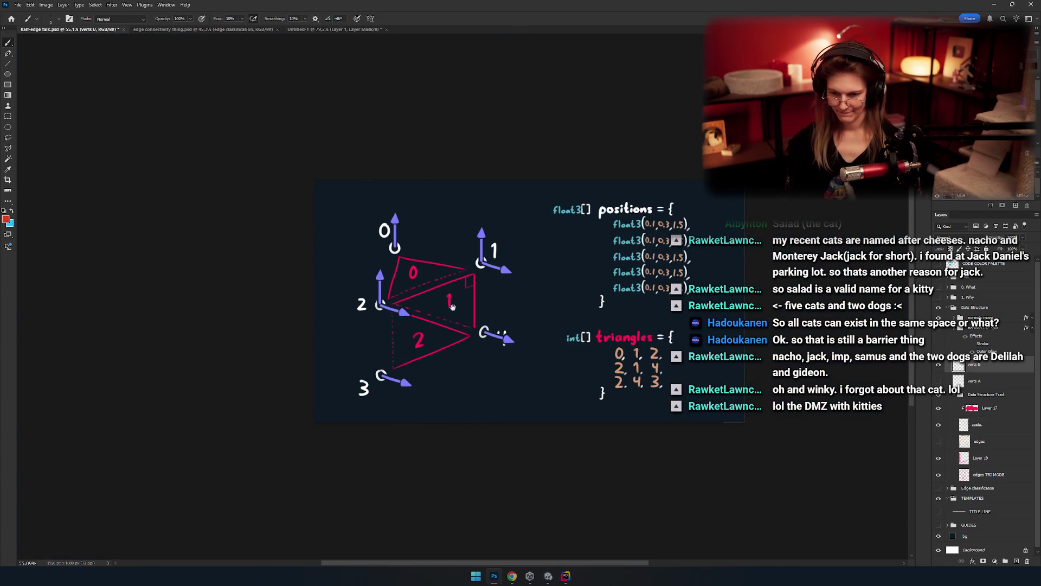
scroll(463, 301, up, 2)
mouse_move(464, 301)
mouse_down()
mouse_move(413, 311)
mouse_move(448, 320)
mouse_up()
key(e)
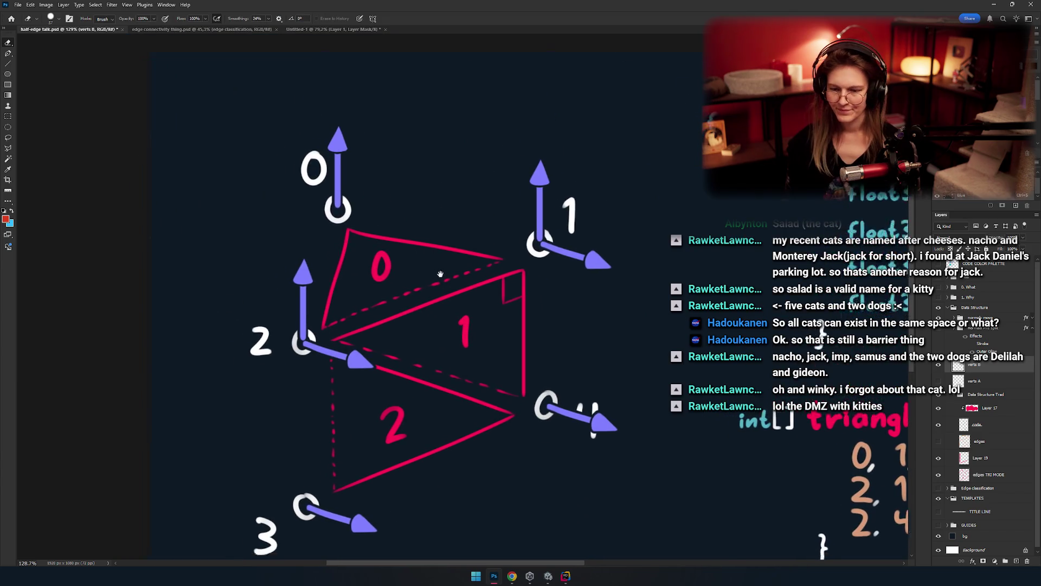
mouse_move(511, 258)
mouse_down()
mouse_move(429, 220)
mouse_move(508, 239)
mouse_move(449, 241)
mouse_move(507, 226)
mouse_up()
key(b)
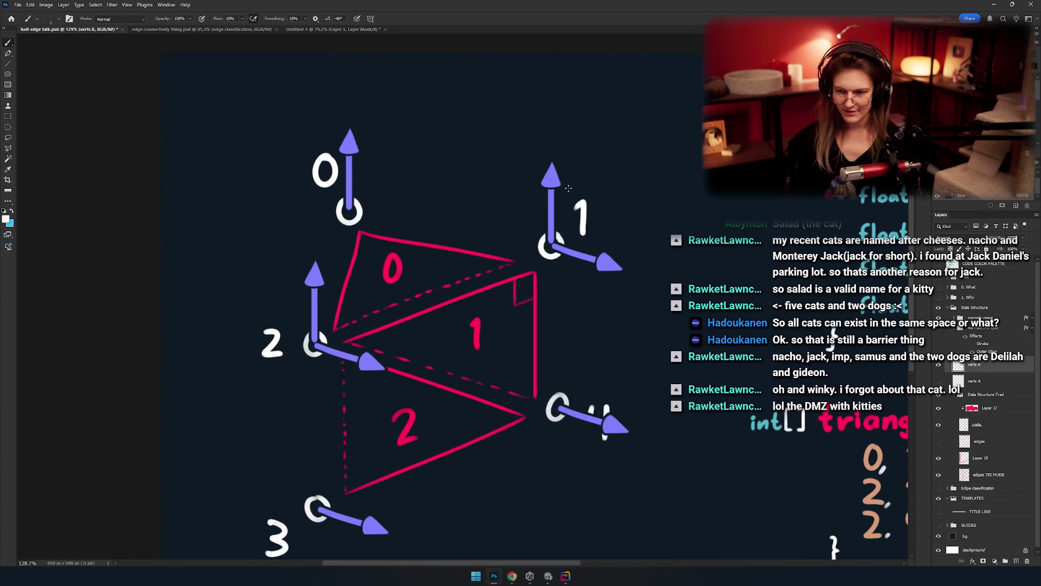
Step: Nudge the label 1 up and to the left, clear of its normal arrow
key(m)
mouse_move(570, 182)
mouse_down()
mouse_move(616, 233)
mouse_move(577, 205)
mouse_up()
key(v)
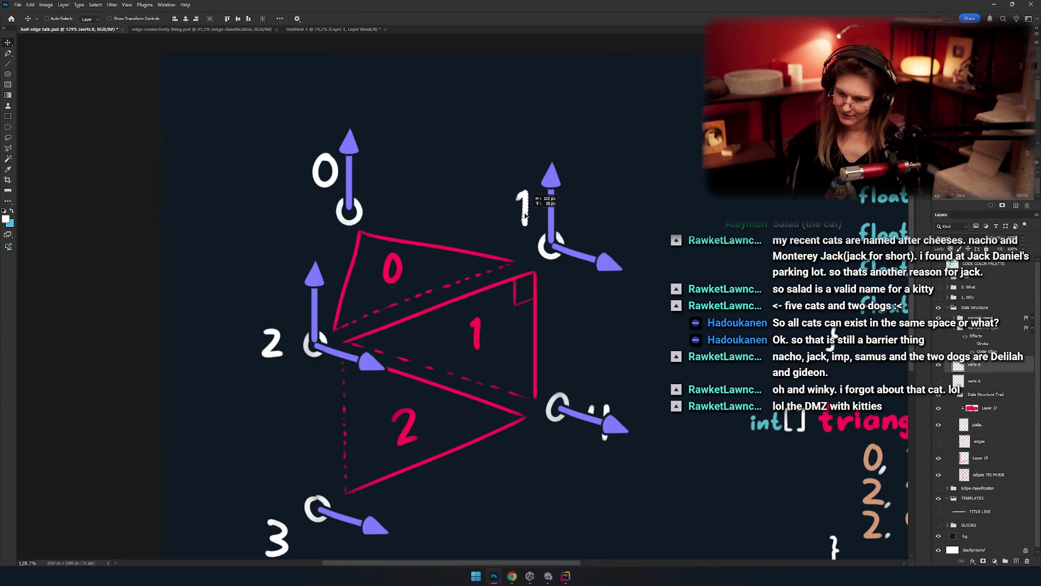
mouse_move(286, 338)
mouse_down()
mouse_move(415, 325)
mouse_move(415, 300)
mouse_up()
key(m)
key(v)
scroll(475, 312, right, 3)
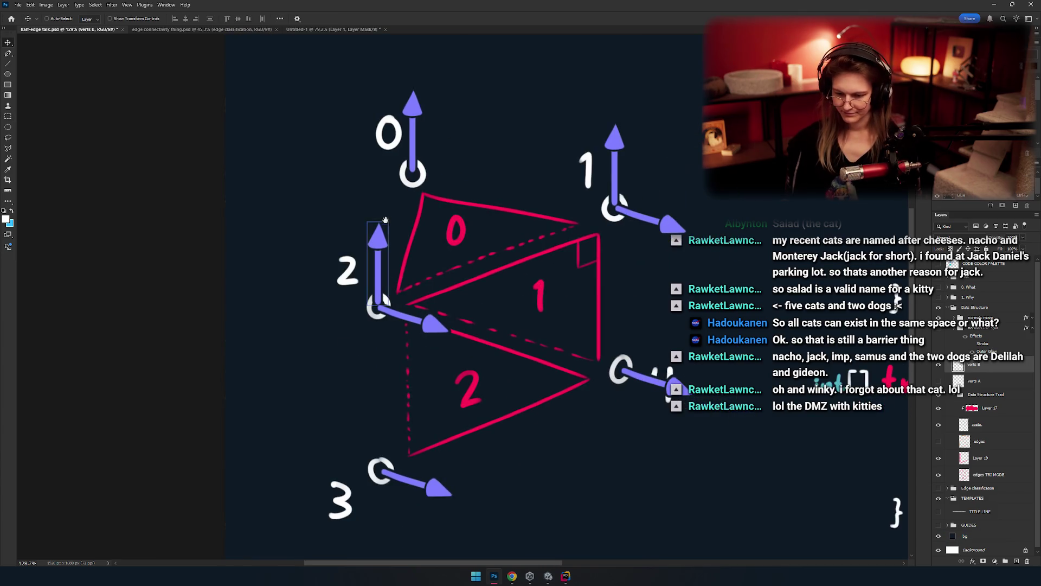
scroll(379, 353, down, 3)
key(m)
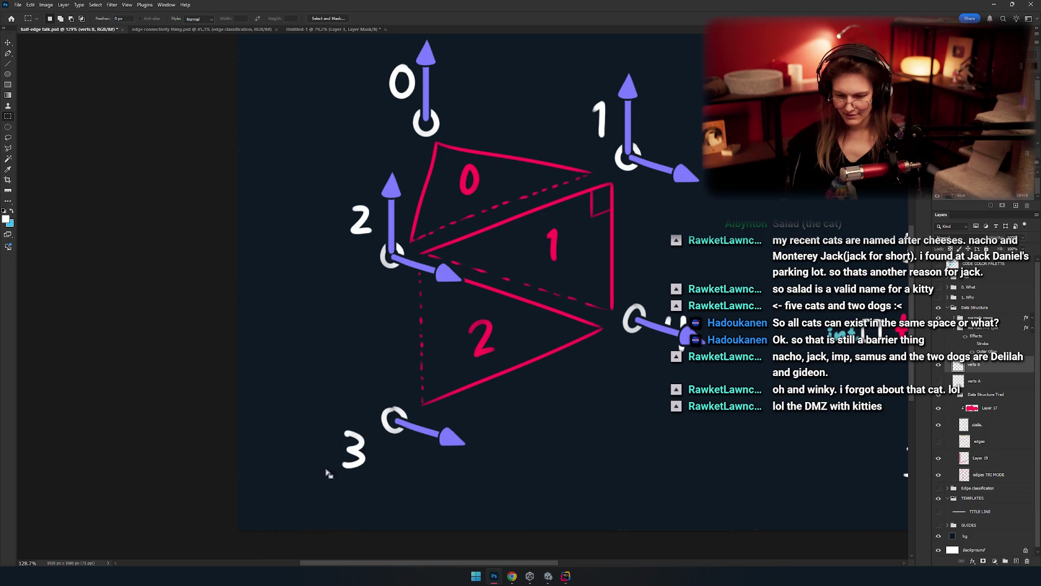
key(v)
mouse_move(357, 448)
mouse_down()
mouse_move(368, 317)
mouse_move(382, 296)
mouse_up()
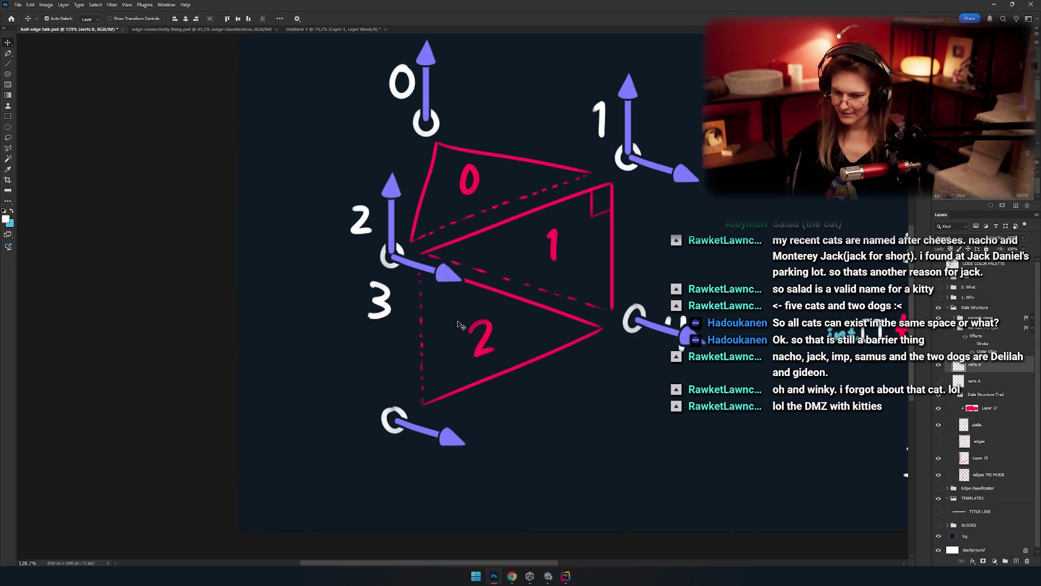
scroll(467, 309, right, 3)
mouse_move(616, 302)
mouse_down()
mouse_move(481, 431)
mouse_move(530, 372)
mouse_up()
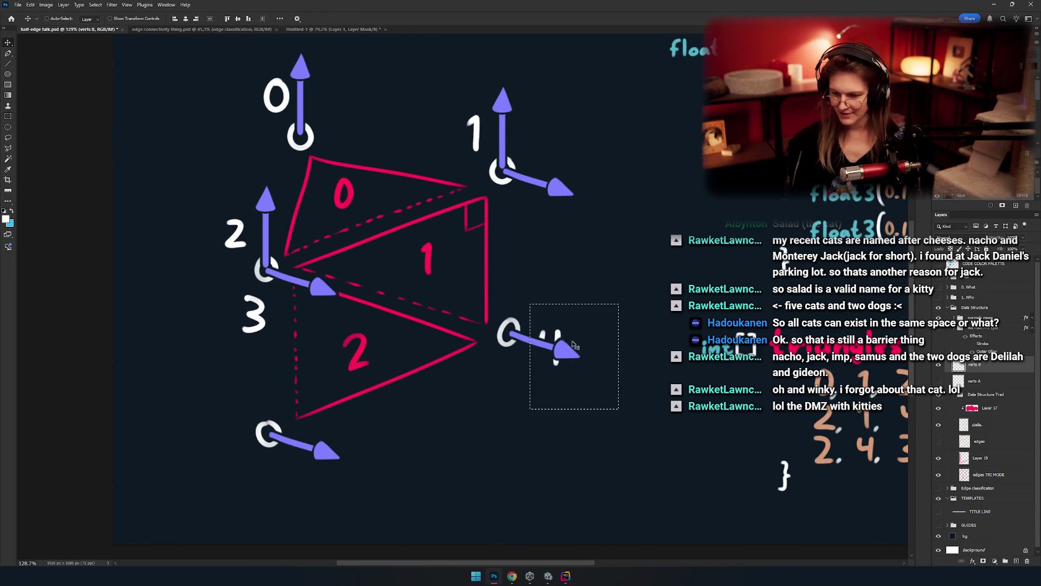
mouse_move(569, 335)
mouse_down()
mouse_move(559, 209)
mouse_move(536, 203)
mouse_up()
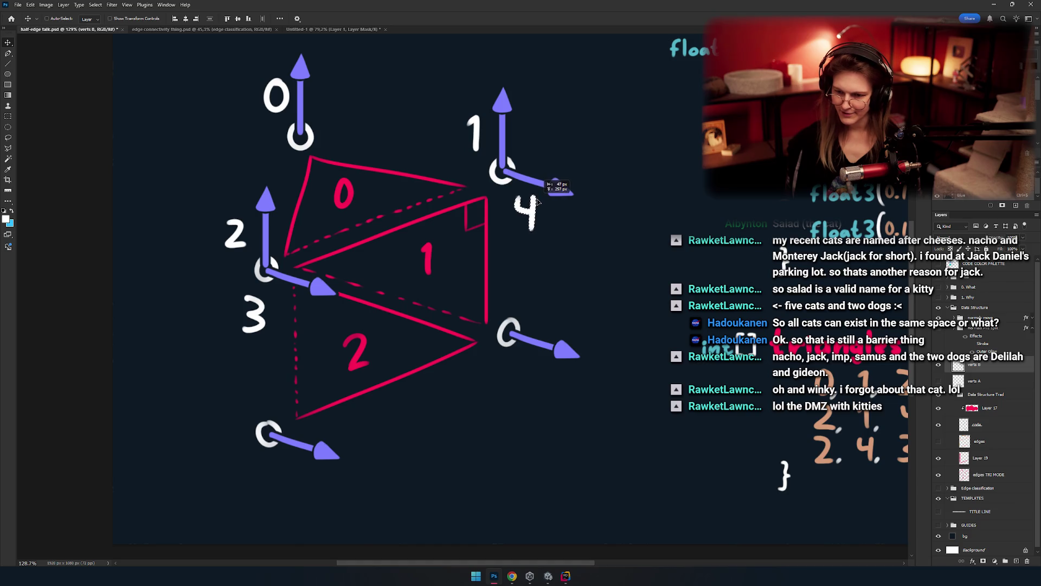
scroll(526, 236, left, 5)
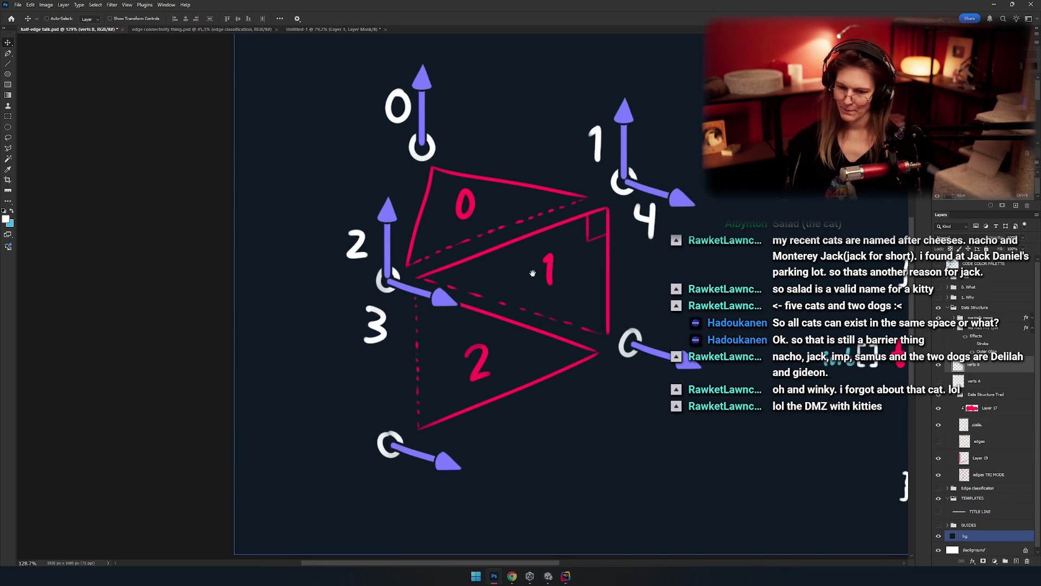
scroll(550, 314, right, 2)
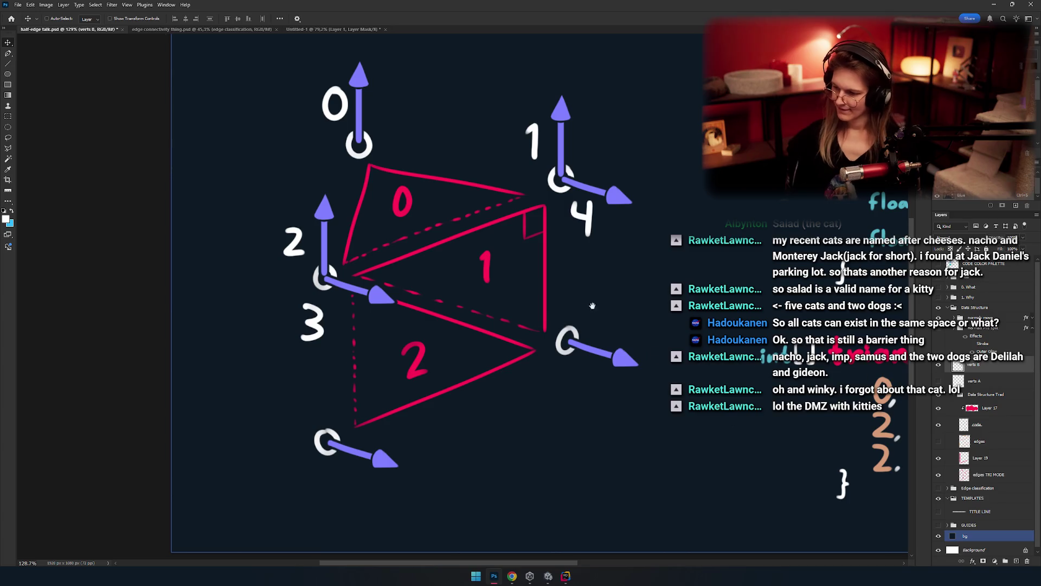
drag(592, 306, 577, 347)
scroll(547, 239, up, 5)
Step: Erase the white circle around vertex 1/4 and remove a stray grey arc
key(e)
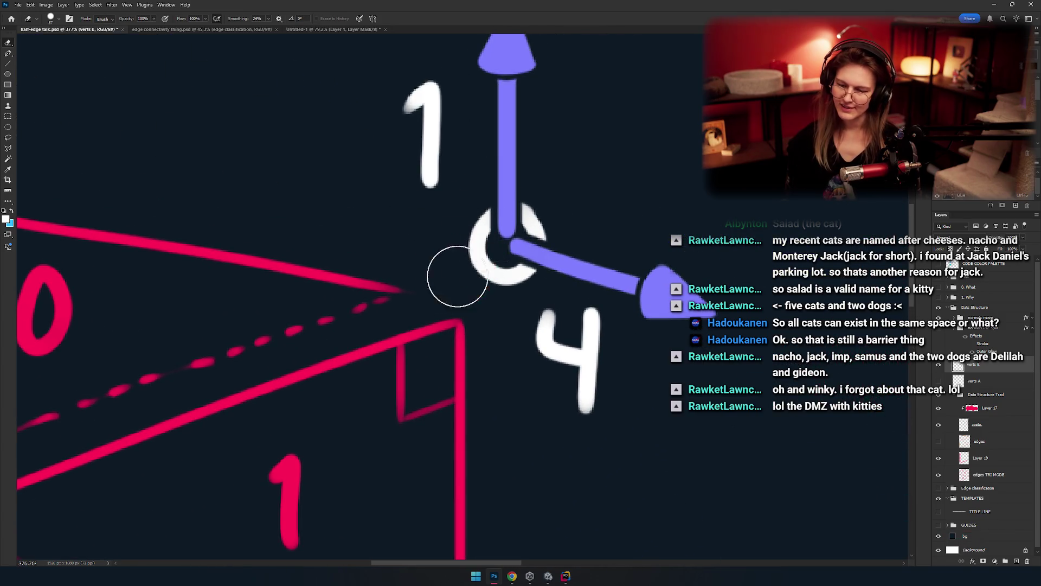
mouse_move(512, 266)
mouse_down()
mouse_move(485, 261)
mouse_move(564, 236)
mouse_up()
key(b)
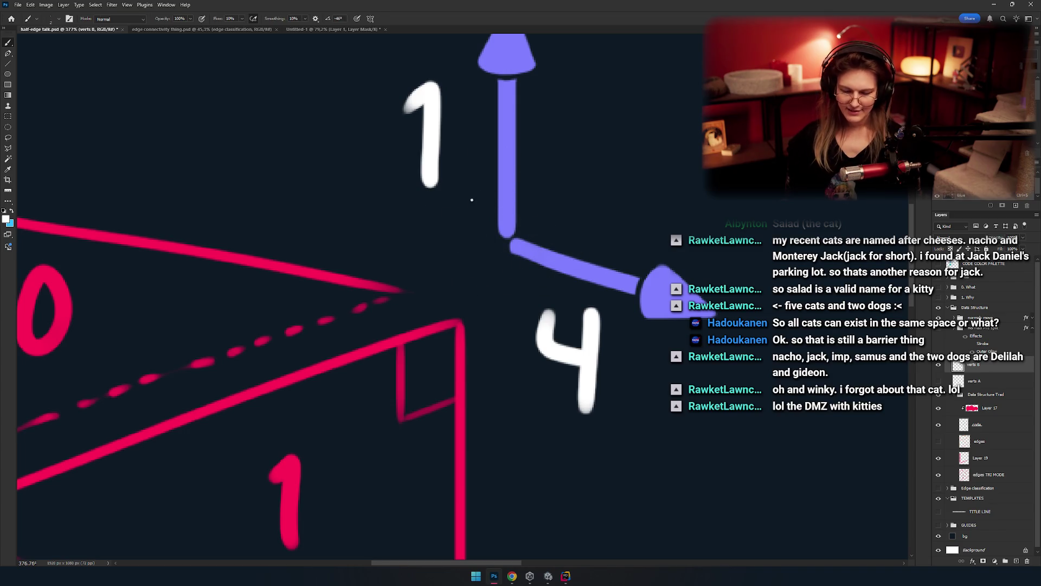
key(ctrl+z)
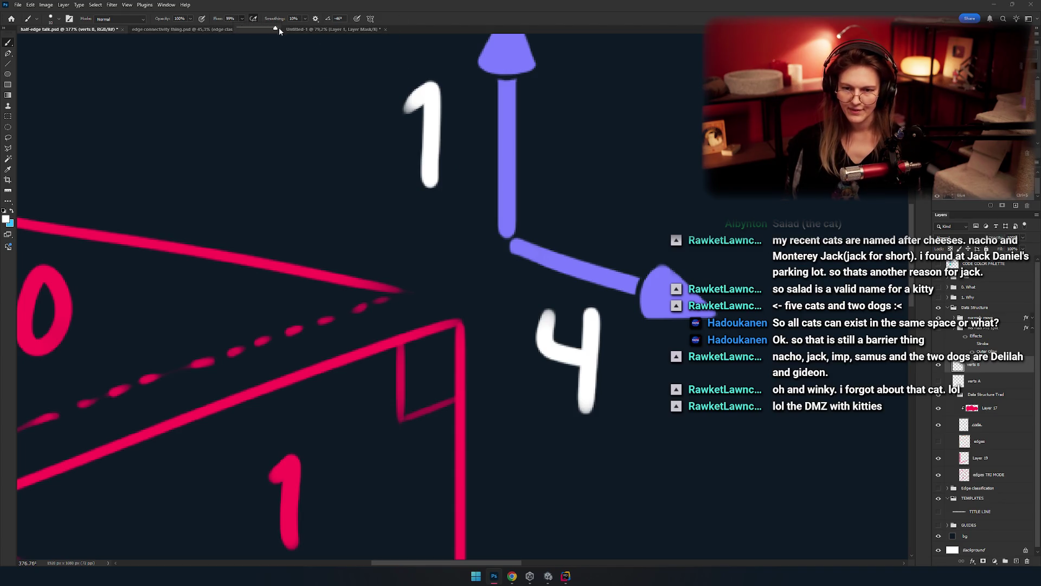
Step: Paint trial white curves and a ring around vertex 1/4, undoing the attempts
drag(490, 191, 502, 251)
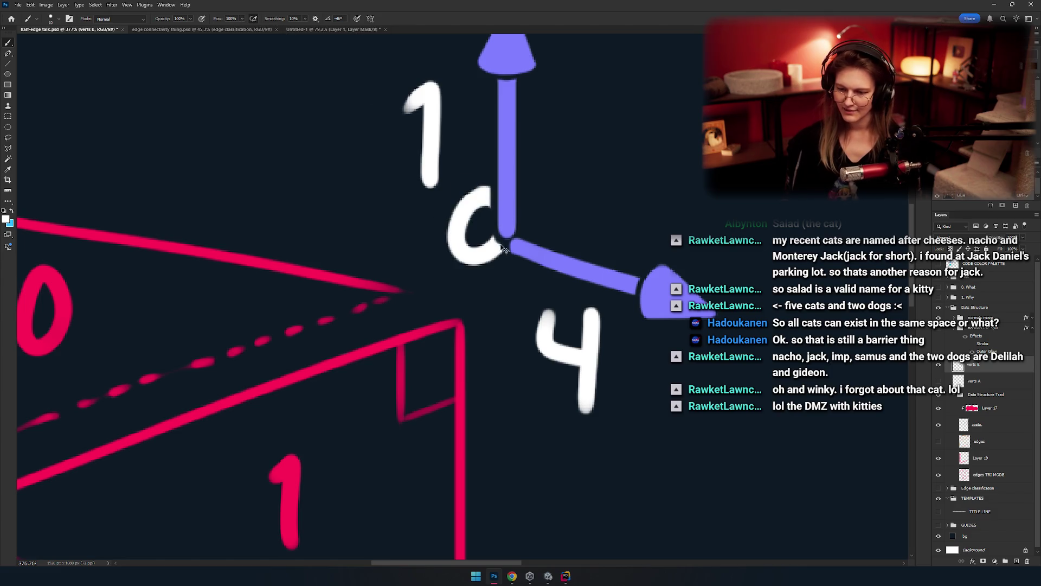
scroll(495, 302, down, 5)
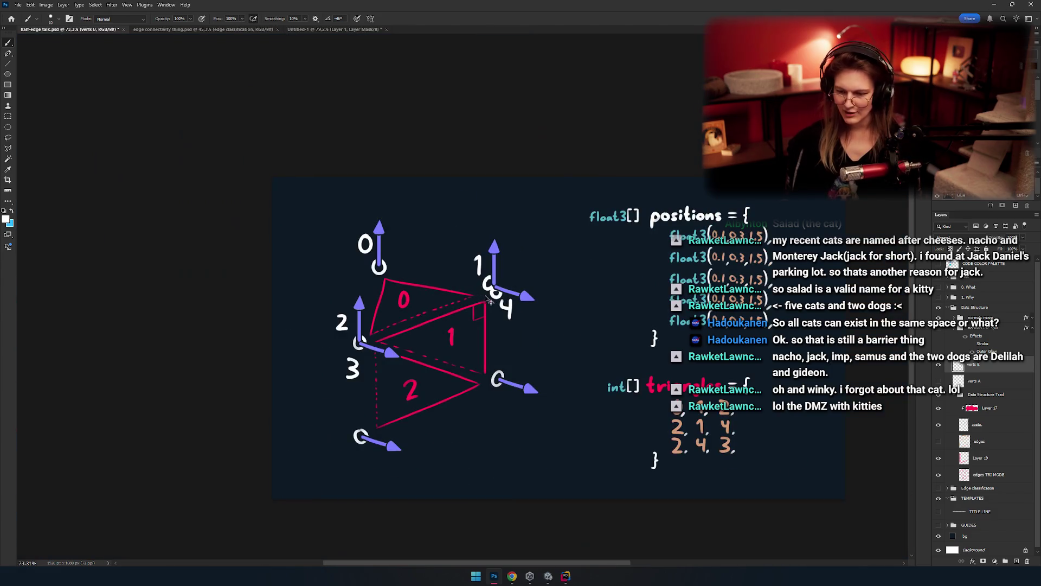
scroll(518, 287, up, 5)
drag(497, 214, 543, 332)
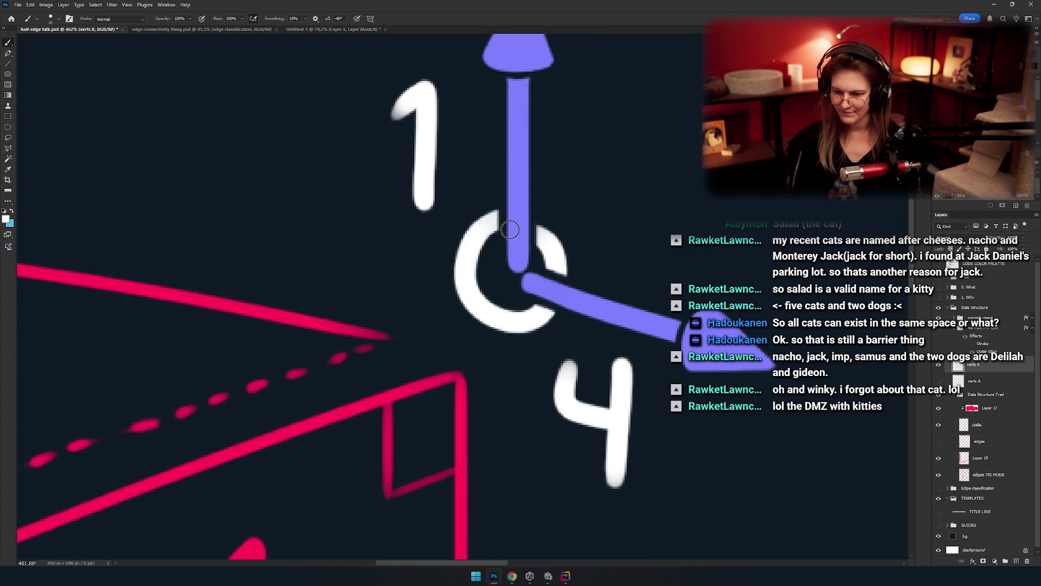
key(ctrl+z)
key(ctrl+z)
drag(545, 209, 467, 300)
drag(575, 233, 517, 263)
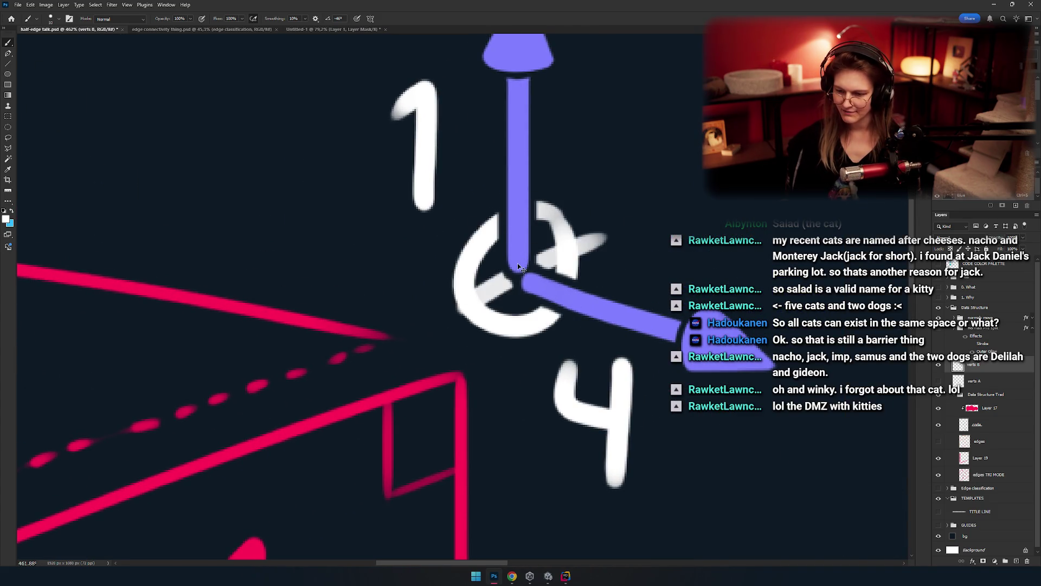
drag(477, 293, 509, 277)
scroll(510, 291, down, 4)
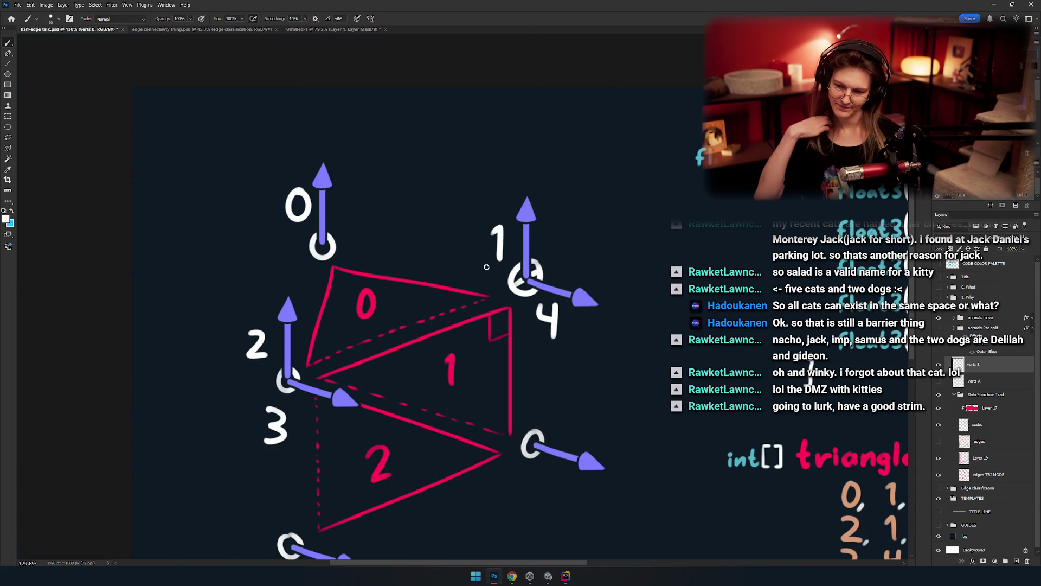
scroll(541, 286, up, 5)
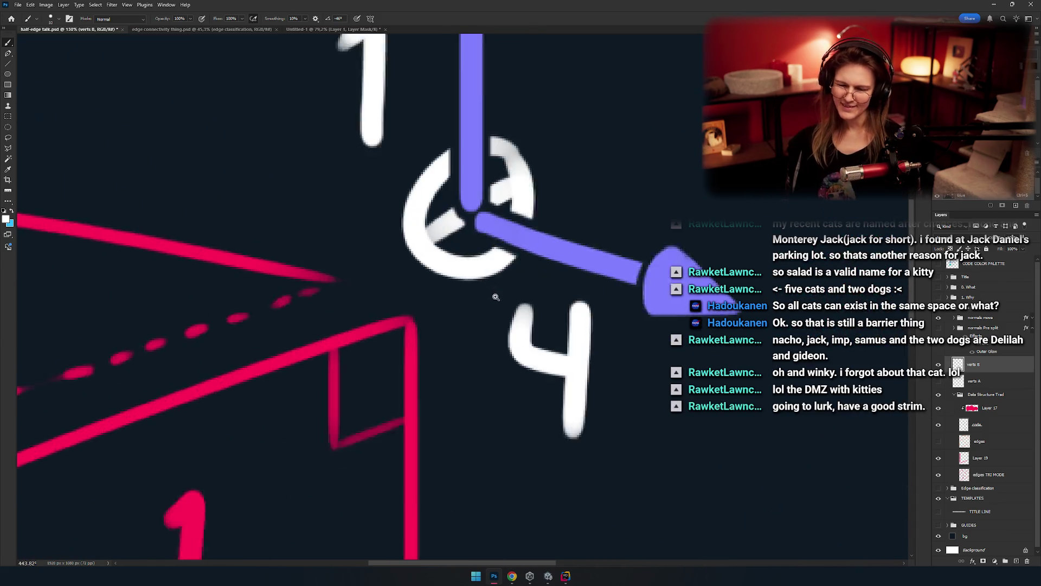
key(ctrl+z)
key(ctrl+z)
key(ctrl+z)
Step: Paint a new white ring with an inner overlapping arc at vertex 1/4, then fit the document in view
key(ctrl+z)
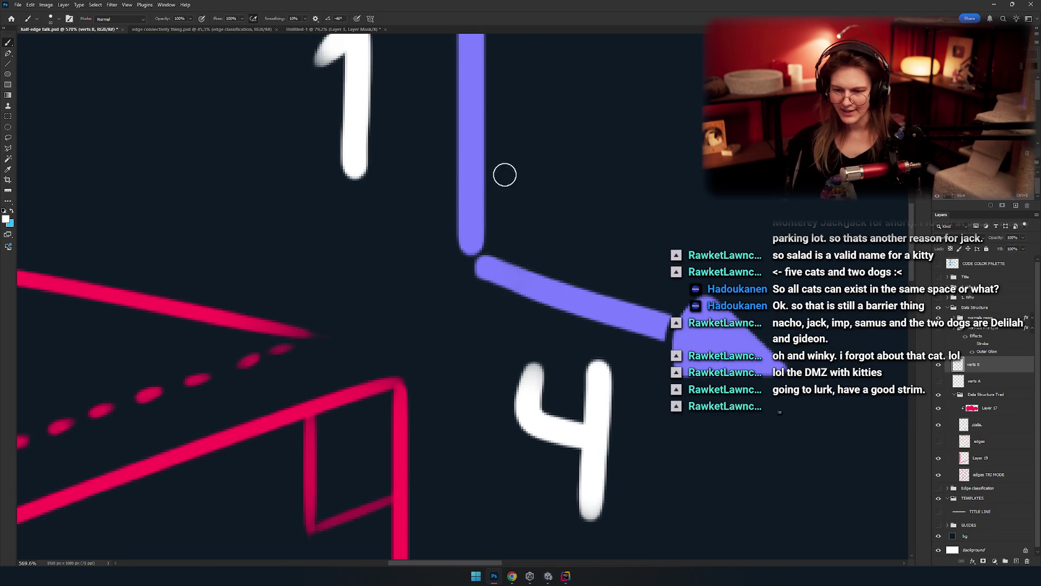
mouse_move(517, 191)
mouse_down()
mouse_move(491, 351)
mouse_move(535, 193)
mouse_move(518, 196)
mouse_move(455, 349)
mouse_move(481, 184)
mouse_move(542, 211)
mouse_move(427, 299)
mouse_move(456, 262)
mouse_move(528, 223)
mouse_move(464, 267)
mouse_up()
key(ctrl+z)
key(ctrl+z)
key(ctrl+z)
key(ctrl+z)
key(ctrl+z)
key(ctrl+shift+z)
key(ctrl+z)
key(ctrl+z)
drag(499, 233, 553, 232)
key(ctrl+z)
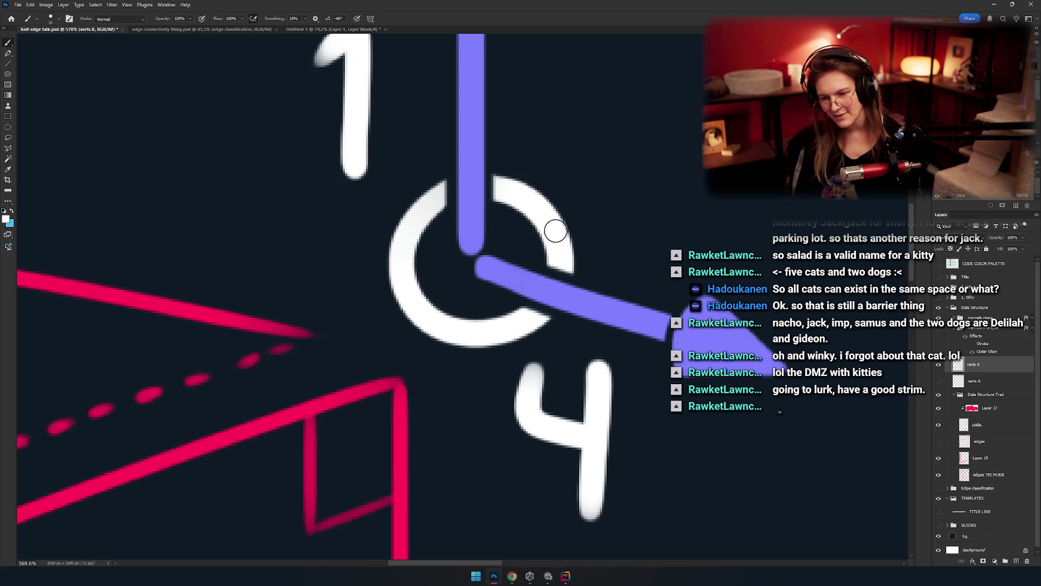
key(ctrl+shift+z)
key(ctrl+z)
key(ctrl+z)
key(ctrl+0)
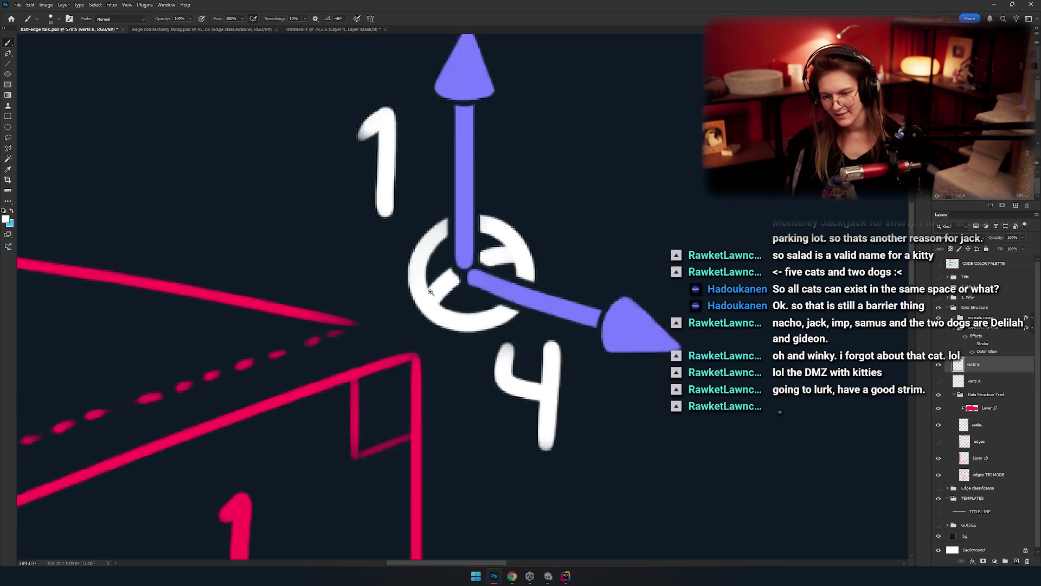
scroll(444, 271, up, 5)
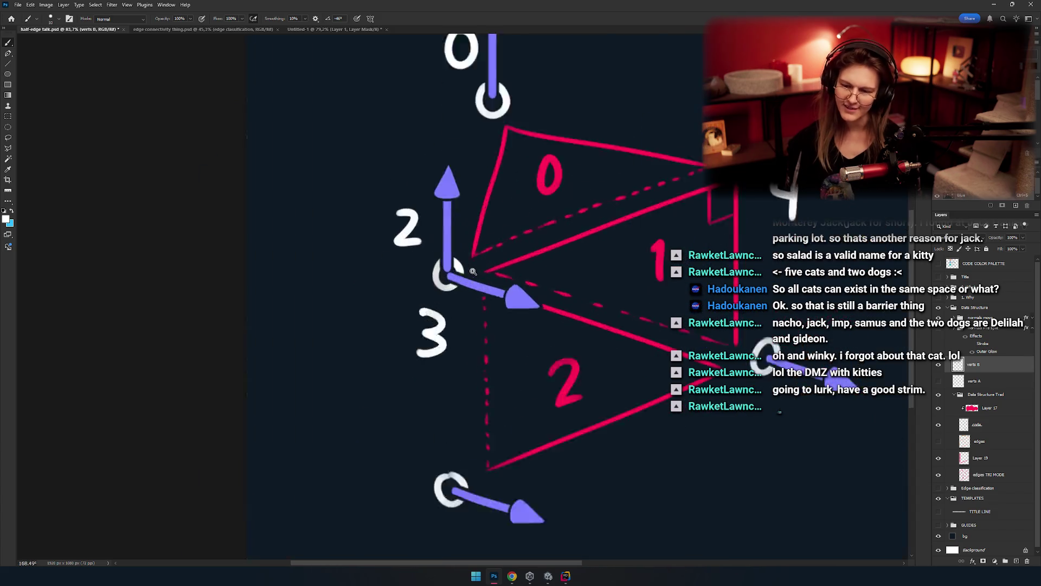
Step: Try painting a white C around vertex 2/3, undoing the lopsided attempts
key(e)
scroll(438, 313, up, 2)
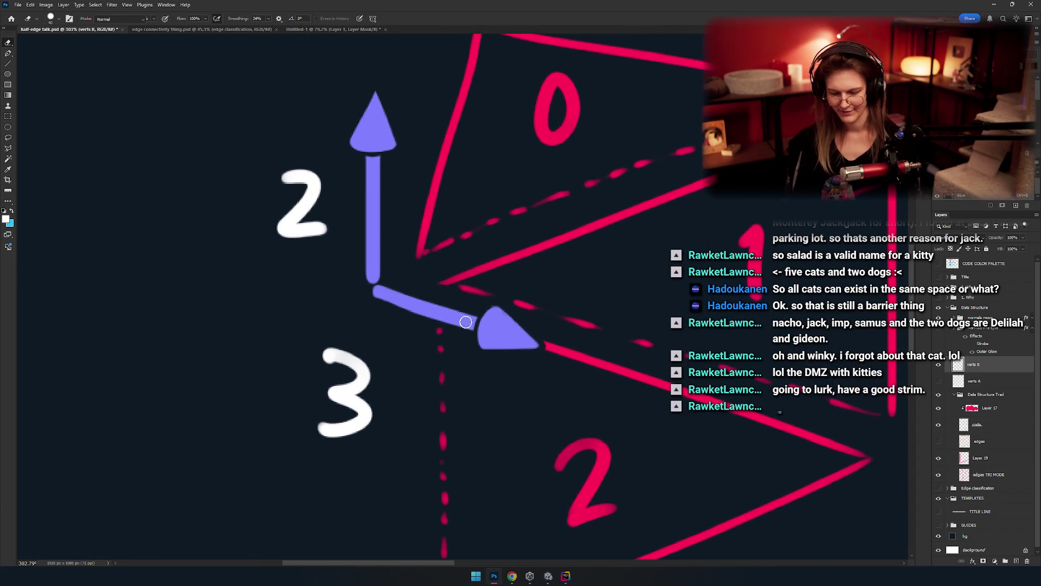
key(b)
drag(422, 247, 418, 329)
key(ctrl+z)
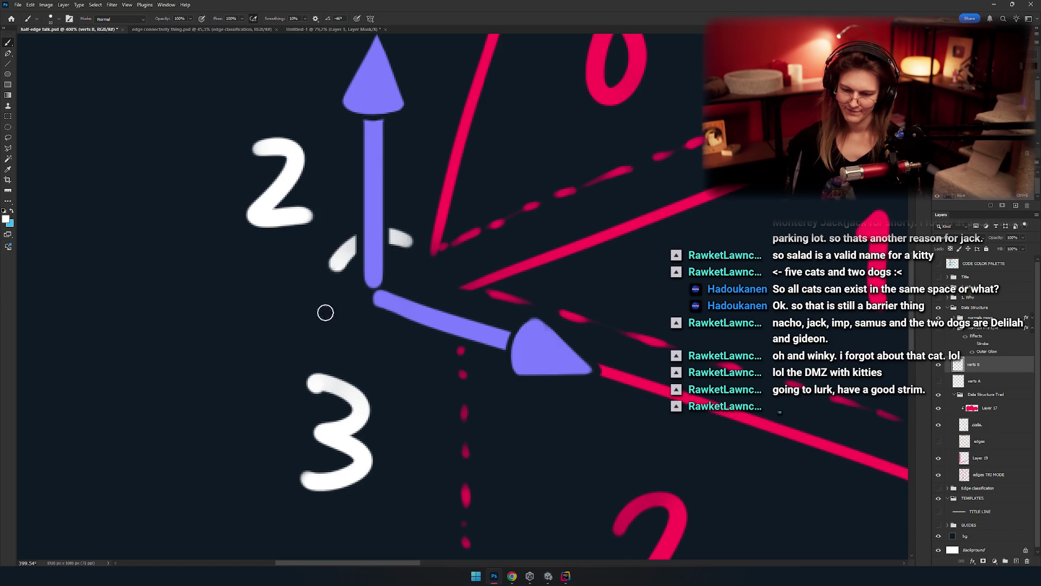
mouse_move(400, 252)
mouse_down()
mouse_move(404, 263)
mouse_move(361, 332)
mouse_move(407, 260)
mouse_up()
key(ctrl+z)
key(ctrl+z)
scroll(478, 287, down, 10)
scroll(478, 287, up, 15)
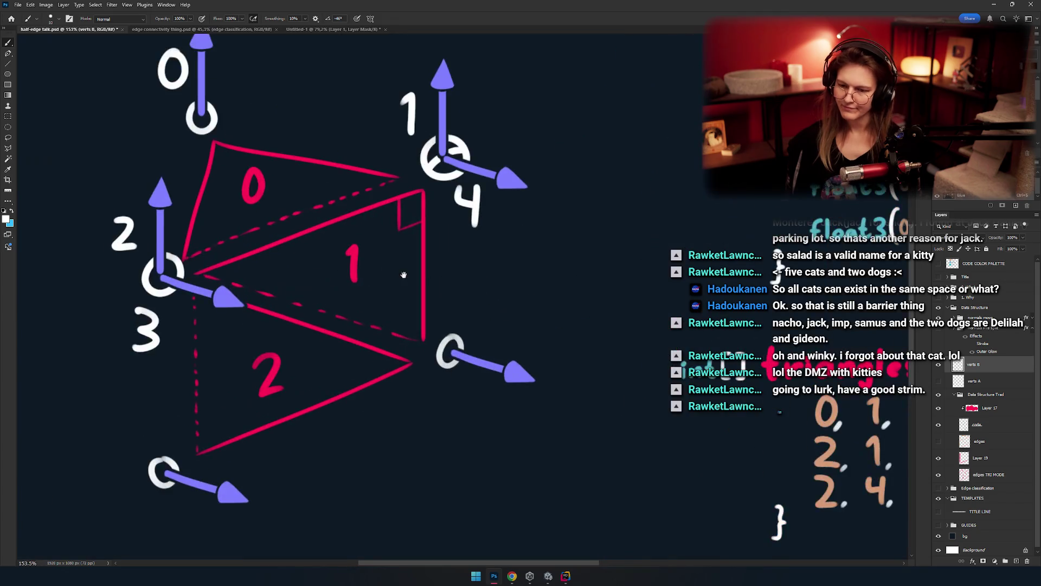
scroll(500, 261, down, 3)
key(ctrl+z)
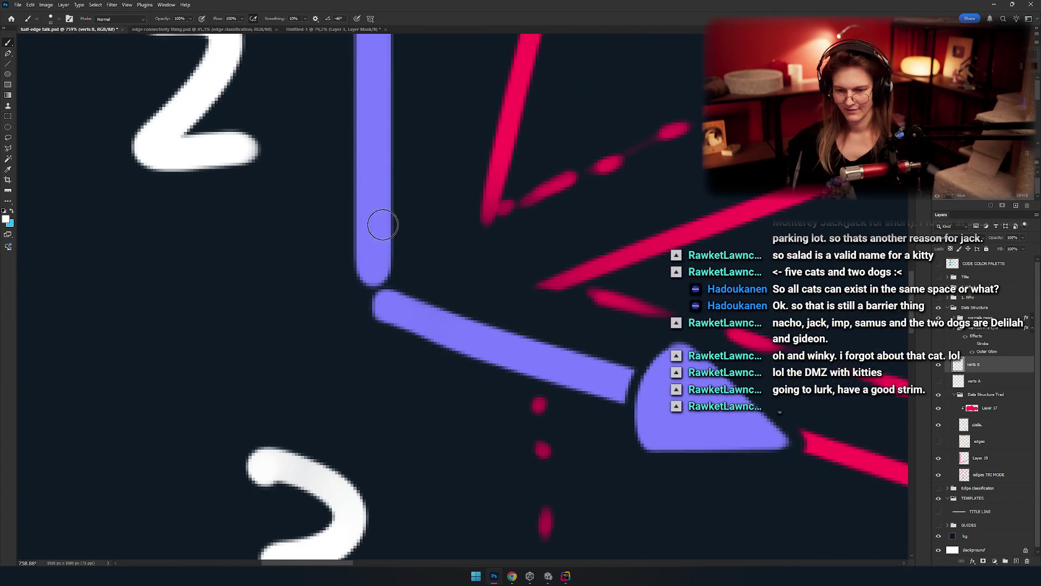
key(ctrl+shift+z)
key(ctrl+z)
Step: Paint the white C and a second overlapping arc at vertex 2/3, undoing the notched inner fills
mouse_move(336, 196)
mouse_down()
mouse_move(293, 251)
mouse_move(453, 369)
mouse_up()
mouse_move(405, 179)
mouse_down()
mouse_move(437, 233)
mouse_move(372, 291)
mouse_up()
key(ctrl+z)
key(ctrl+shift+z)
key(ctrl+z)
key(ctrl+shift+z)
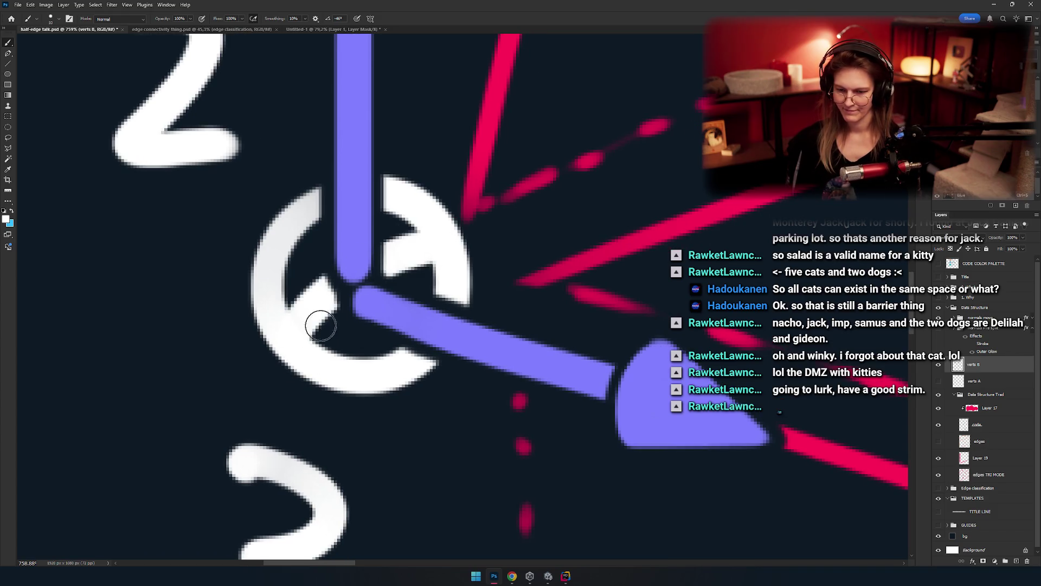
key(ctrl+z)
key(ctrl+shift+z)
key(ctrl+z)
key(ctrl+shift+z)
key(ctrl+z)
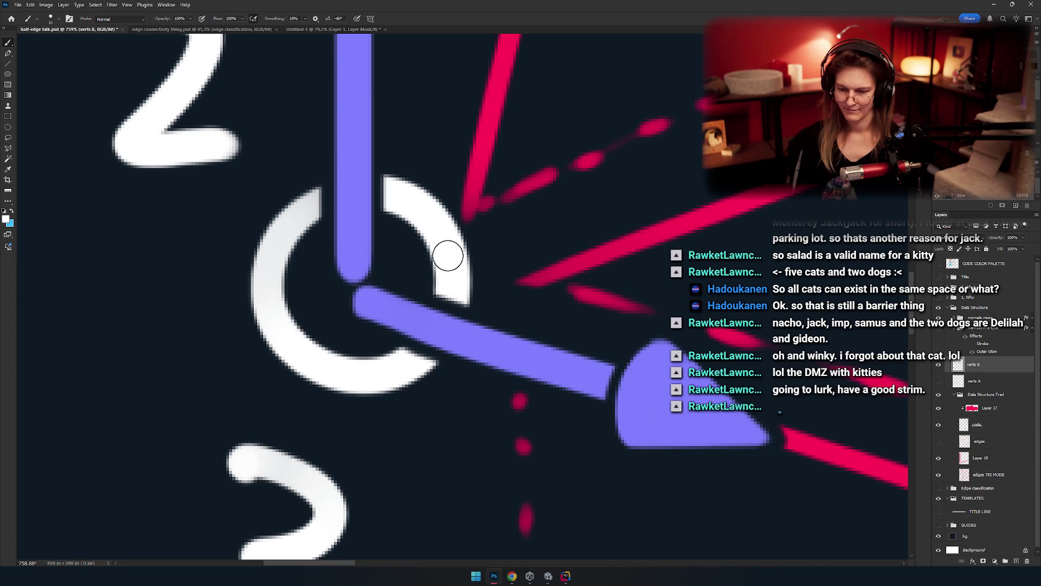
scroll(402, 267, down, 10)
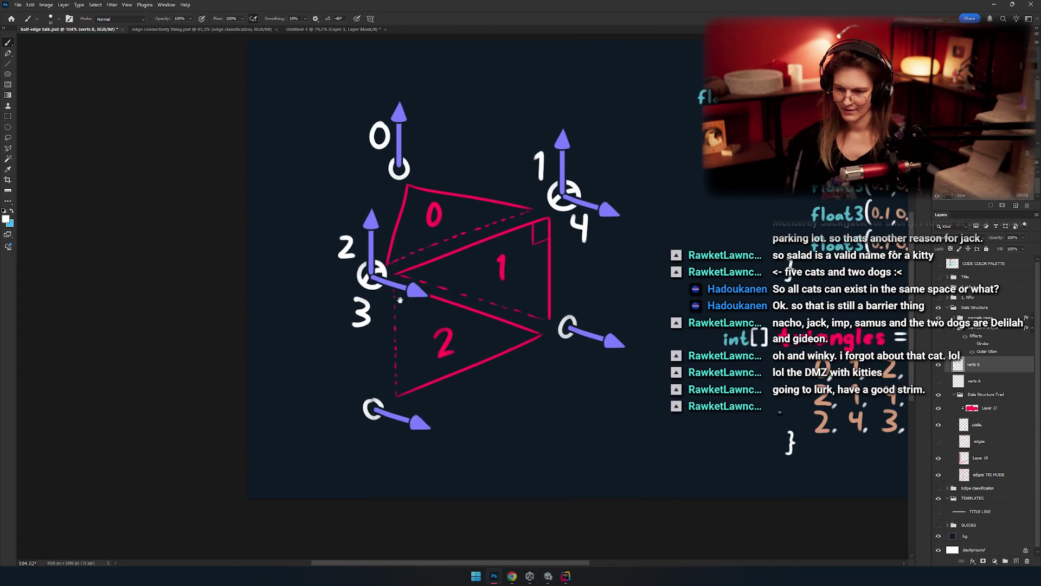
scroll(354, 286, up, 5)
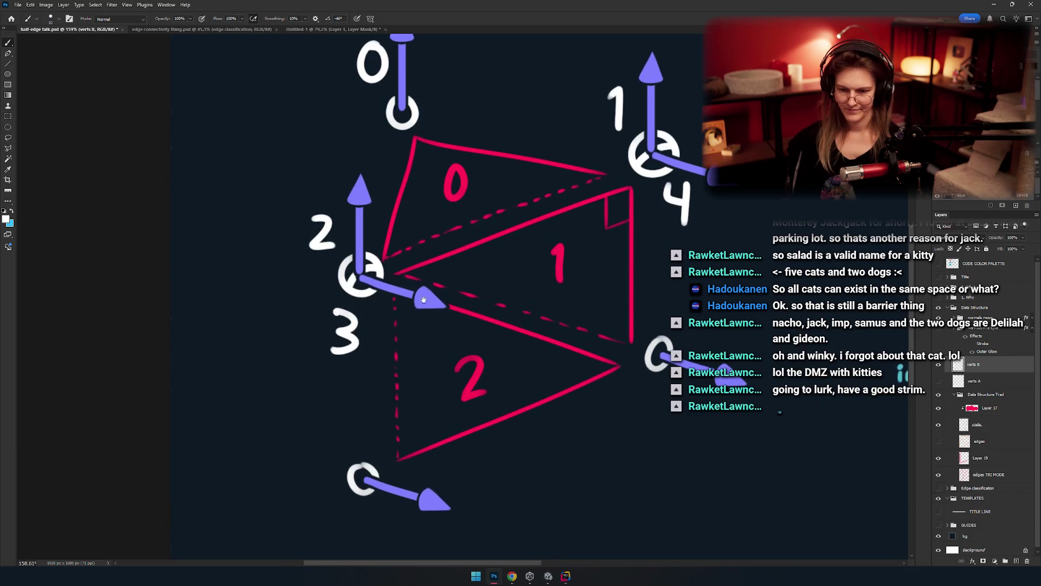
Step: Zoom onto vertex 1/4 and erase the stray white strokes where its two normals meet
scroll(395, 303, down, 4)
mouse_move(395, 303)
mouse_down()
mouse_move(421, 309)
mouse_move(358, 289)
mouse_up()
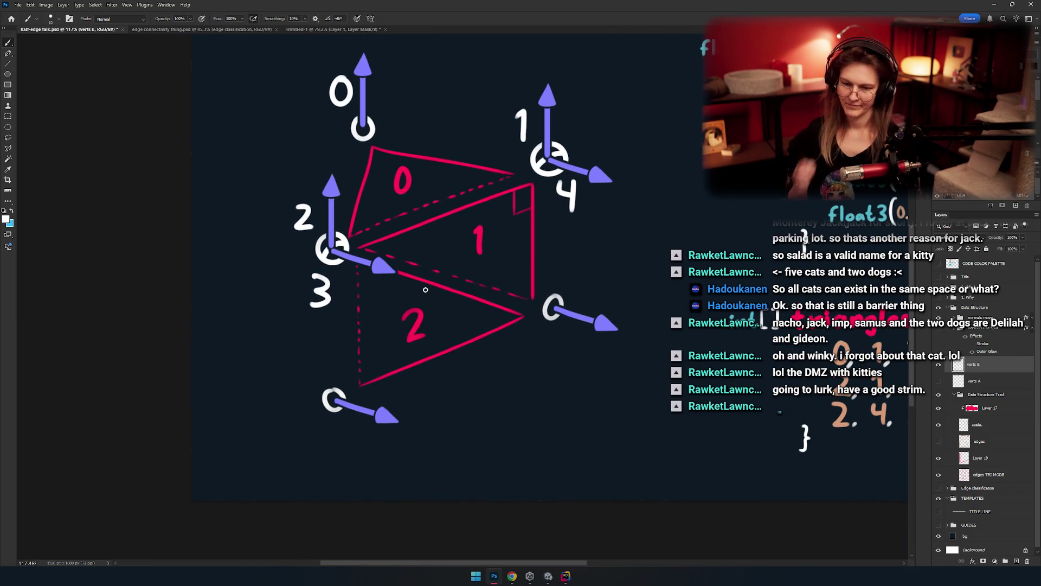
scroll(395, 247, up, 4)
scroll(341, 264, down, 3)
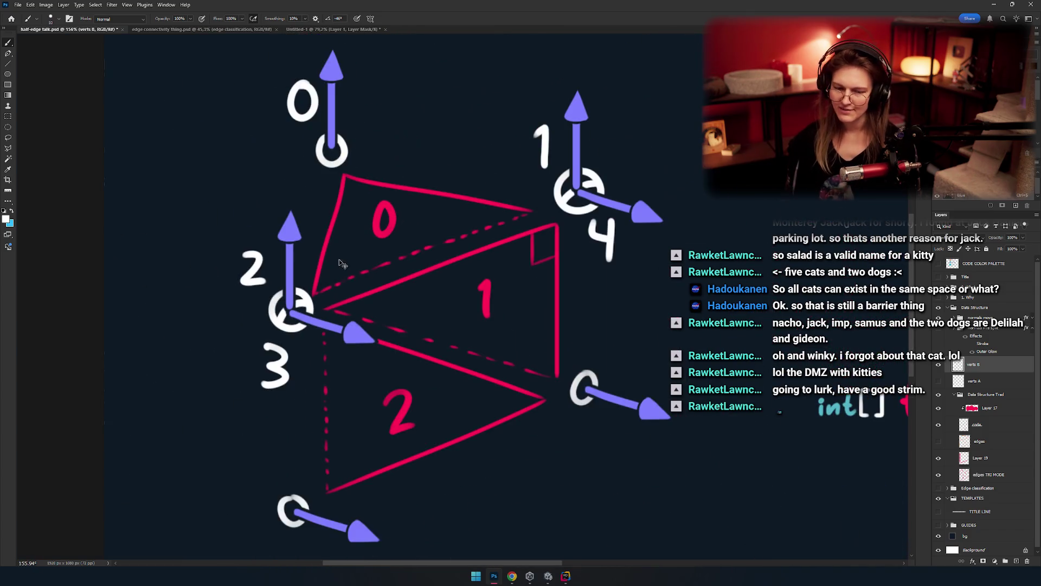
drag(401, 274, 296, 287)
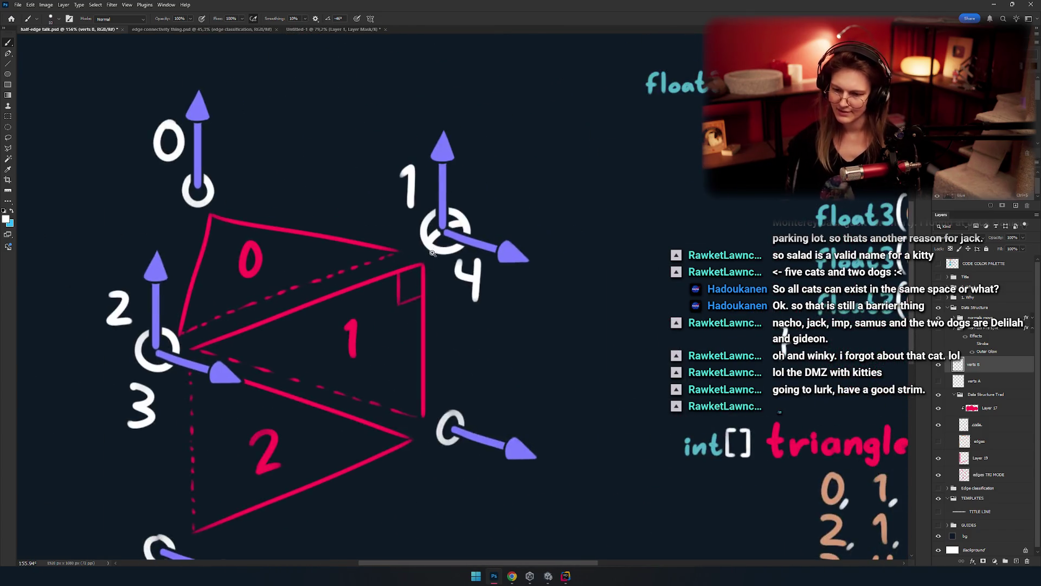
scroll(428, 260, up, 4)
key(e)
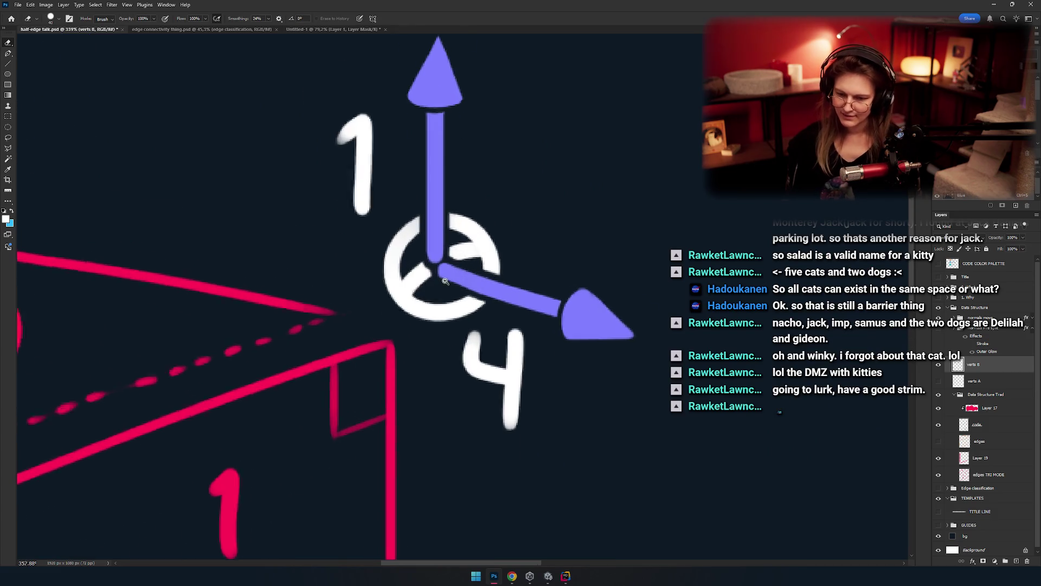
scroll(434, 278, up, 5)
mouse_move(418, 274)
mouse_down()
mouse_move(477, 232)
mouse_move(483, 239)
mouse_up()
alt+right_click(417, 265)
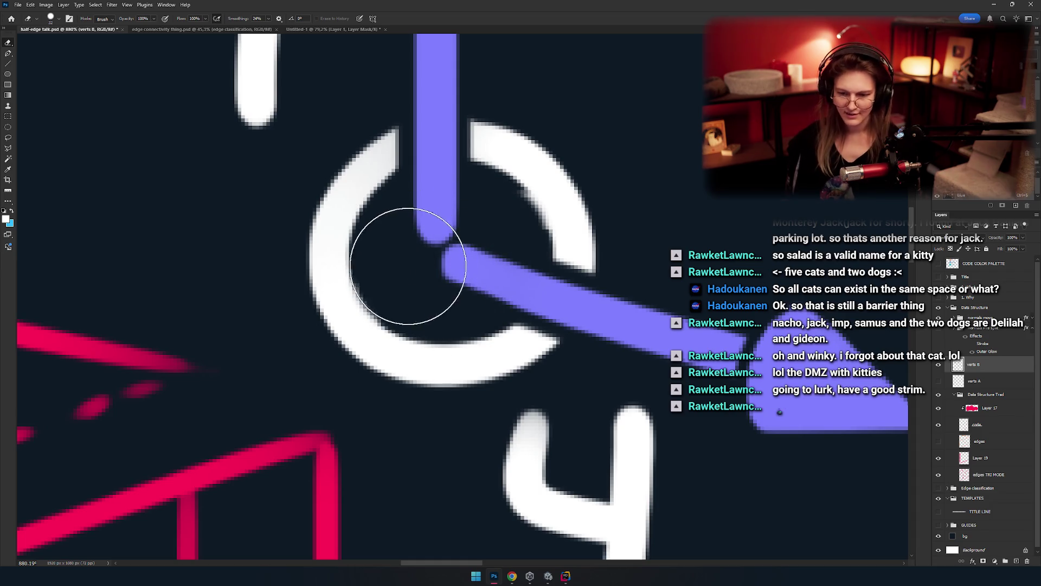
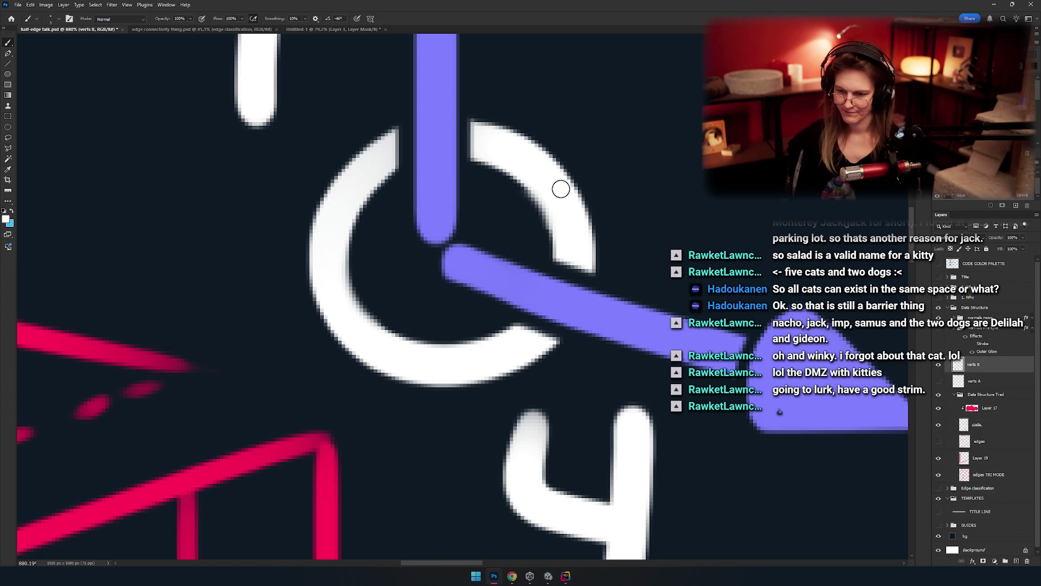
Step: Paint a new white stroke across the inside of the vertex 1/4 ring
mouse_move(445, 266)
mouse_down()
mouse_move(347, 268)
mouse_move(434, 255)
mouse_up()
drag(508, 236, 452, 274)
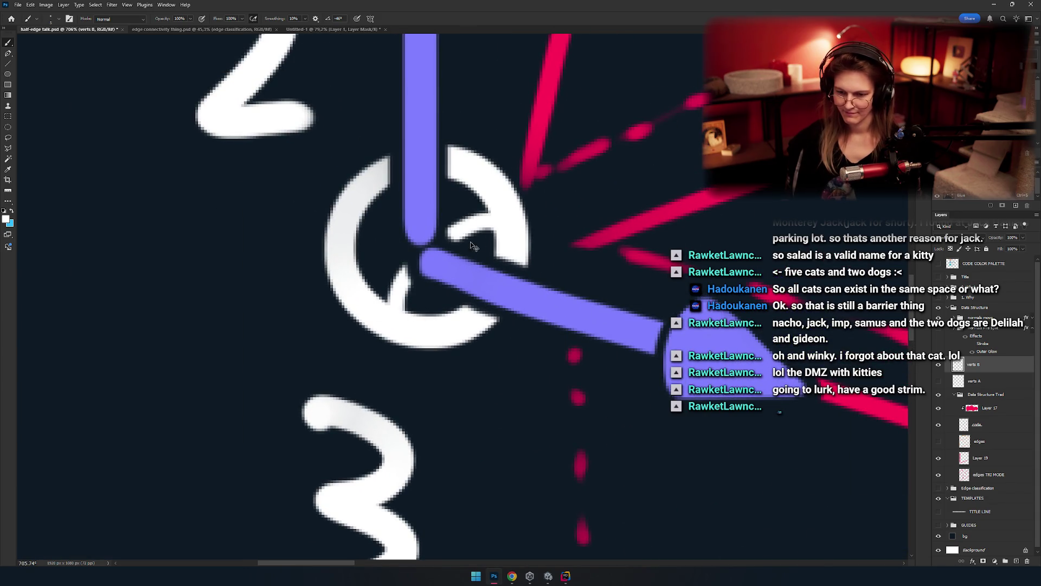
mouse_move(483, 277)
mouse_down()
mouse_move(380, 280)
mouse_move(434, 286)
mouse_move(477, 239)
mouse_move(451, 254)
mouse_up()
key(e)
key(b)
mouse_move(509, 217)
mouse_down()
mouse_move(447, 261)
mouse_move(424, 314)
mouse_up()
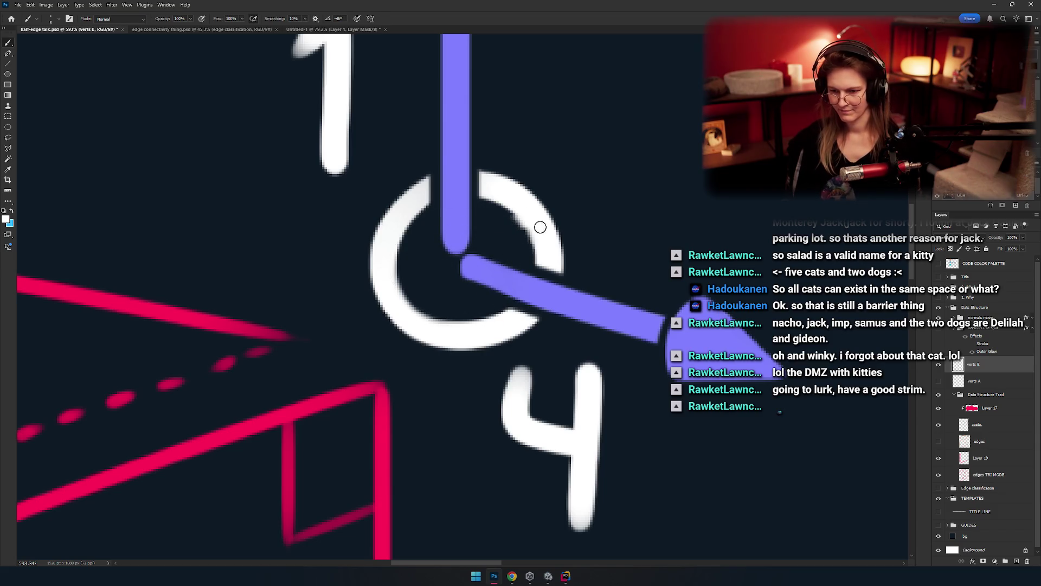
Step: Toggle undo and redo to compare the ring with and without the new strokes
key(ctrl+z)
key(ctrl+shift+z)
key(ctrl+z)
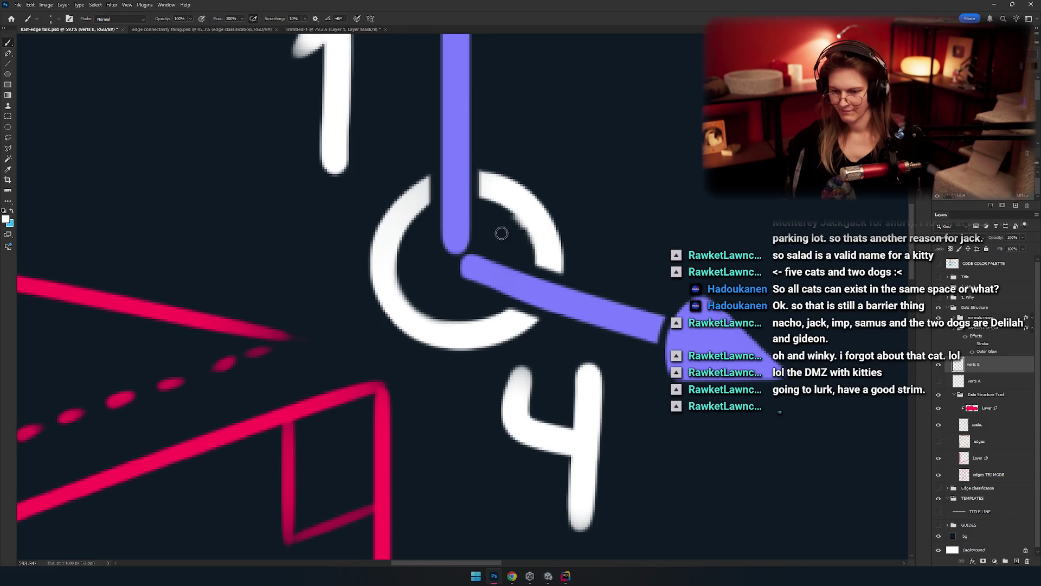
key(ctrl+shift+z)
key(ctrl+z)
key(ctrl+z)
key(ctrl+shift+z)
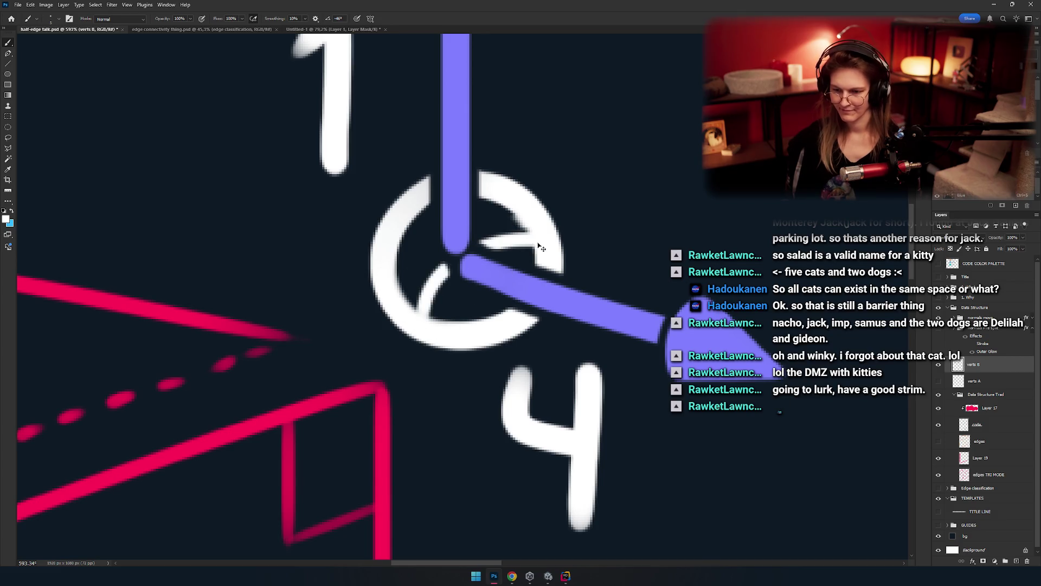
key(ctrl+z)
mouse_move(458, 282)
mouse_down()
mouse_move(382, 268)
mouse_move(489, 275)
mouse_move(588, 244)
mouse_up()
key(ctrl+z)
key(ctrl+shift+z)
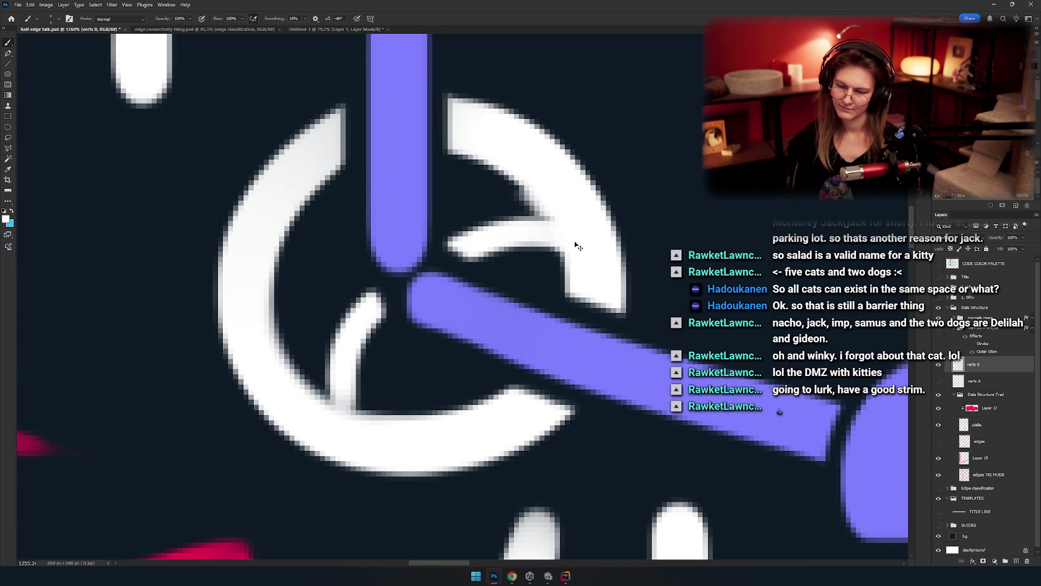
key(ctrl+z)
key(ctrl+shift+z)
key(ctrl+z)
key(ctrl+shift+z)
Step: Settle on keeping the longer diagonal stroke and upper bar inside the ring
mouse_move(469, 331)
mouse_down()
mouse_move(426, 309)
mouse_move(553, 320)
mouse_move(619, 249)
mouse_up()
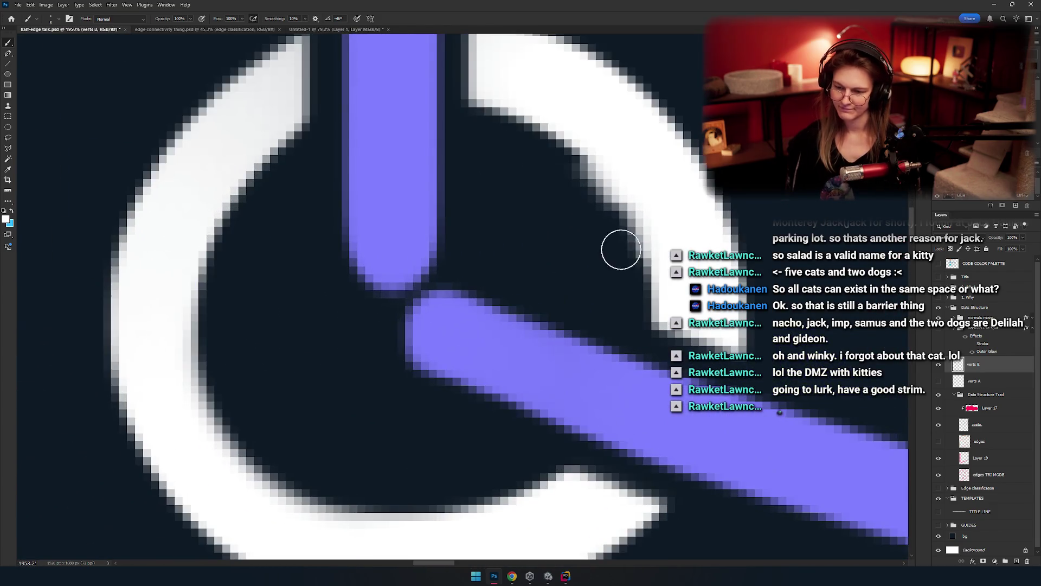
key(ctrl+z)
key(ctrl+shift+z)
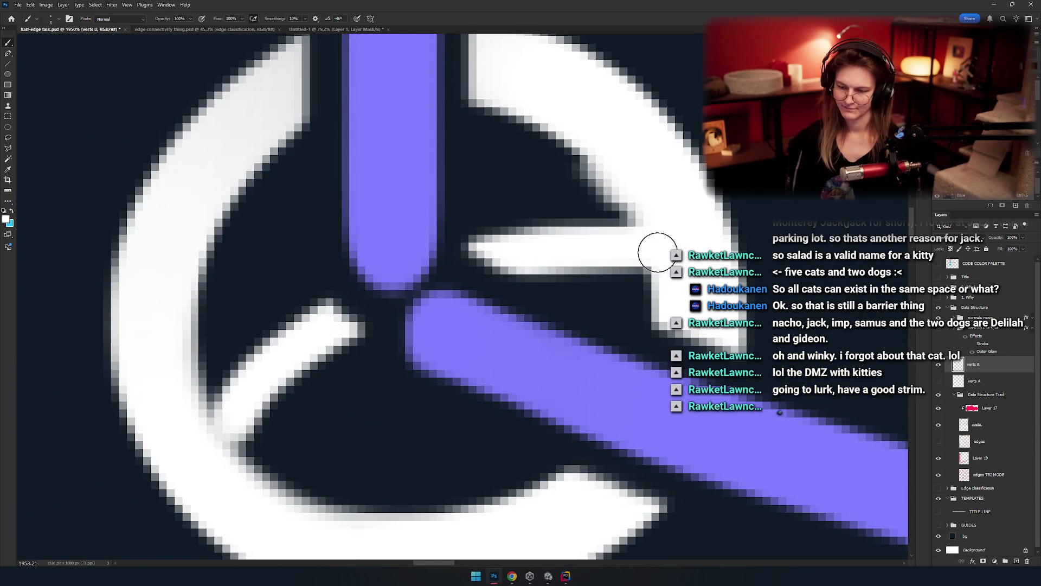
key(ctrl+z)
key(ctrl+shift+z)
mouse_move(499, 353)
mouse_down()
mouse_move(410, 338)
mouse_move(488, 332)
mouse_move(543, 293)
mouse_up()
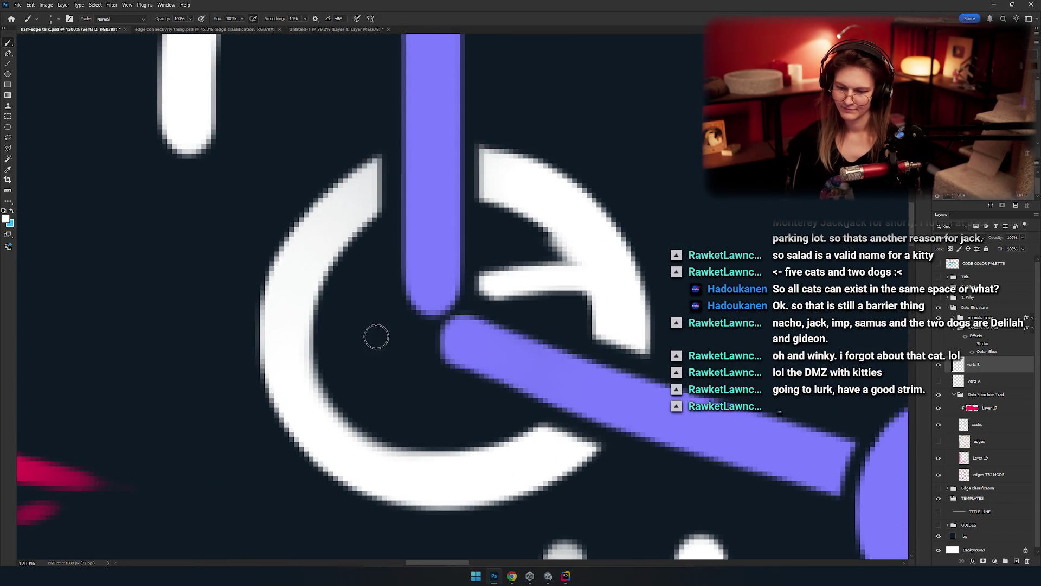
key(ctrl+z)
key(ctrl+shift+z)
mouse_move(553, 328)
mouse_down()
mouse_move(488, 325)
mouse_move(584, 322)
mouse_up()
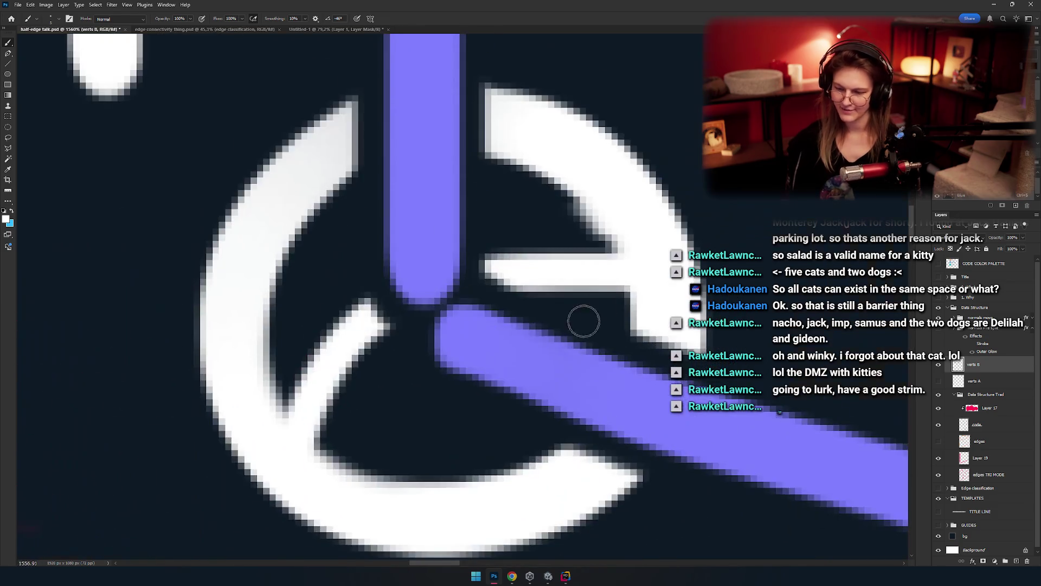
key(ctrl+z)
key(ctrl+shift+z)
mouse_move(477, 342)
mouse_down()
mouse_move(398, 325)
mouse_move(446, 353)
mouse_move(477, 304)
mouse_move(486, 333)
mouse_move(428, 337)
mouse_move(508, 340)
mouse_move(477, 331)
mouse_move(490, 326)
mouse_move(494, 290)
mouse_move(477, 280)
mouse_move(489, 289)
mouse_up()
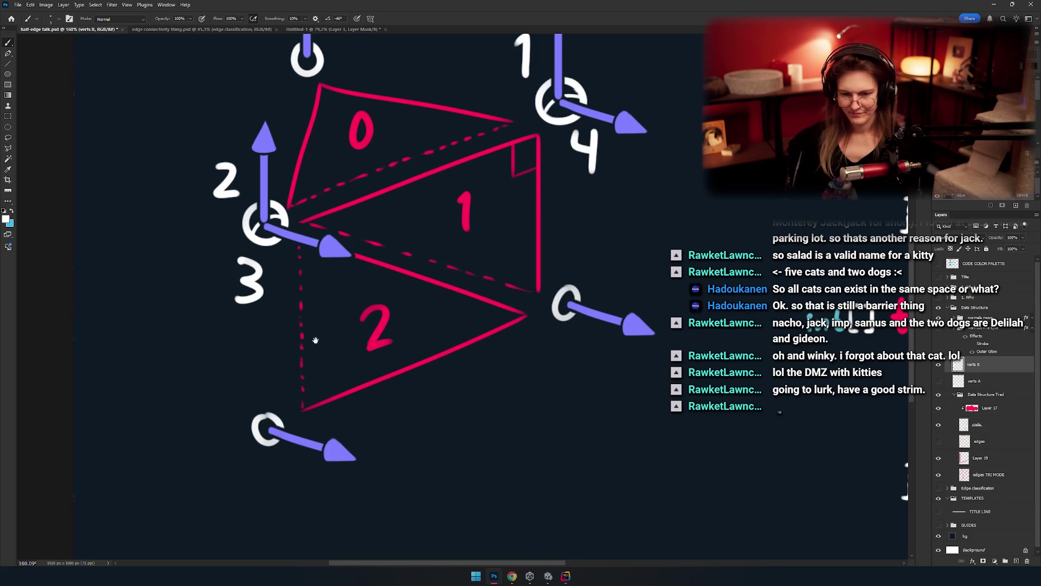
Step: Handwrite white labels 5 and 6 at the lower-right and bottom vertices, redoing the 6's stroke
drag(315, 340, 407, 339)
drag(414, 296, 391, 327)
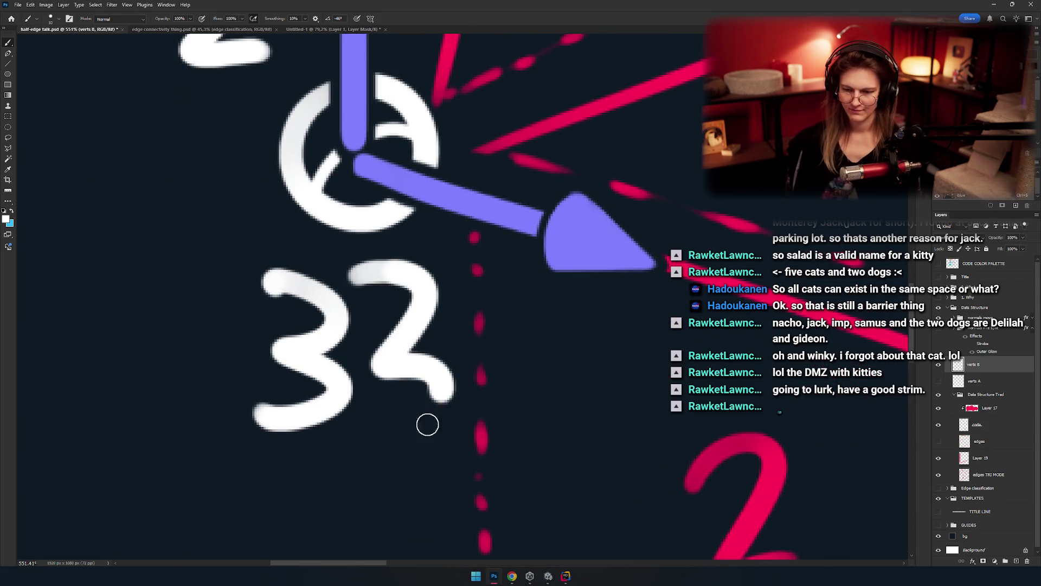
mouse_move(428, 424)
mouse_down()
mouse_move(409, 268)
mouse_move(409, 342)
mouse_move(382, 401)
mouse_move(389, 349)
mouse_move(341, 253)
mouse_move(395, 233)
mouse_move(359, 372)
mouse_move(395, 263)
mouse_up()
scroll(505, 226, right, 5)
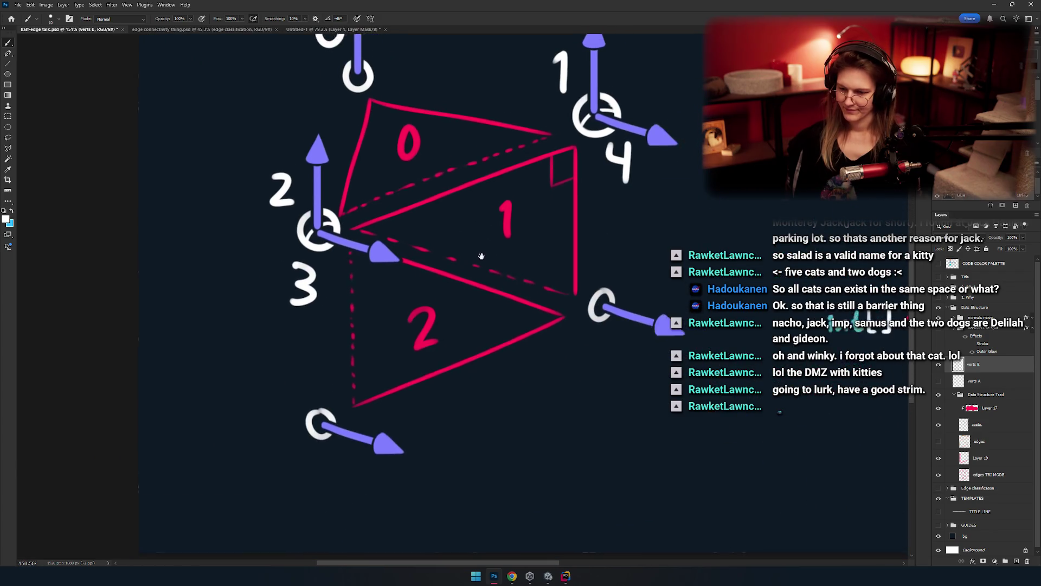
scroll(476, 279, up, 3)
drag(452, 306, 455, 268)
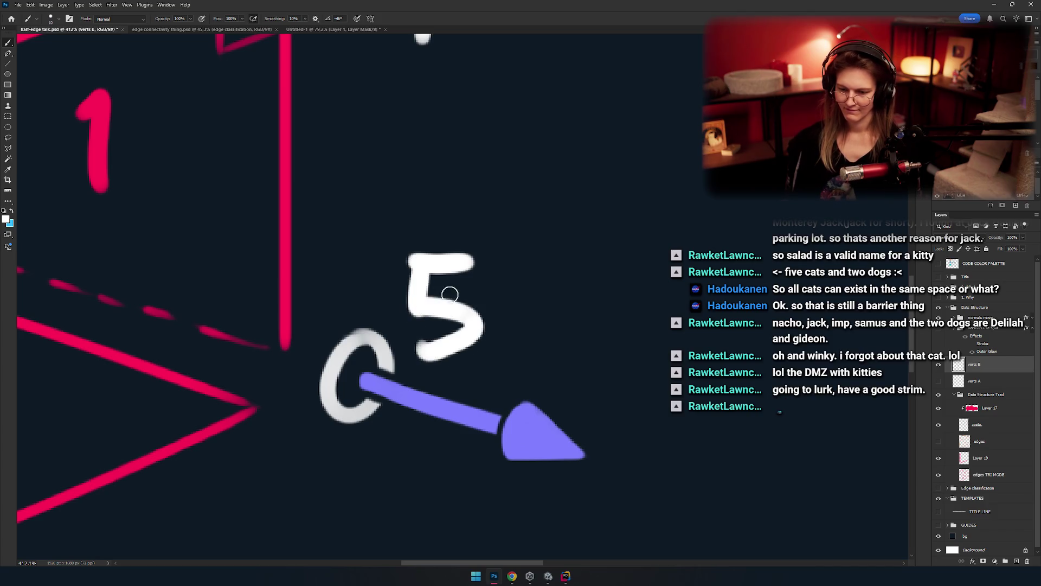
mouse_move(446, 315)
mouse_down()
mouse_move(379, 309)
mouse_move(391, 262)
mouse_move(391, 374)
mouse_up()
key(ctrl+z)
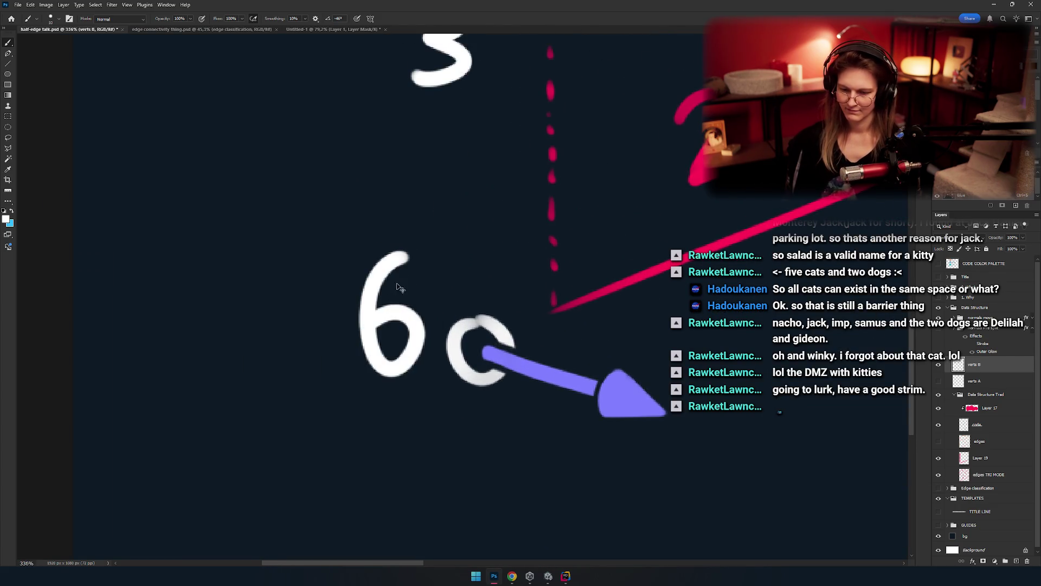
key(ctrl+z)
drag(398, 265, 421, 324)
scroll(435, 336, down, 5)
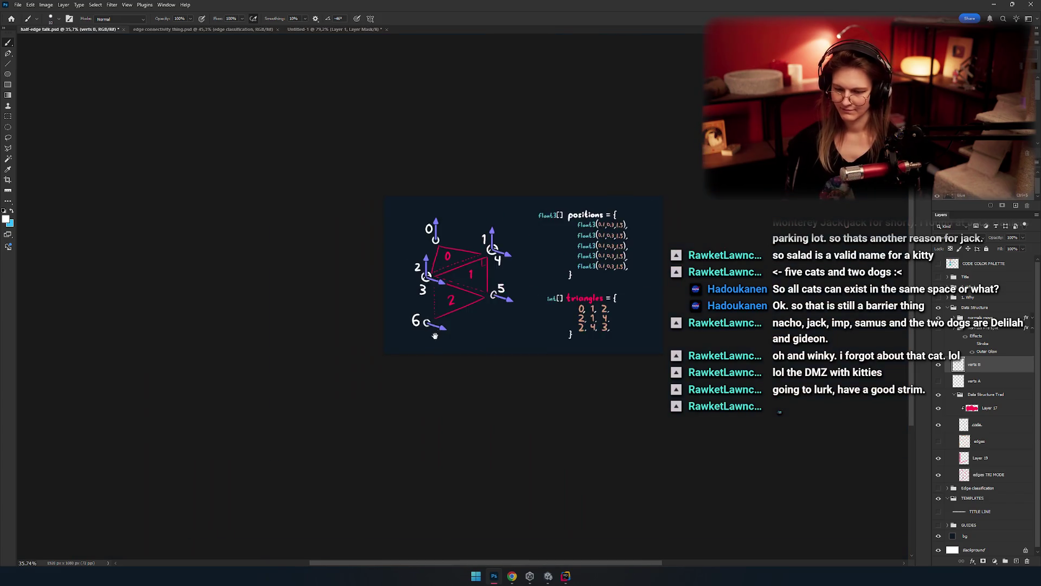
Step: Move the handwritten 5 down below its vertex
scroll(435, 335, up, 5)
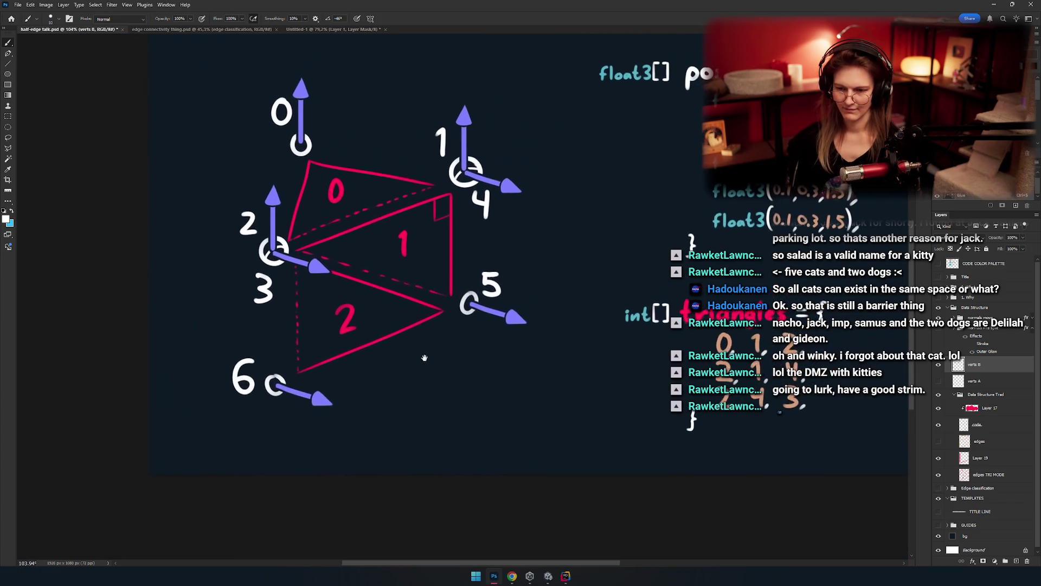
mouse_move(423, 354)
mouse_down()
mouse_move(458, 314)
mouse_move(451, 323)
mouse_move(433, 307)
mouse_up()
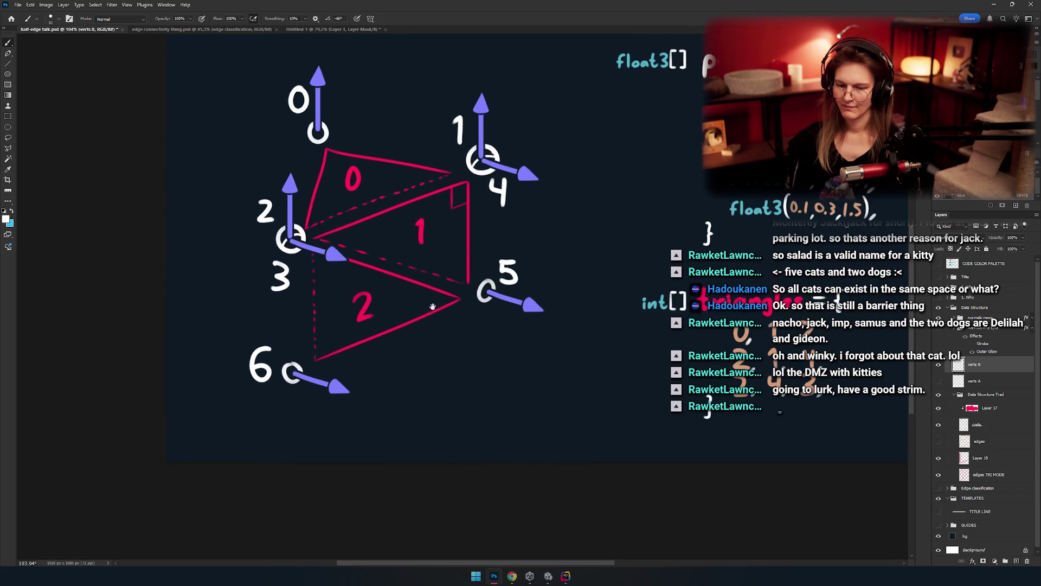
scroll(486, 281, up, 3)
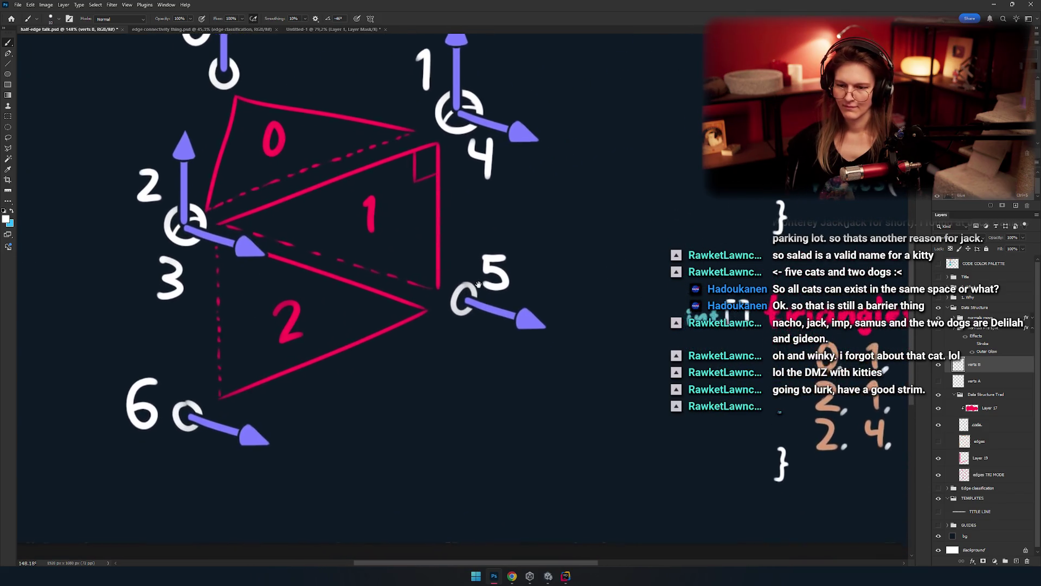
key(m)
drag(527, 202, 472, 268)
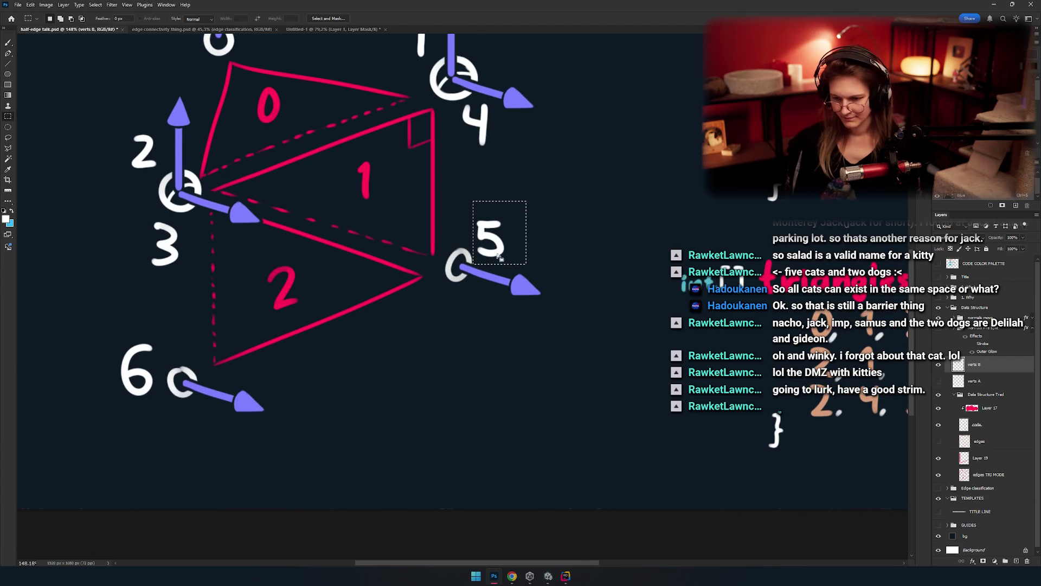
key(v)
mouse_move(486, 220)
mouse_down()
mouse_move(488, 251)
mouse_move(443, 311)
mouse_up()
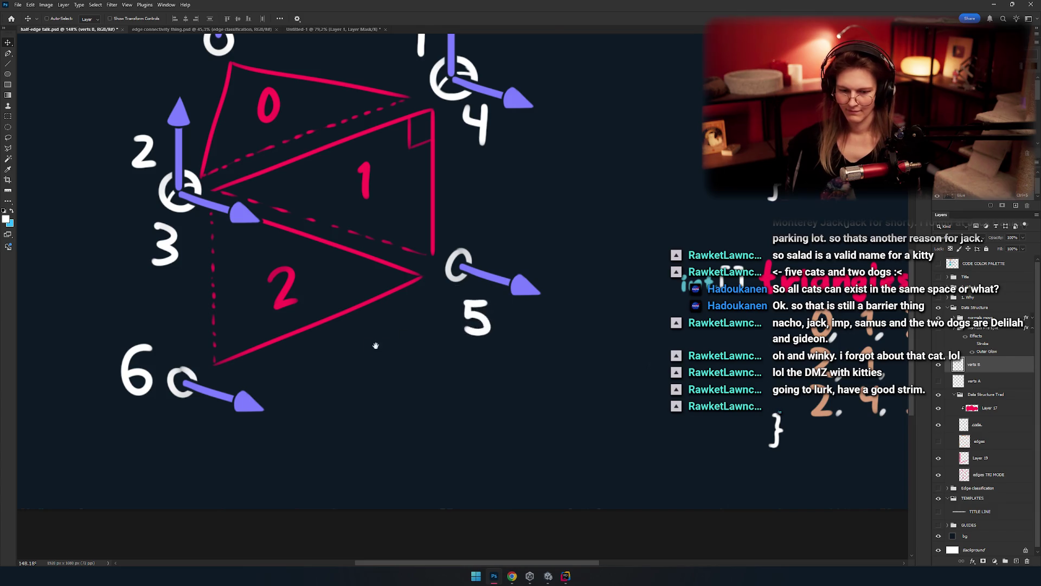
Step: Move the handwritten 6 down below vertex 6
drag(376, 345, 613, 294)
key(m)
drag(331, 266, 400, 367)
key(v)
drag(372, 325, 422, 403)
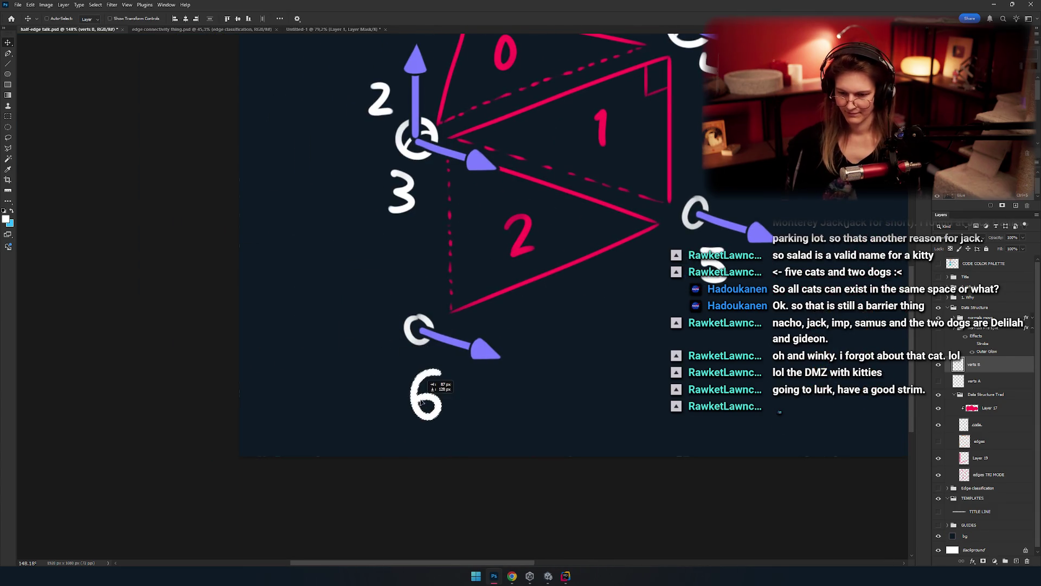
key(z)
mouse_move(515, 339)
mouse_down()
mouse_move(464, 339)
mouse_move(474, 314)
mouse_up()
Step: Nudge the 4 under vertex 1/4 slightly right and down, then deselect
key(m)
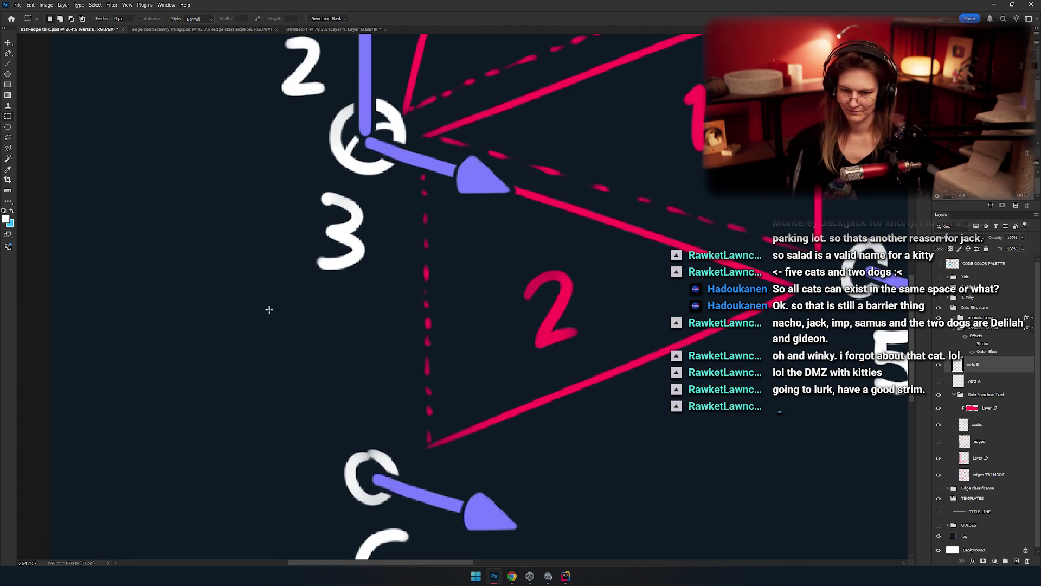
key(v)
scroll(358, 326, down, 5)
drag(438, 314, 406, 304)
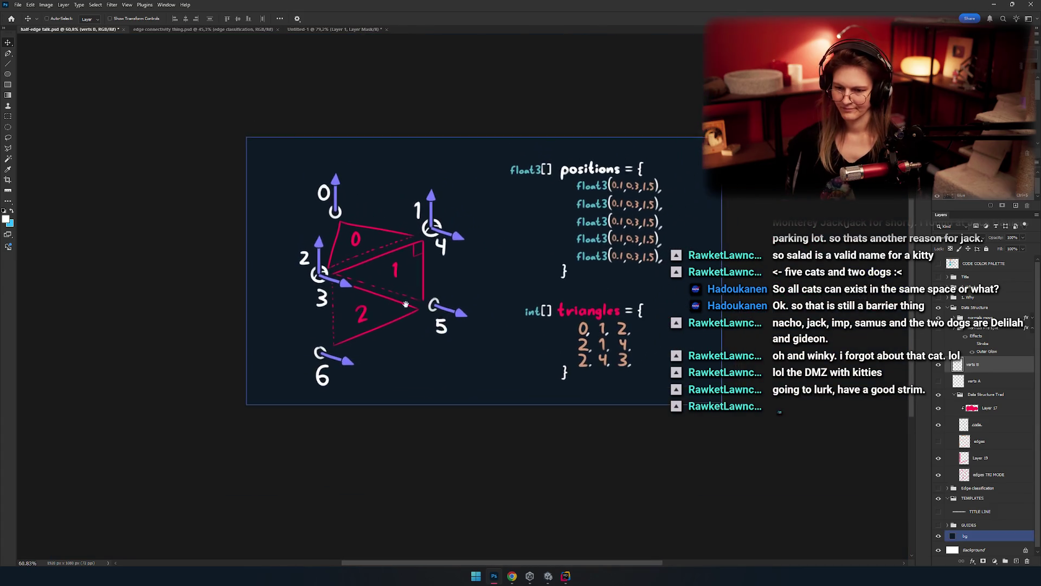
scroll(444, 231, up, 8)
key(m)
drag(467, 217, 469, 224)
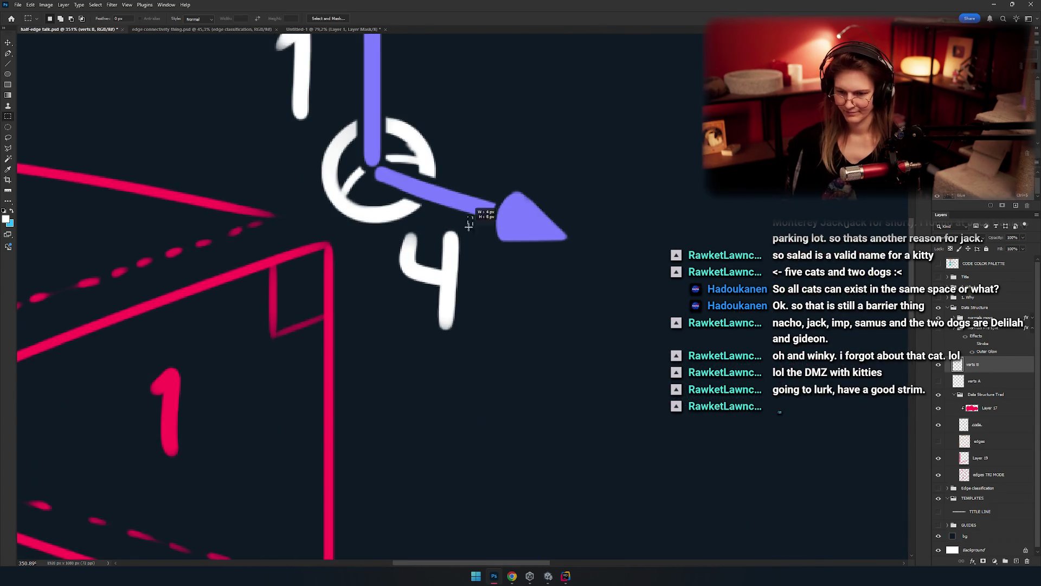
key(v)
drag(446, 263, 465, 271)
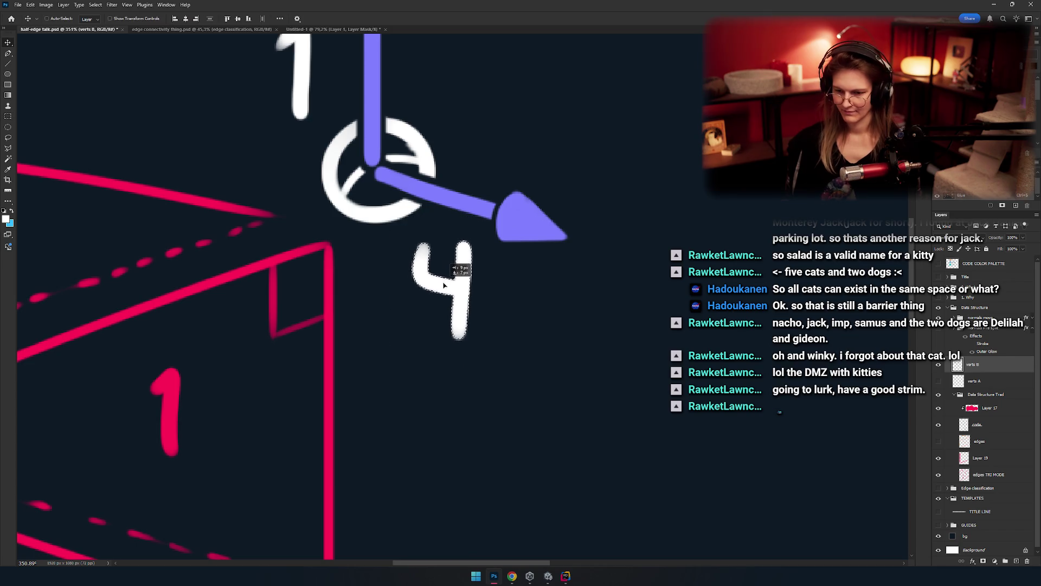
key(ctrl+d)
scroll(430, 353, down, 8)
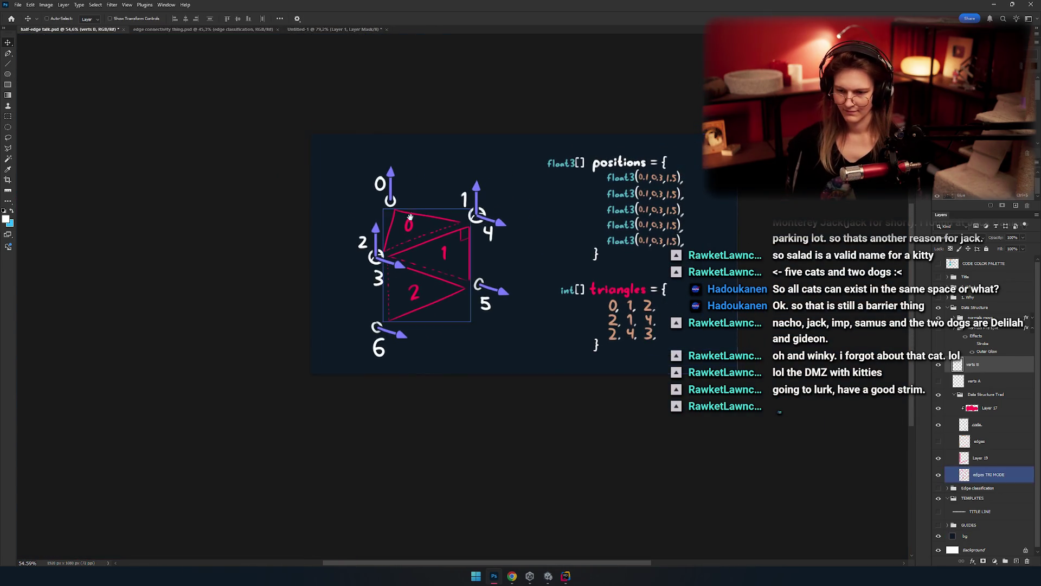
scroll(403, 308, up, 5)
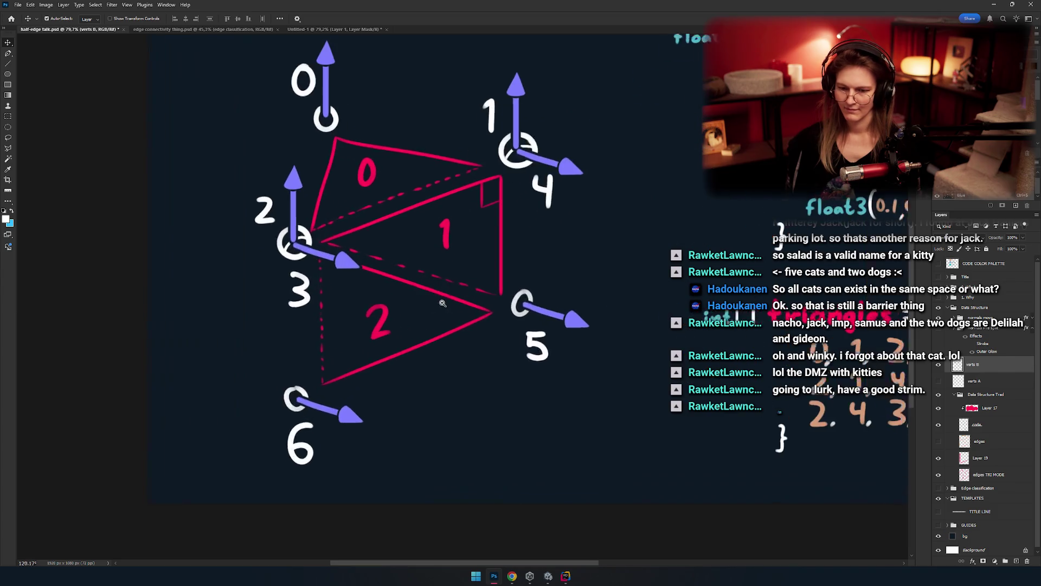
scroll(457, 317, down, 3)
key(m)
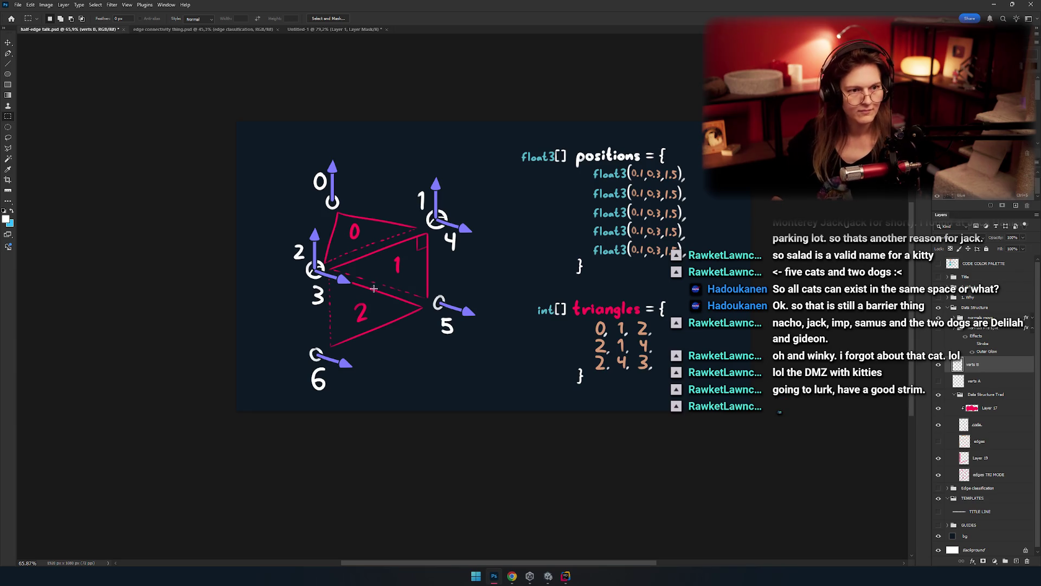
Step: Duplicate the normals move group, rename the copy normals move split, and expand it
scroll(431, 262, up, 1)
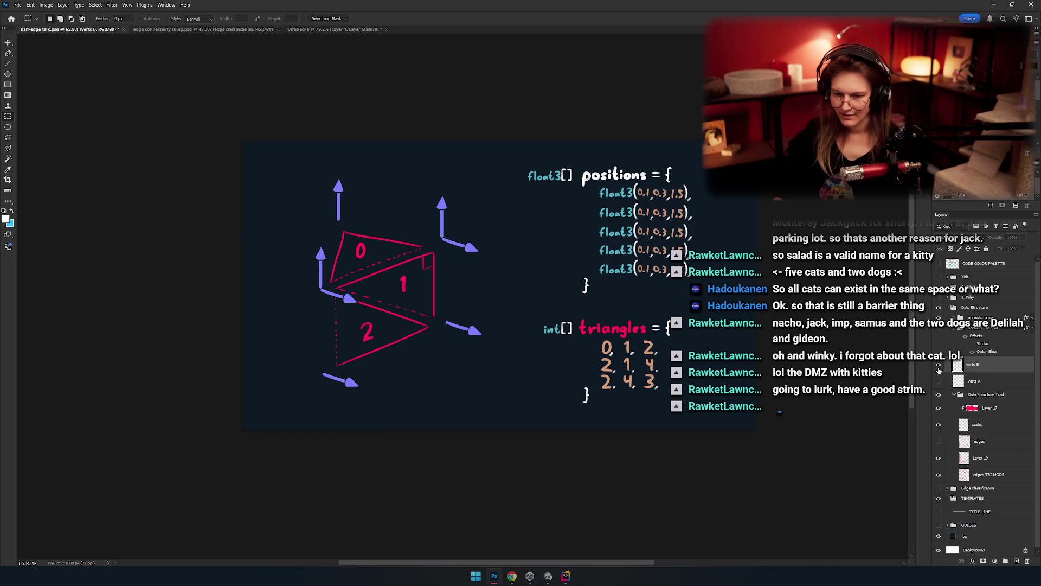
scroll(478, 275, up, 3)
mouse_move(478, 275)
mouse_down()
mouse_move(480, 263)
mouse_move(442, 332)
mouse_up()
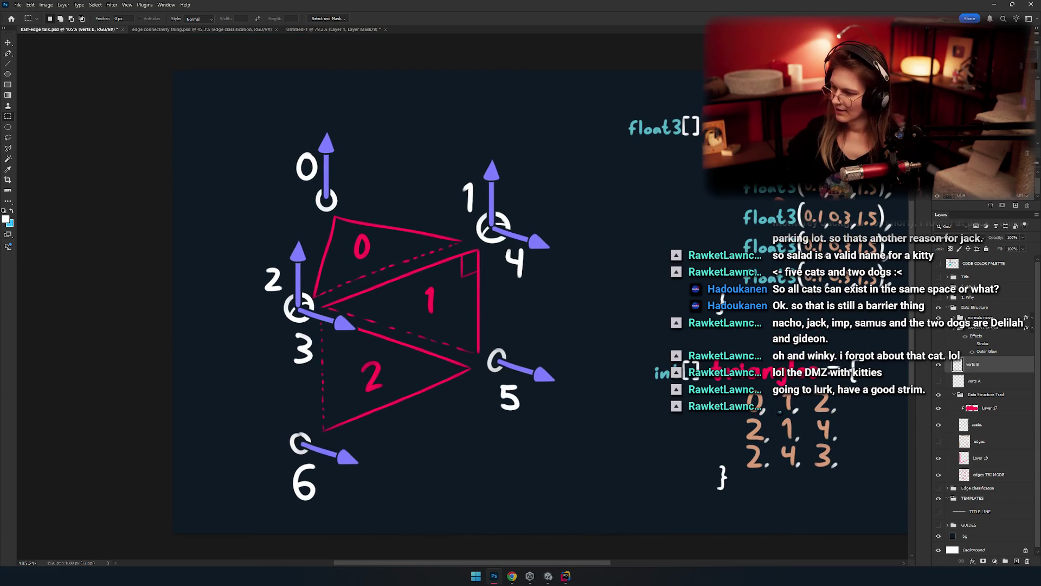
click(939, 318)
click(976, 318)
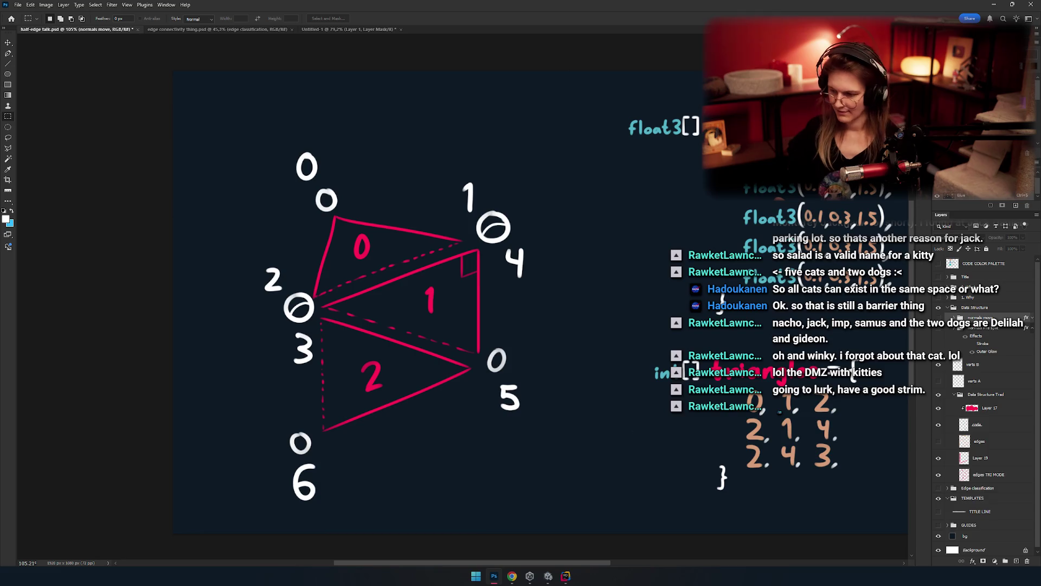
key(ctrl+j)
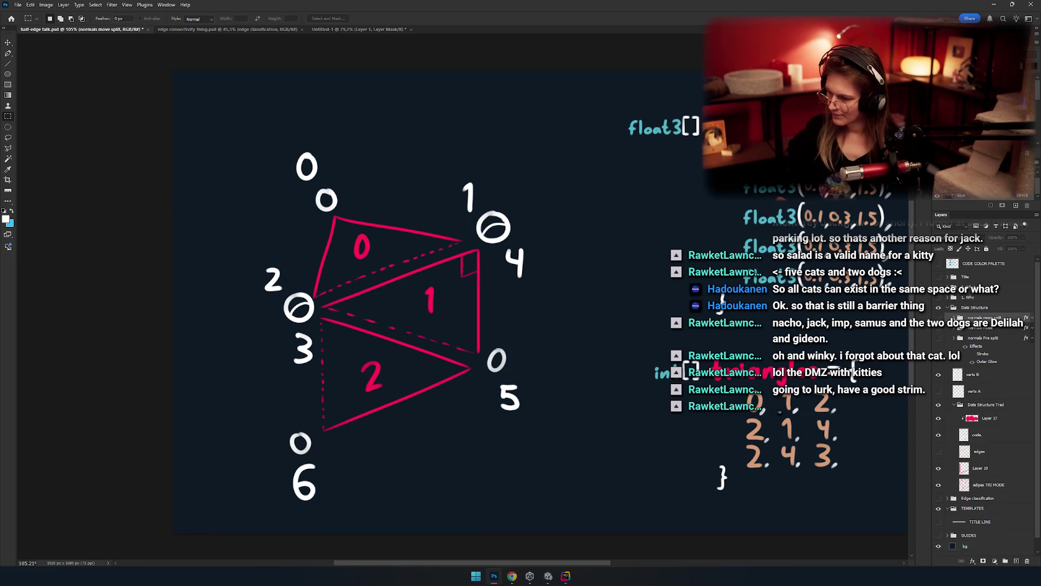
click(939, 318)
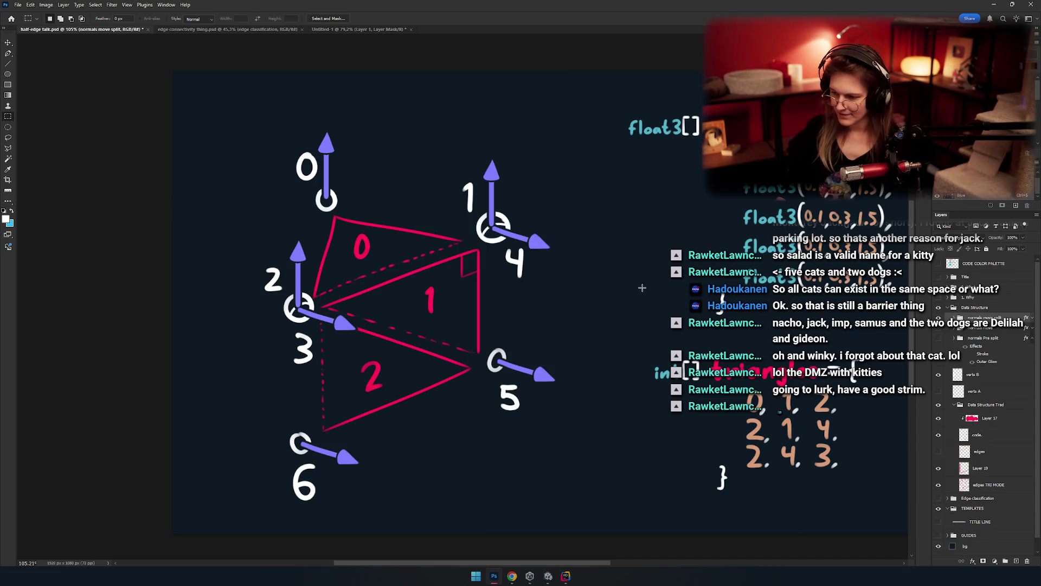
click(956, 318)
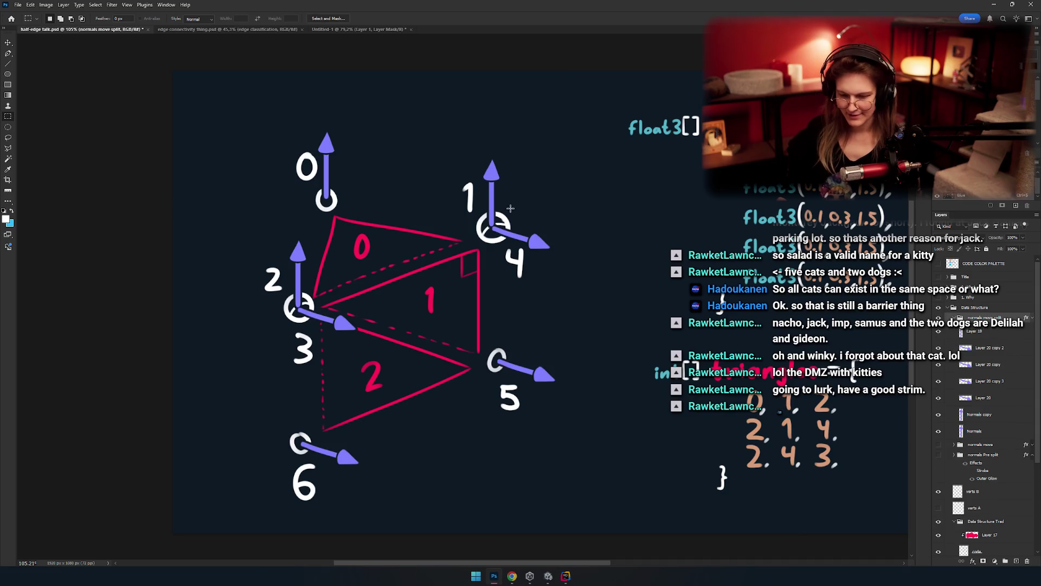
key(b)
scroll(515, 195, up, 3)
Step: Nudge vertex 1's upward normal arrow into a tidier position beside its circle
click(500, 240)
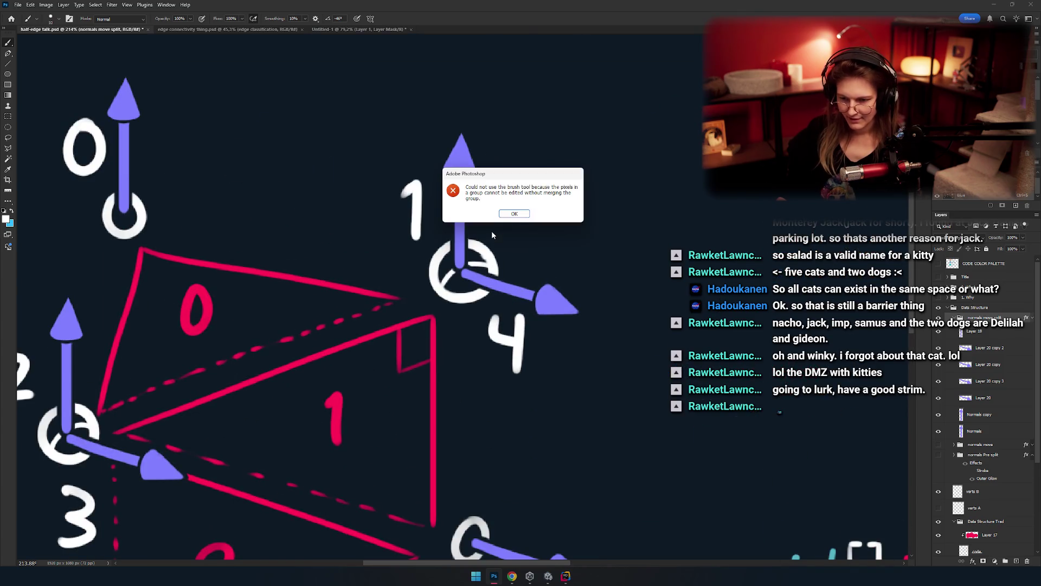
key(Return)
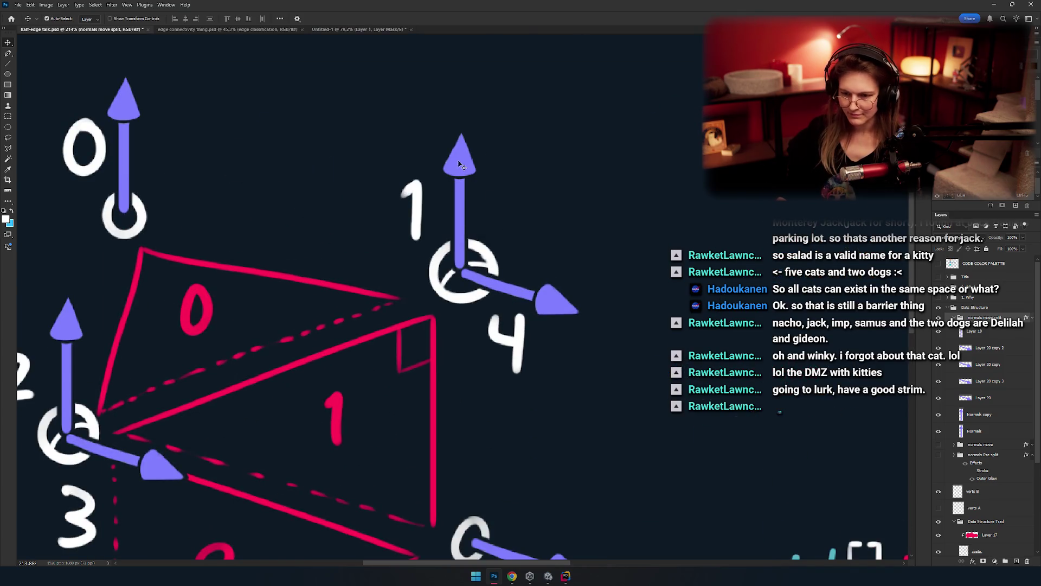
ctrl+click(514, 219)
key(Up)
key(Up)
key(Up)
key(Left)
key(Left)
key(Left)
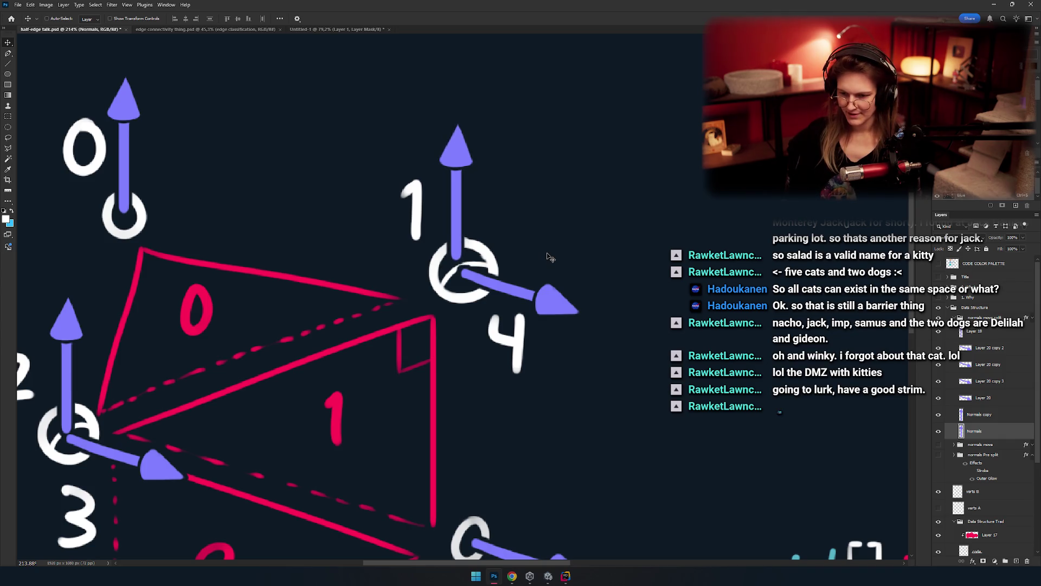
key(Right)
key(Right)
key(Right)
key(Up)
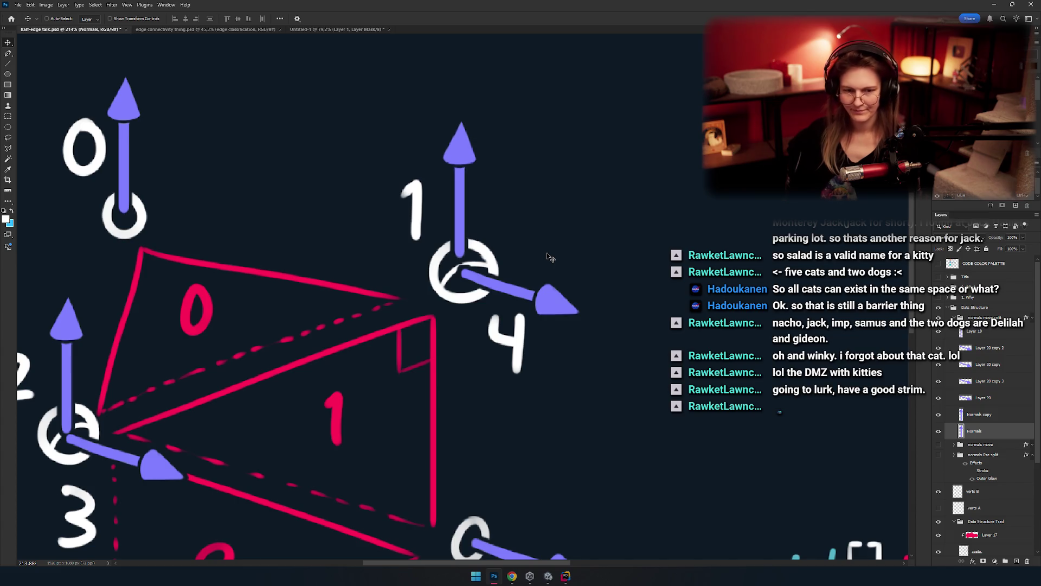
key(Right)
key(Right)
key(Left)
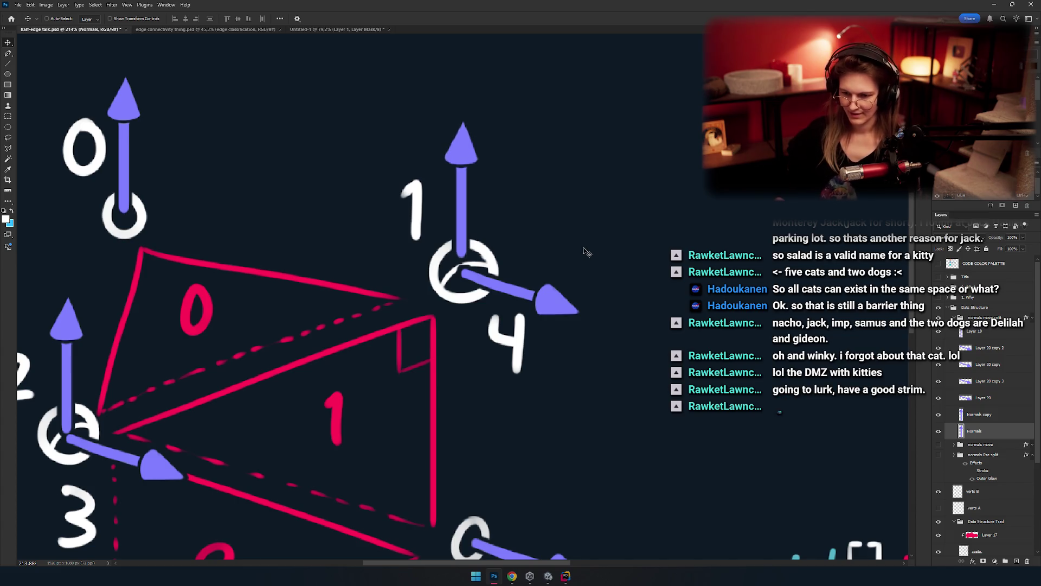
key(Right)
key(Down)
Step: Nudge vertex 1's right arrow right and down, vertex 2's up arrow upward, vertex 3's arrow right
click(550, 309)
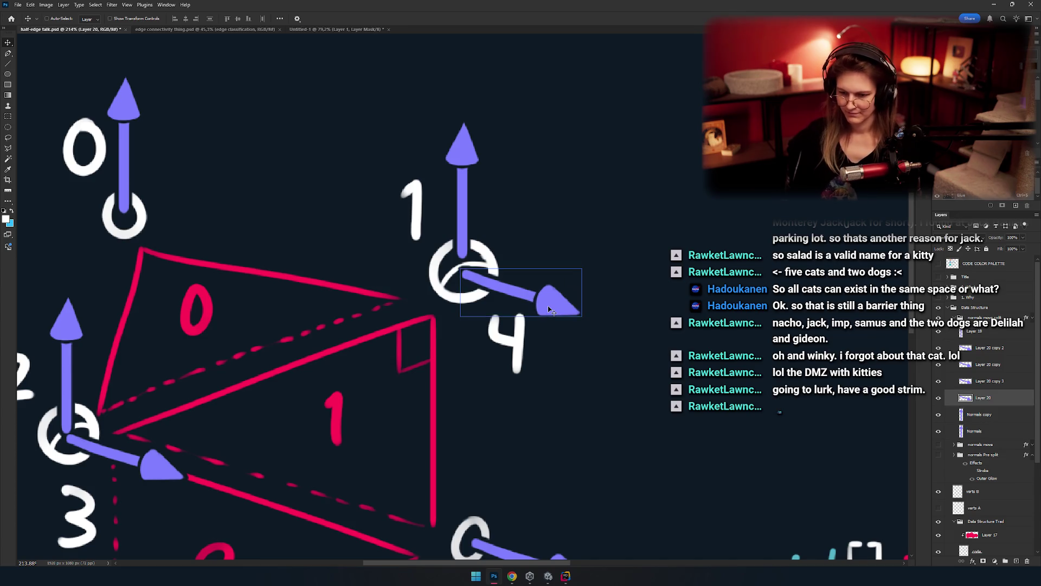
key(Right)
key(Right)
key(Right)
key(Down)
key(Down)
key(Down)
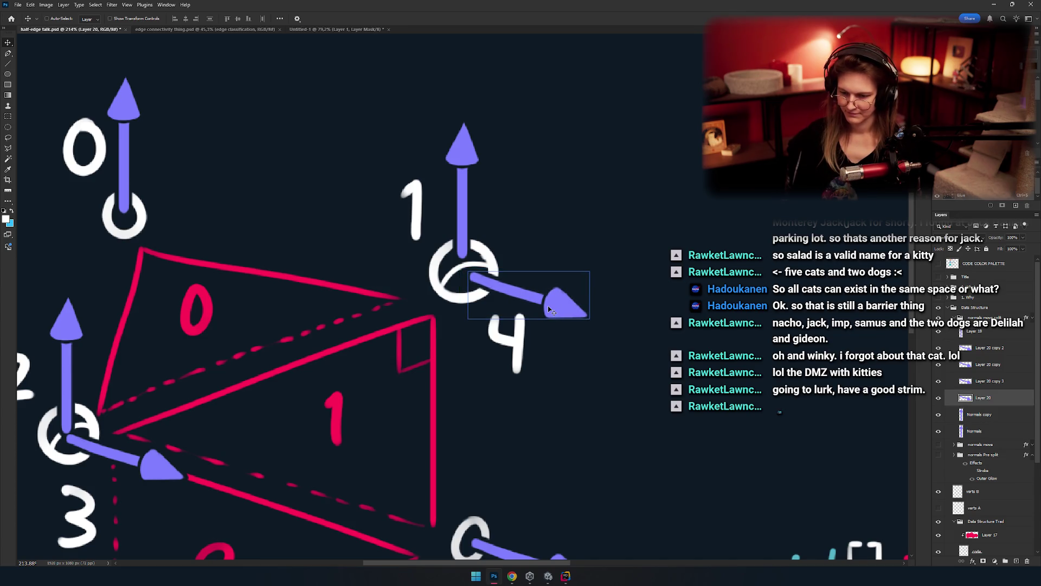
scroll(362, 248, down, 5)
scroll(372, 229, up, 5)
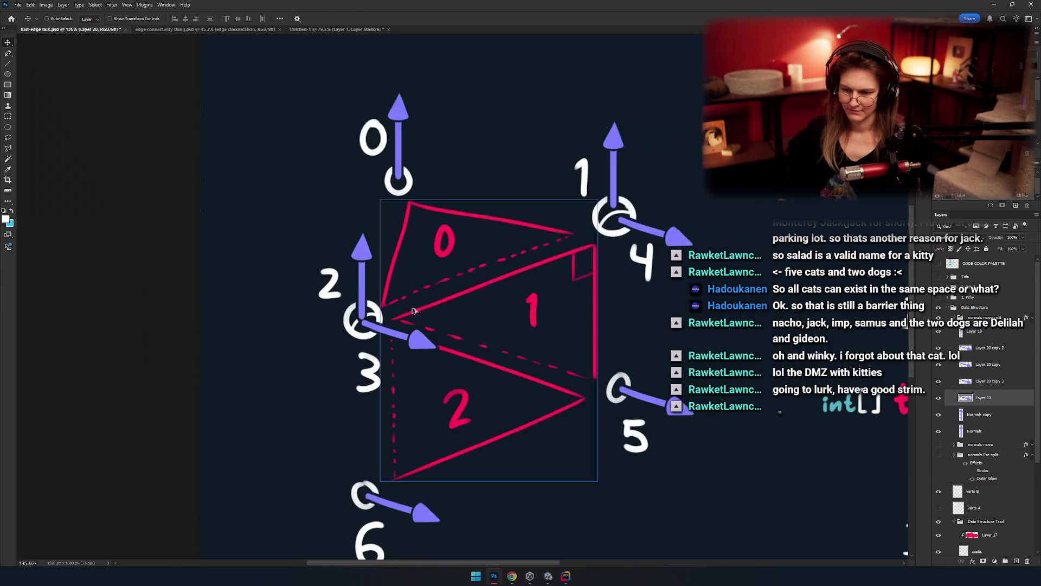
click(373, 229)
key(shift+Up)
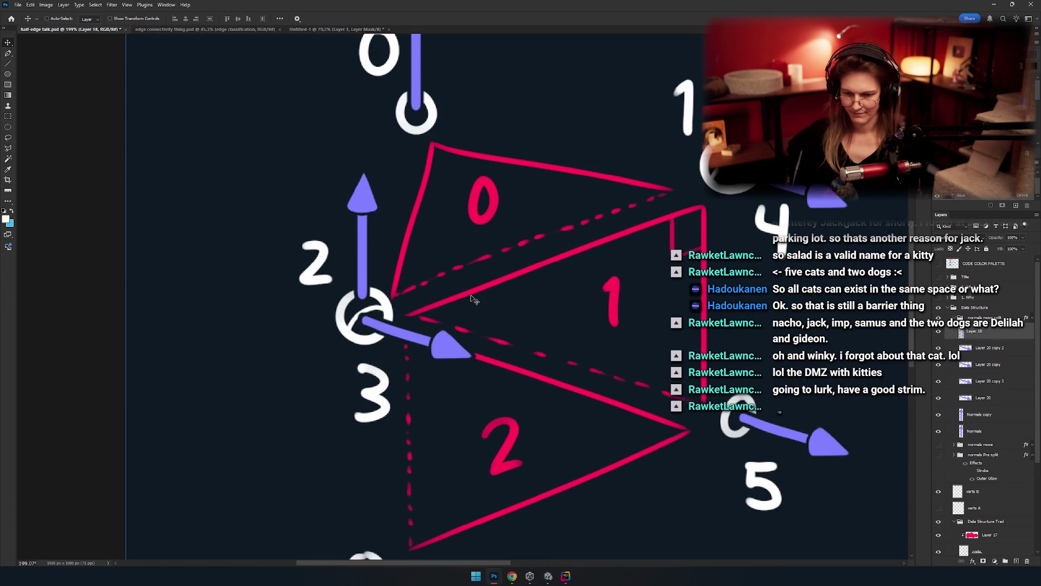
key(Down)
key(Down)
click(452, 355)
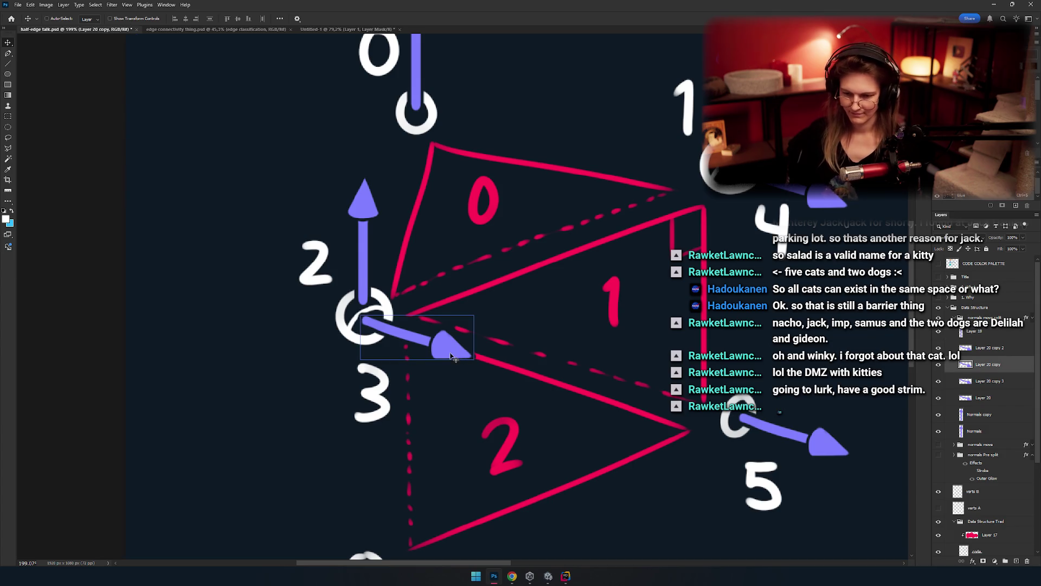
key(Right)
key(Right)
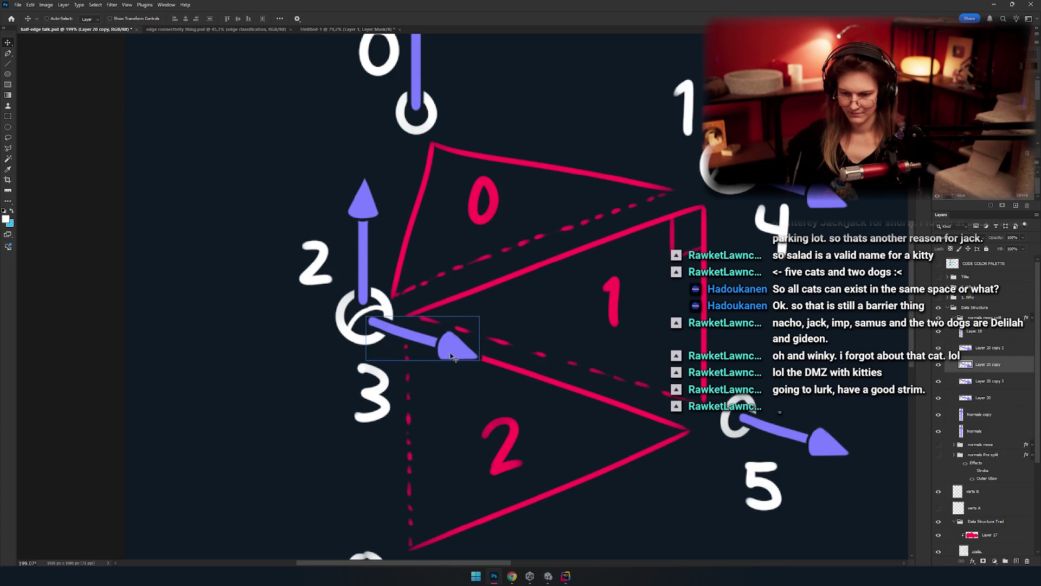
Step: Select the code layer in the Layers panel
scroll(442, 245, down, 2)
scroll(442, 245, down, 3)
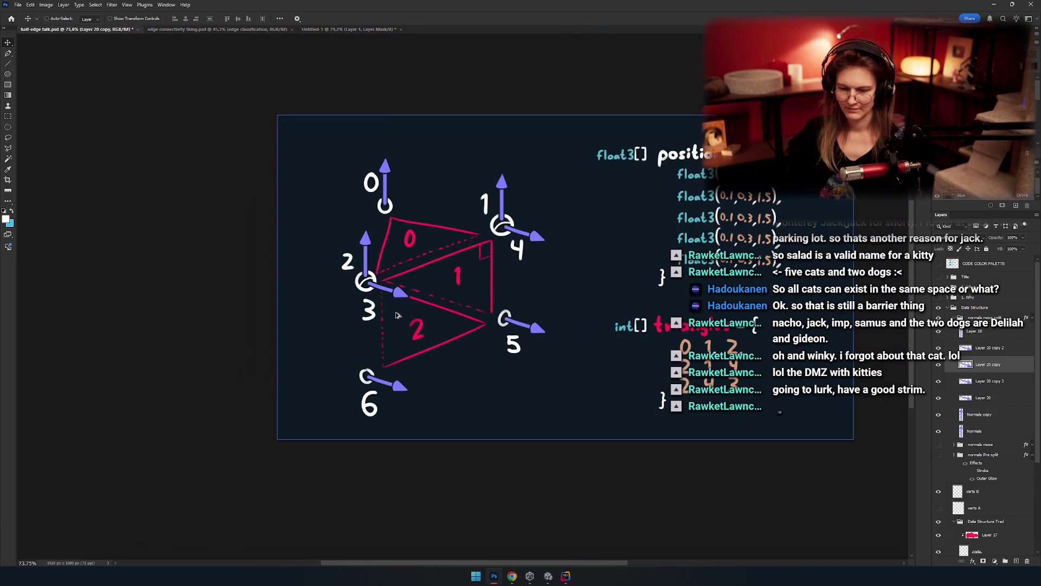
scroll(396, 315, down, 1)
scroll(433, 244, up, 3)
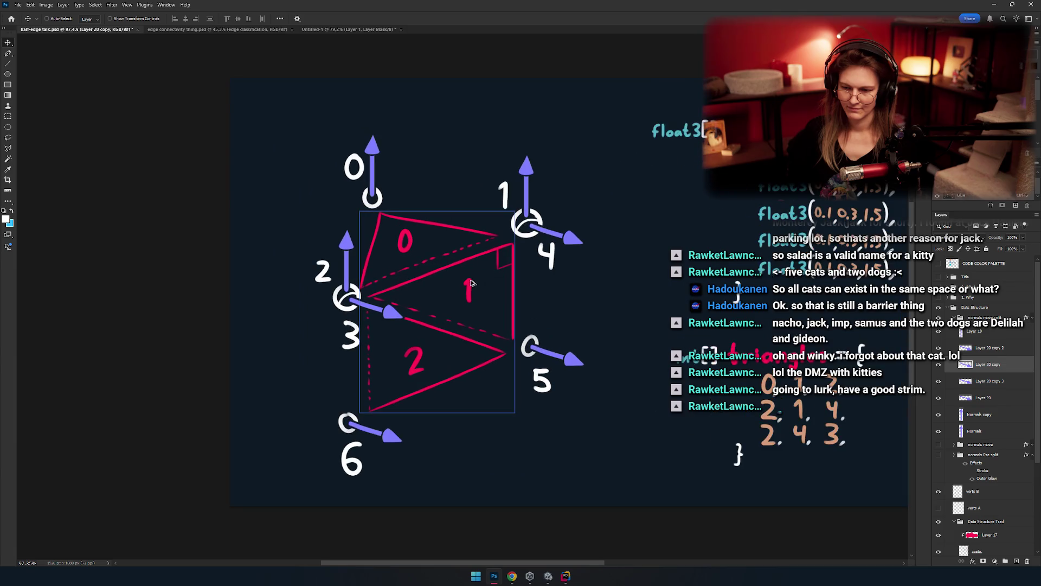
scroll(506, 281, up, 1)
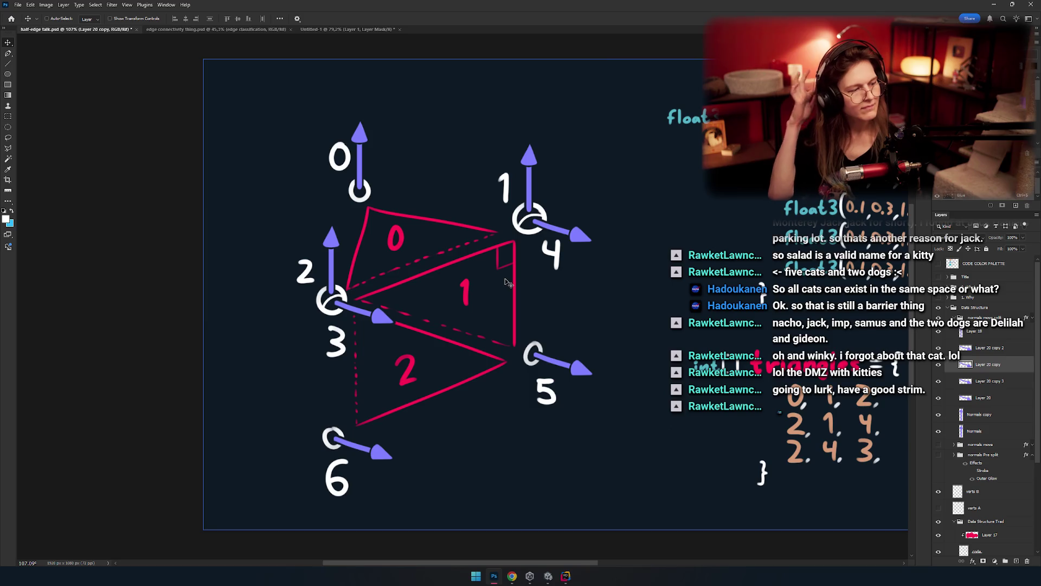
scroll(521, 320, down, 2)
scroll(505, 314, up, 1)
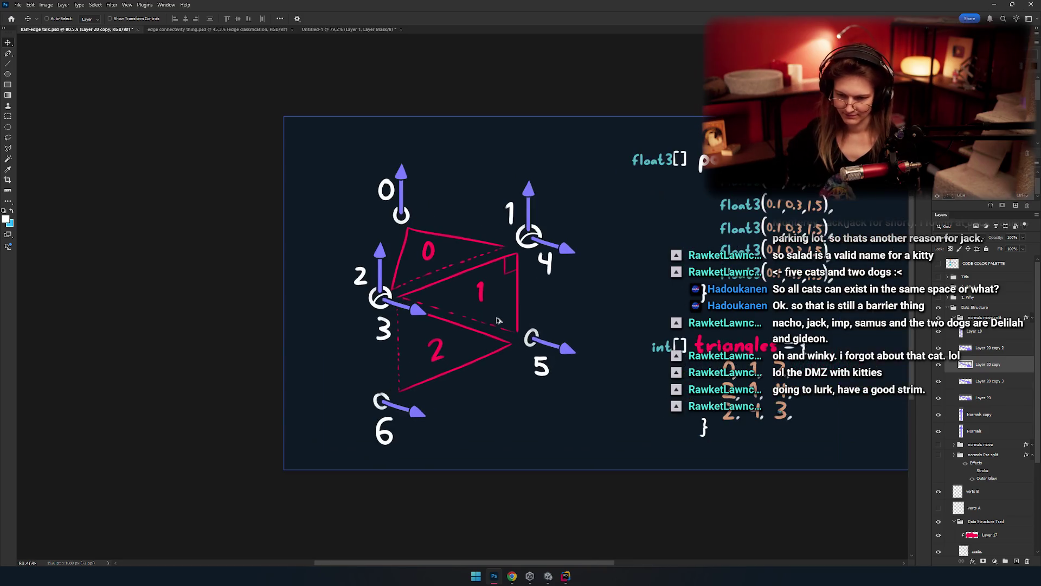
scroll(496, 319, down, 1)
scroll(533, 339, up, 1)
scroll(525, 296, up, 4)
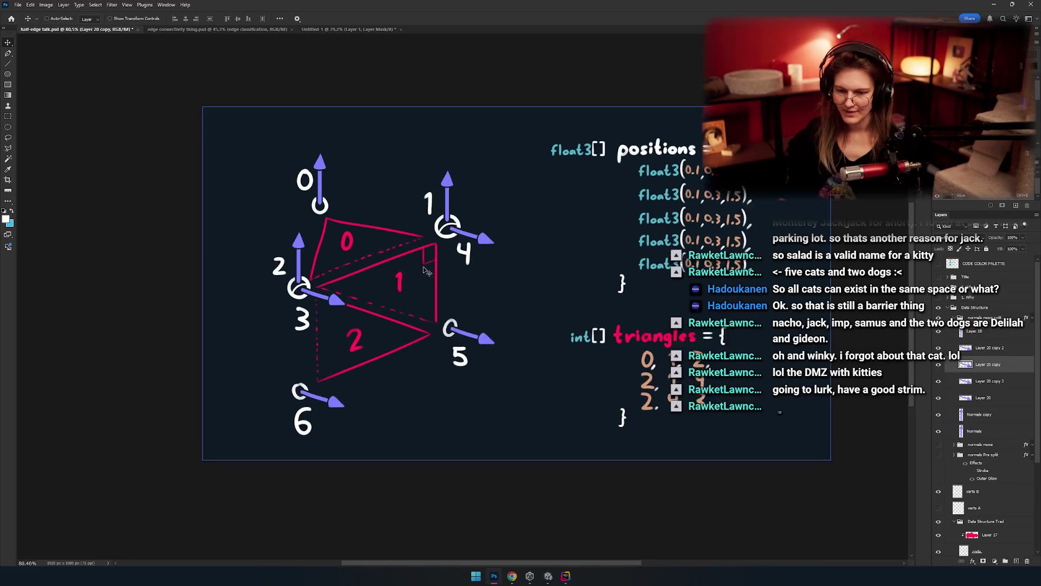
scroll(412, 242, down, 2)
scroll(496, 202, up, 2)
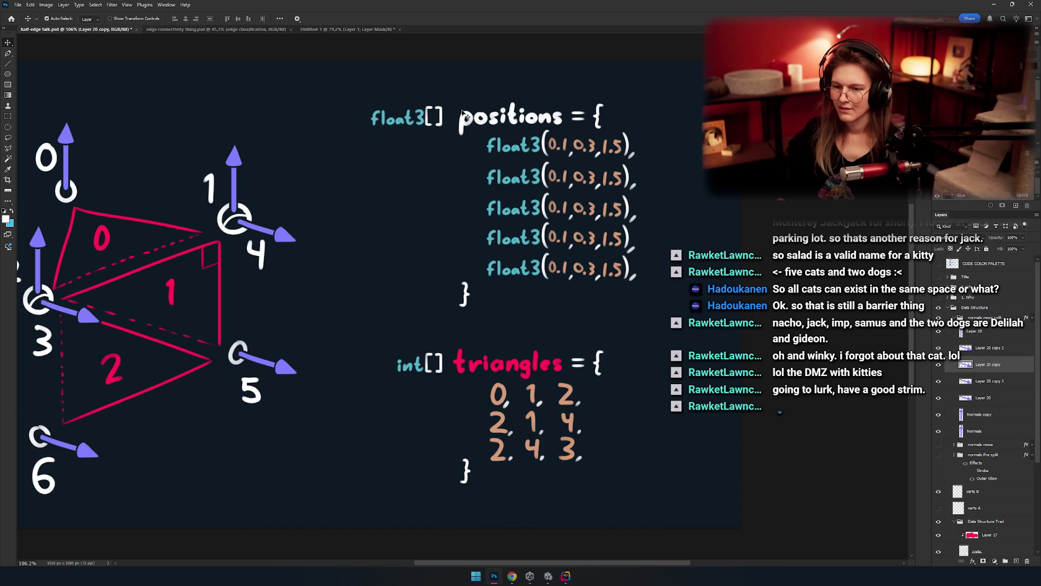
scroll(981, 434, down, 3)
click(984, 449)
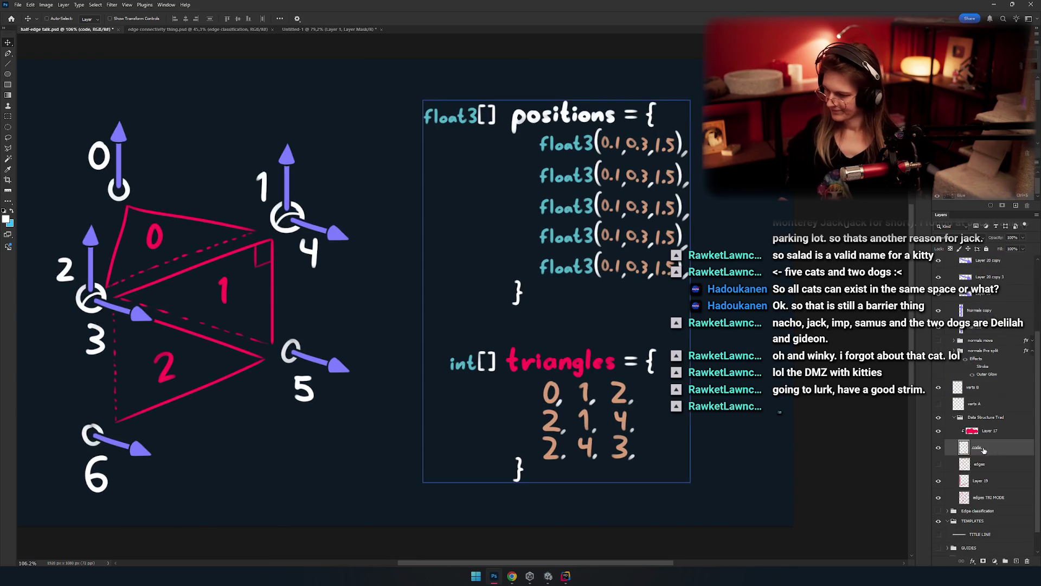
Step: Merge the code layer into Layer 17 and duplicate the merged layer
drag(610, 349, 621, 377)
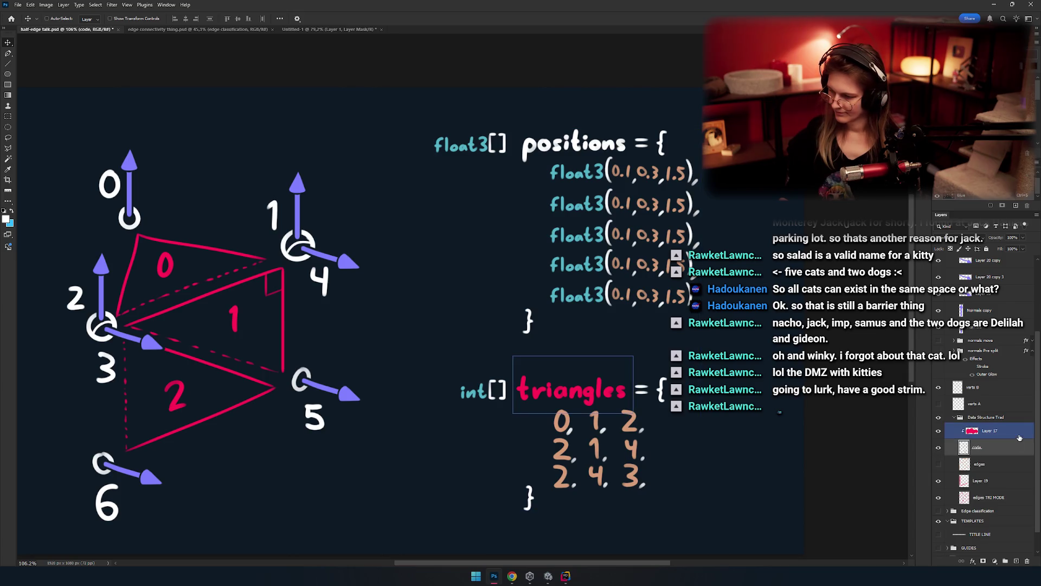
ctrl+click(984, 431)
key(ctrl+e)
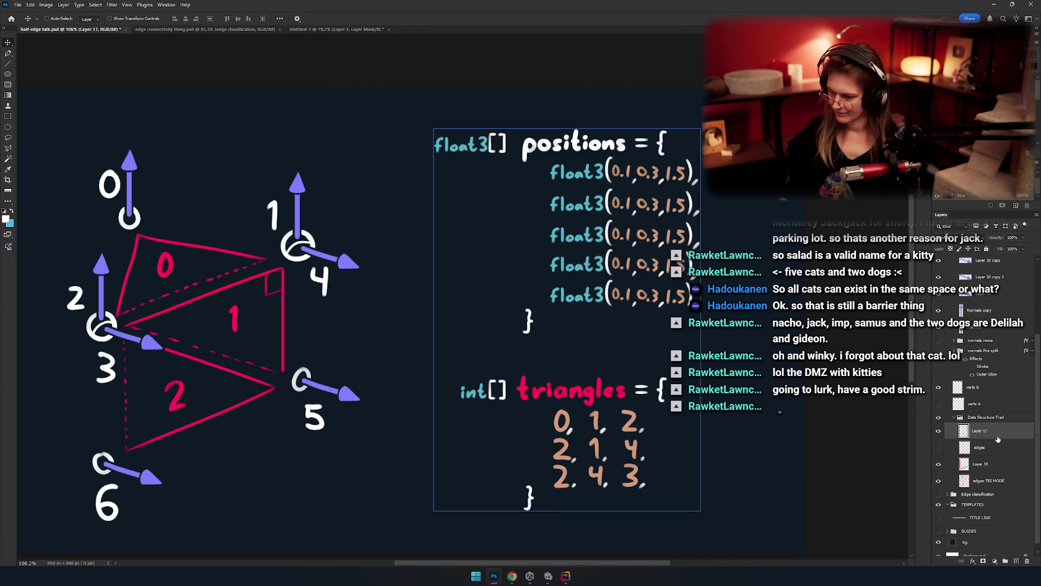
key(ctrl+j)
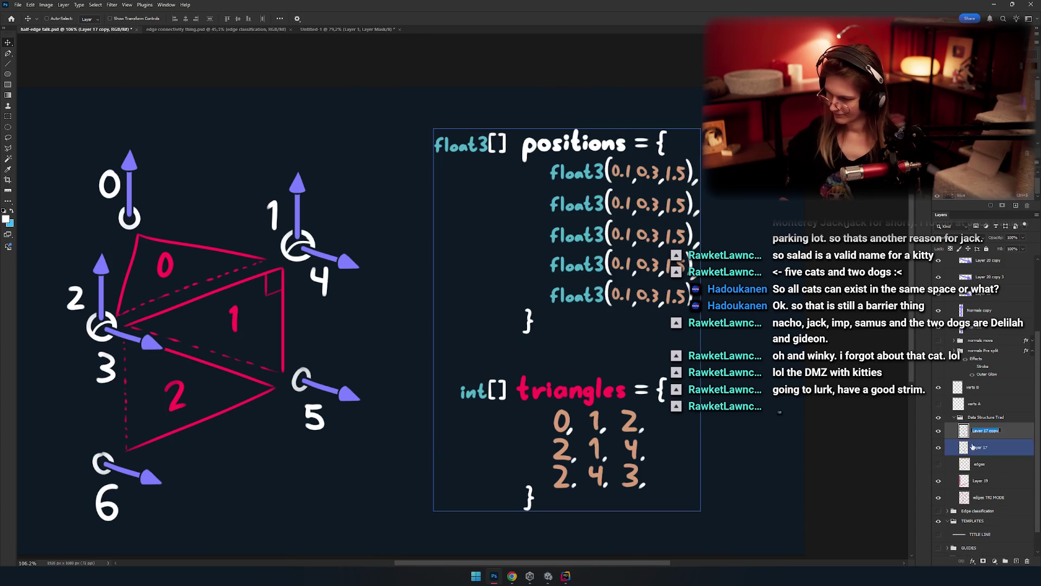
Step: Hide the copy and rename the two layers 'code' and 'copde split'
click(939, 431)
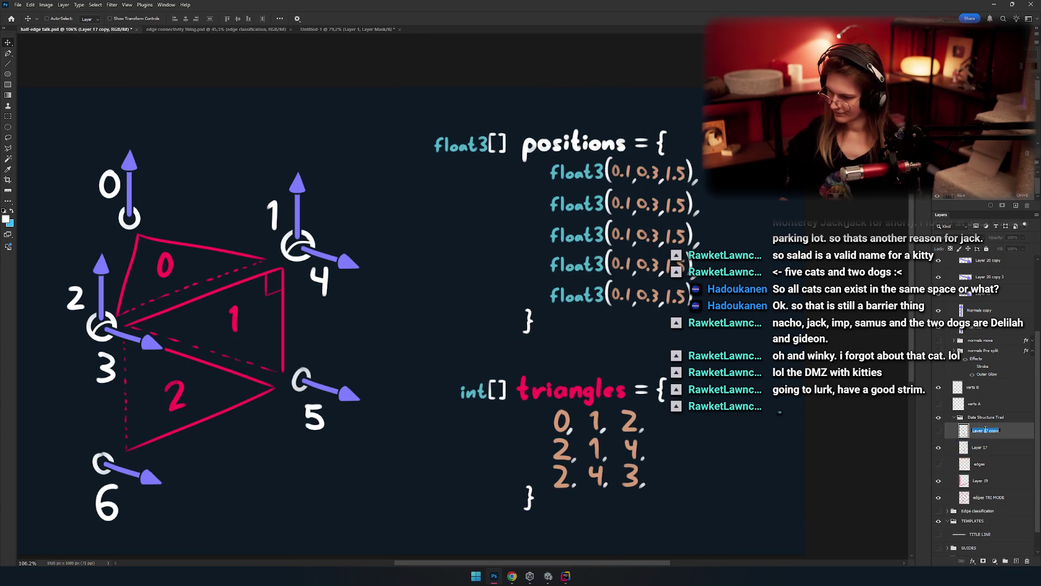
text(code)
click(979, 450)
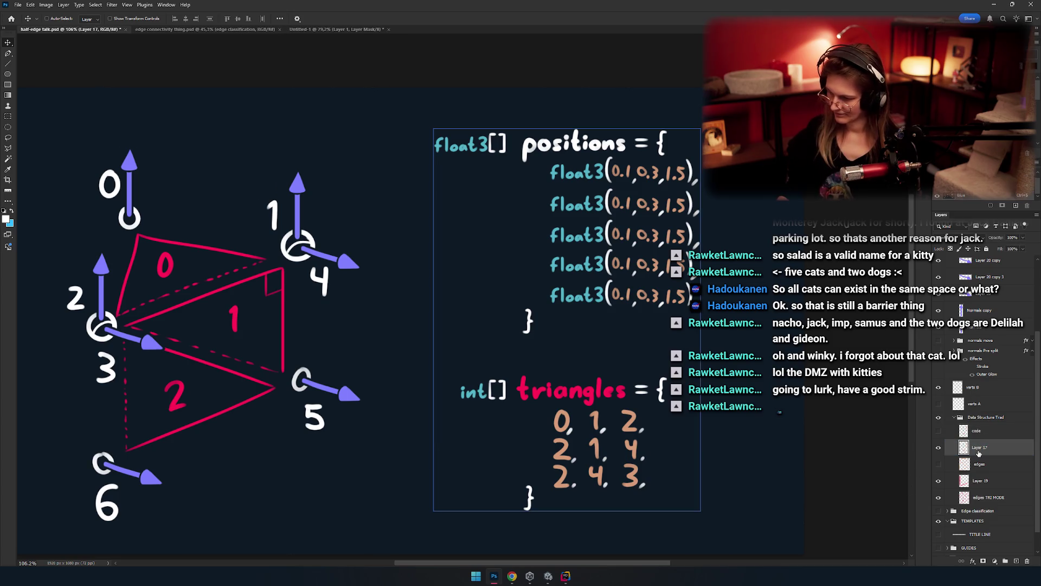
text(copde split)
key(Return)
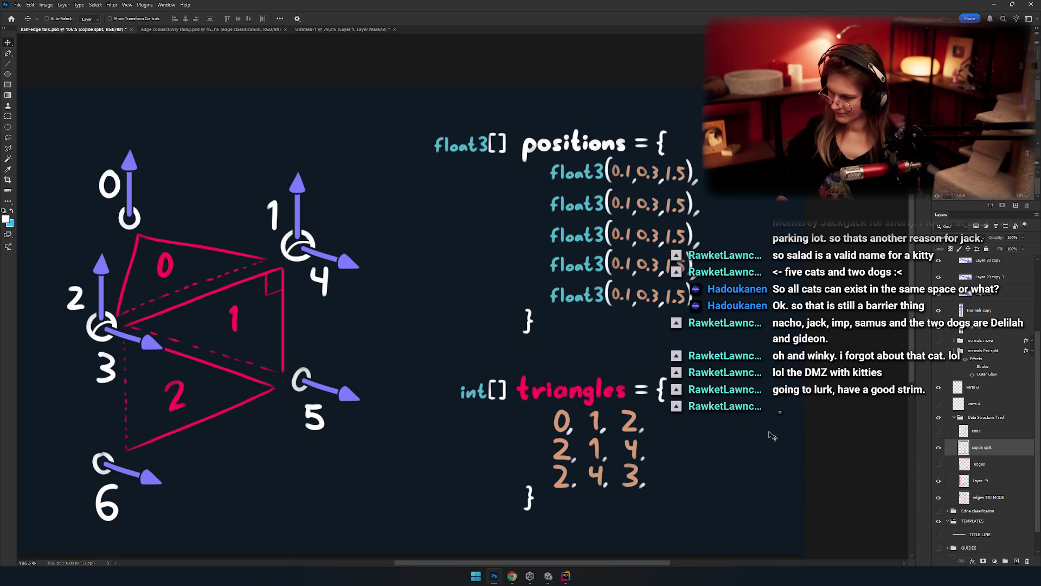
key(m)
drag(450, 184, 428, 228)
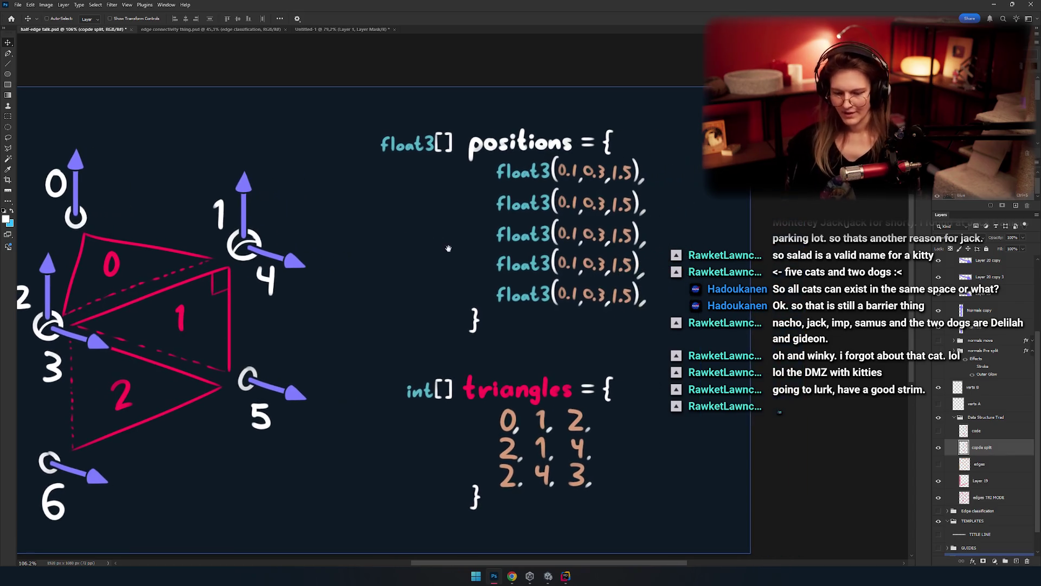
Step: Move the closing brace and the triangles code block further down the canvas
drag(436, 285, 560, 291)
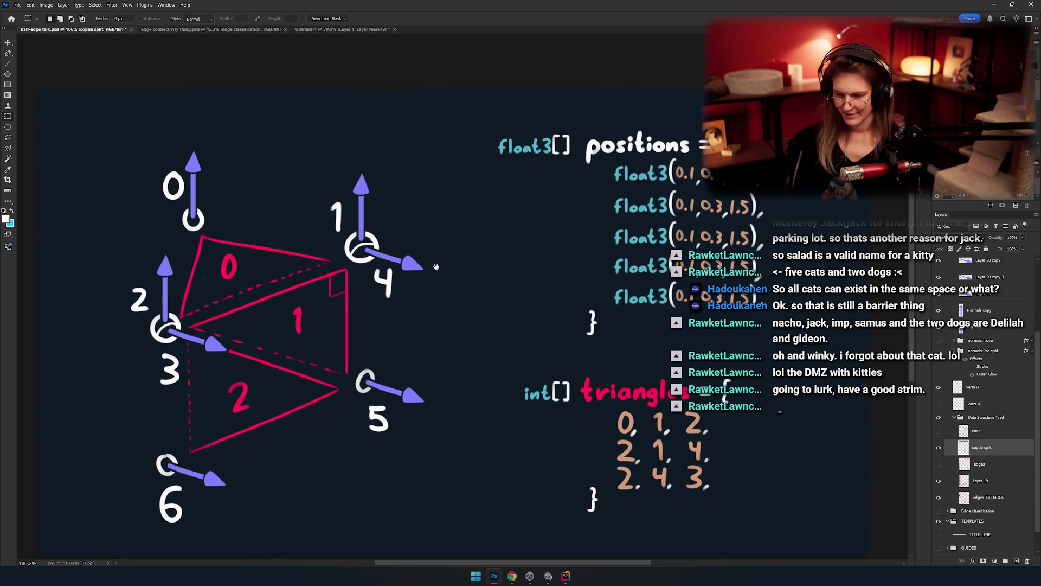
mouse_move(436, 266)
mouse_down()
mouse_move(495, 302)
mouse_move(488, 255)
mouse_up()
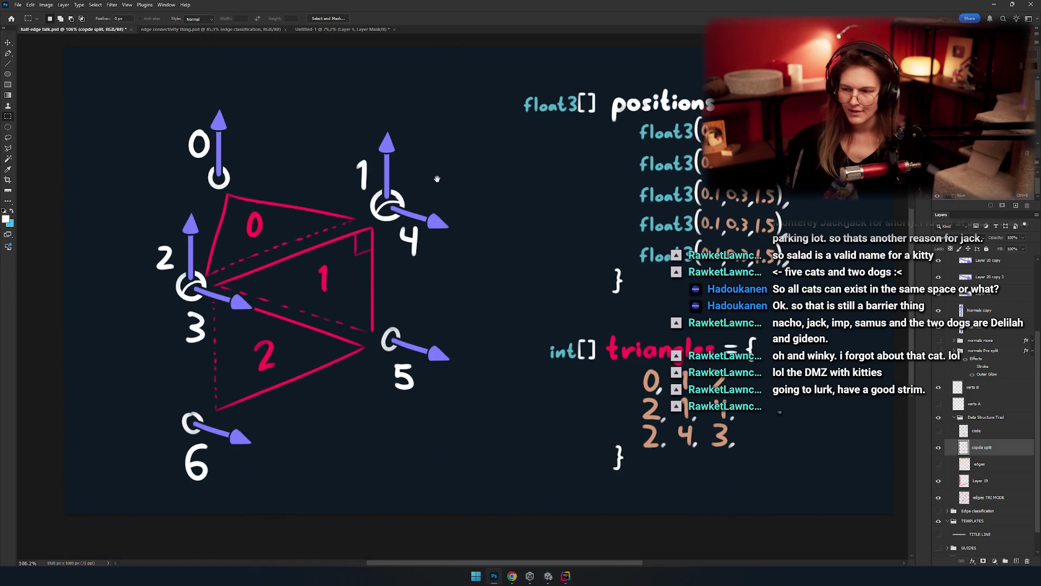
scroll(509, 260, right, 5)
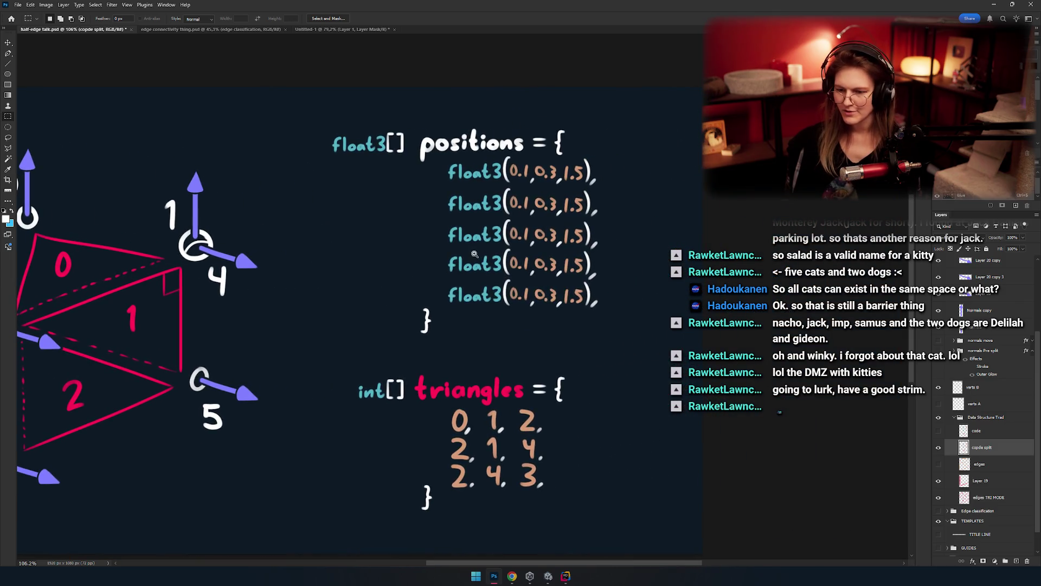
click(509, 271)
drag(721, 216, 312, 363)
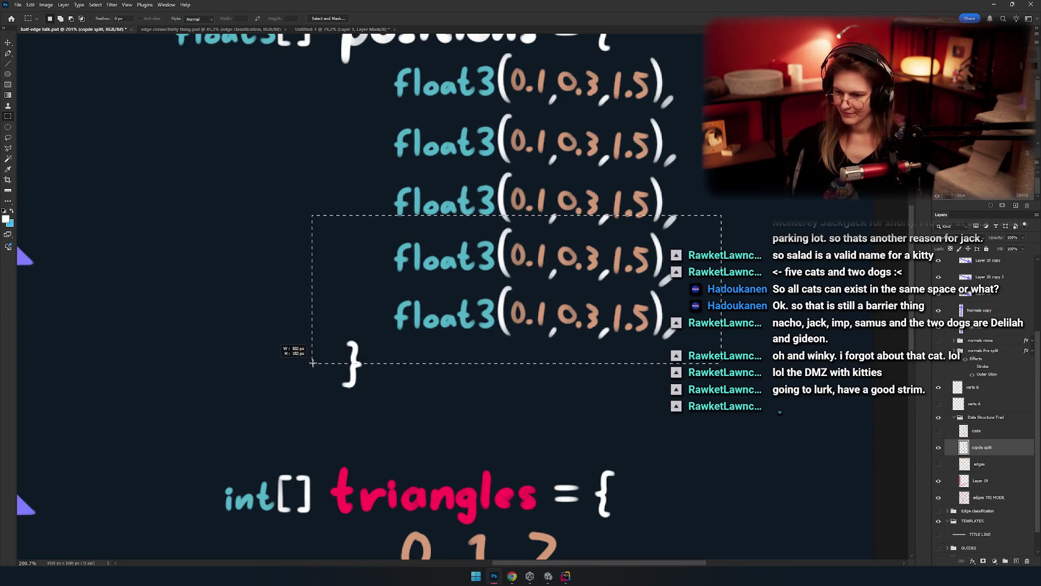
scroll(528, 299, down, 10)
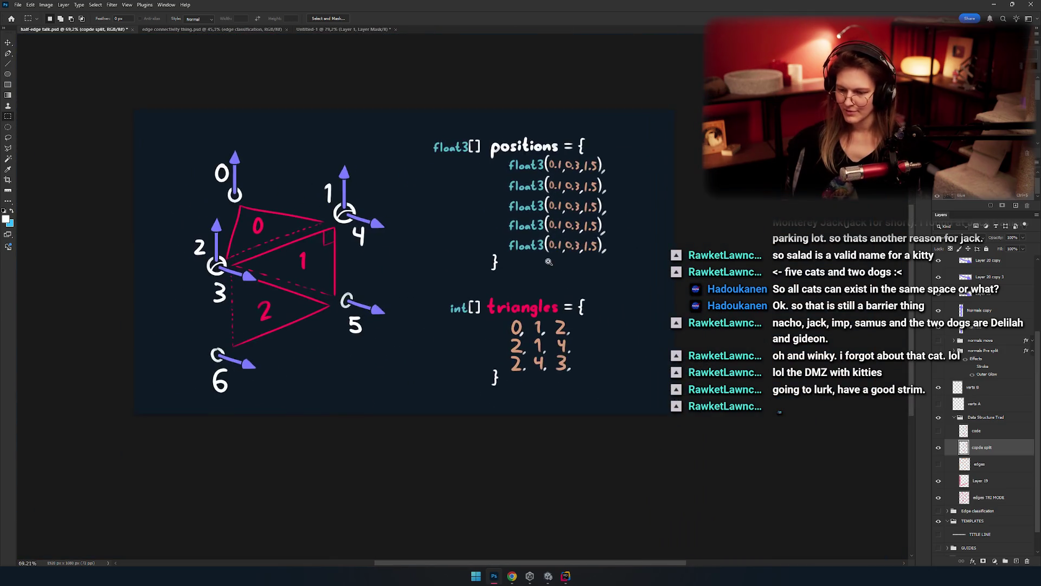
key(v)
scroll(528, 299, down, 2)
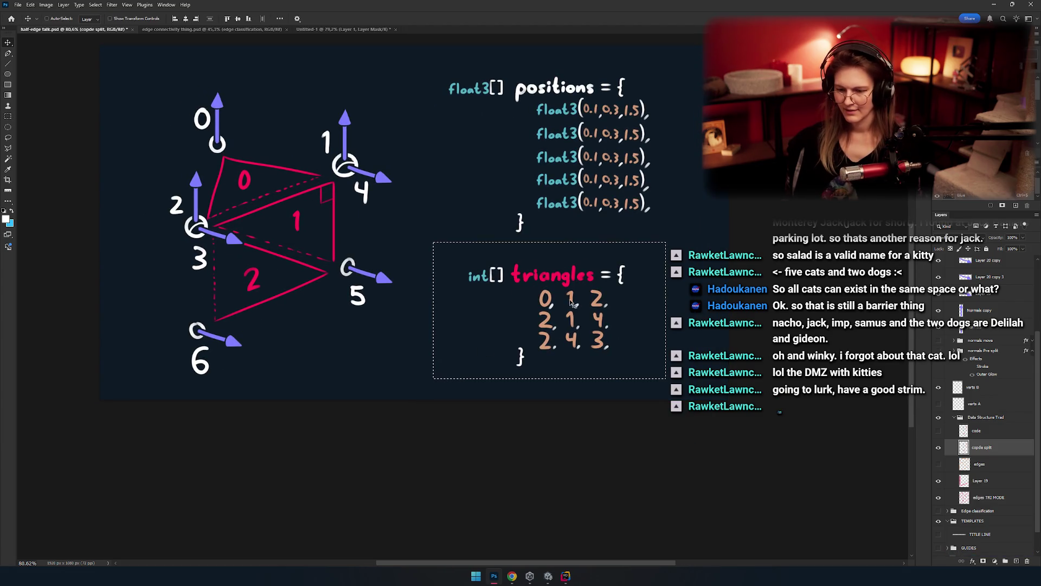
drag(561, 304, 561, 321)
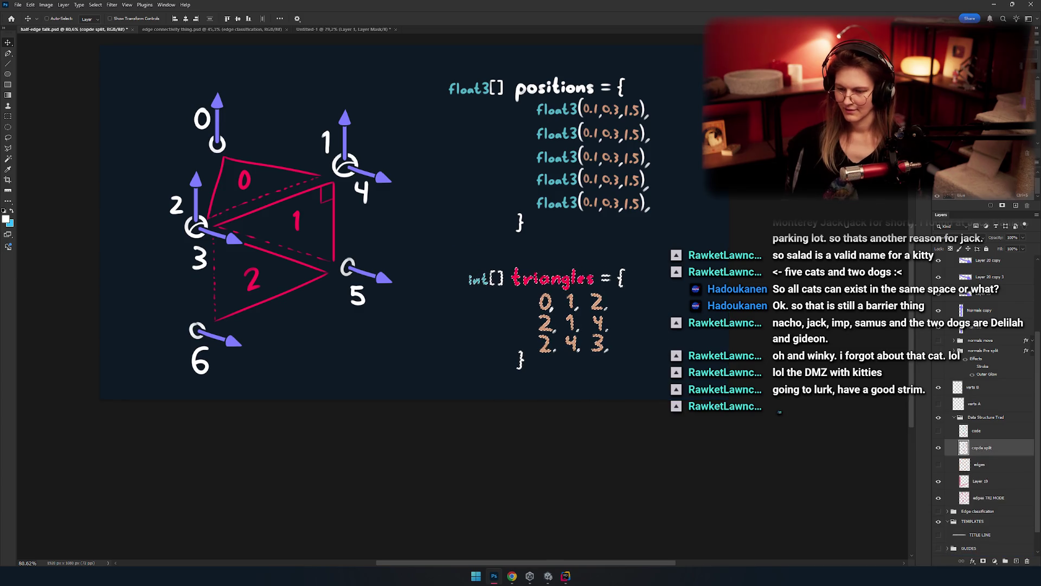
scroll(433, 345, up, 5)
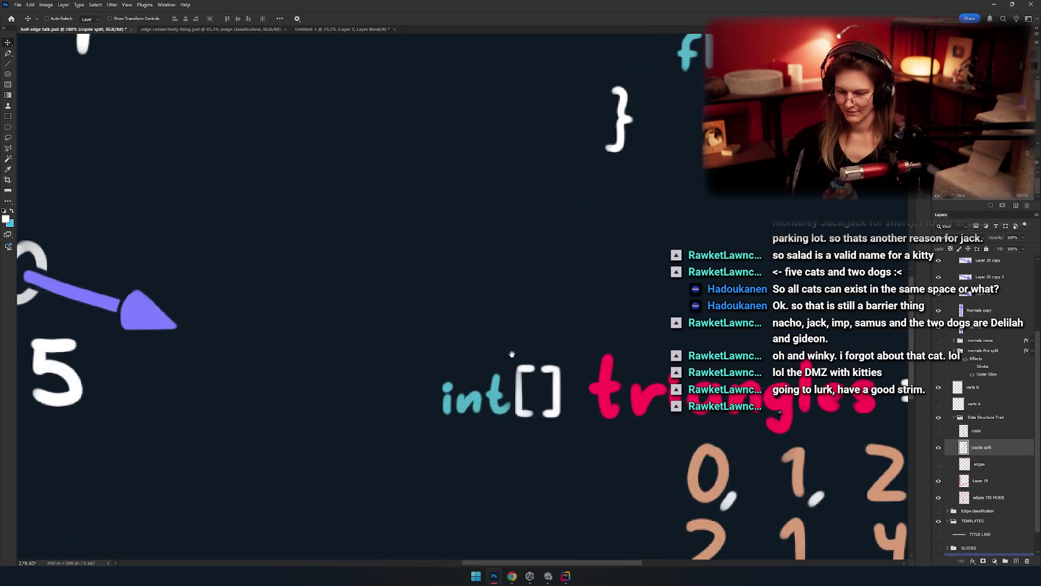
scroll(433, 345, down, 2)
Step: Duplicate the last two float3 lines below to reach seven entries, erase the stray brace, and merge the layers
key(m)
drag(663, 391, 342, 237)
scroll(539, 241, up, 3)
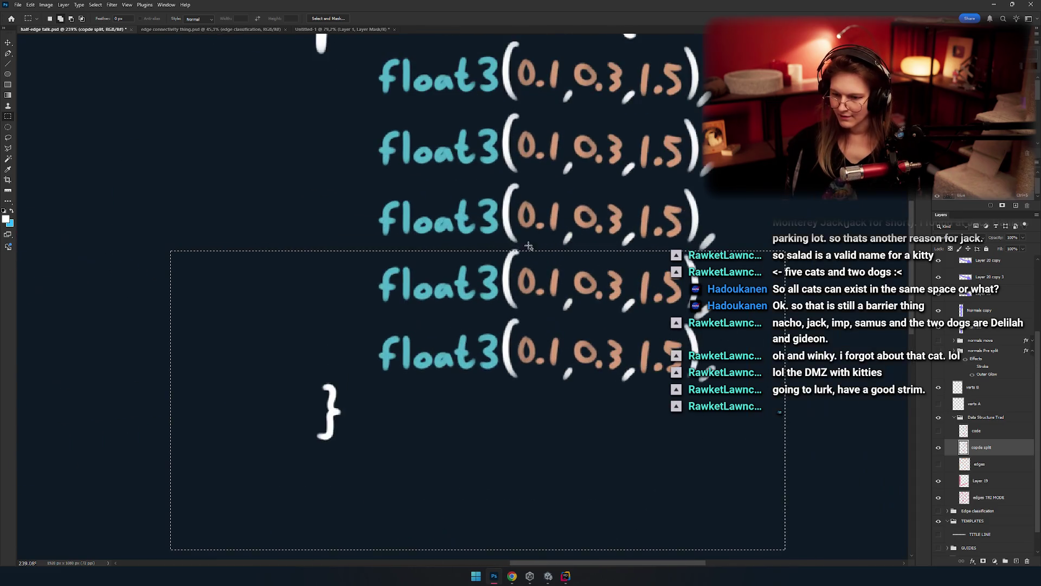
drag(611, 246, 443, 268)
scroll(442, 267, up, 2)
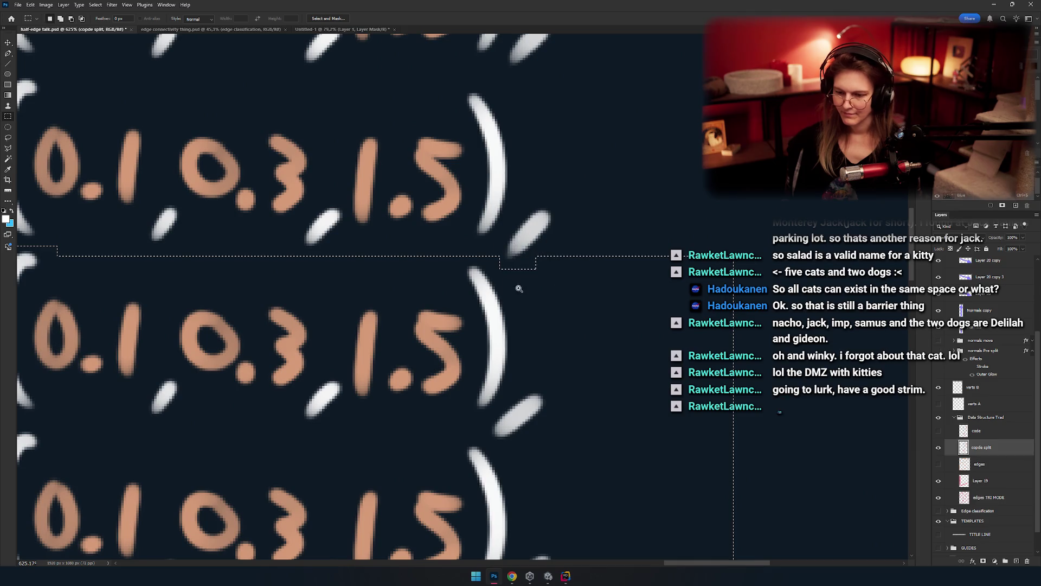
scroll(509, 243, down, 6)
scroll(510, 242, up, 2)
key(ctrl+j)
drag(529, 279, 531, 327)
scroll(587, 299, up, 2)
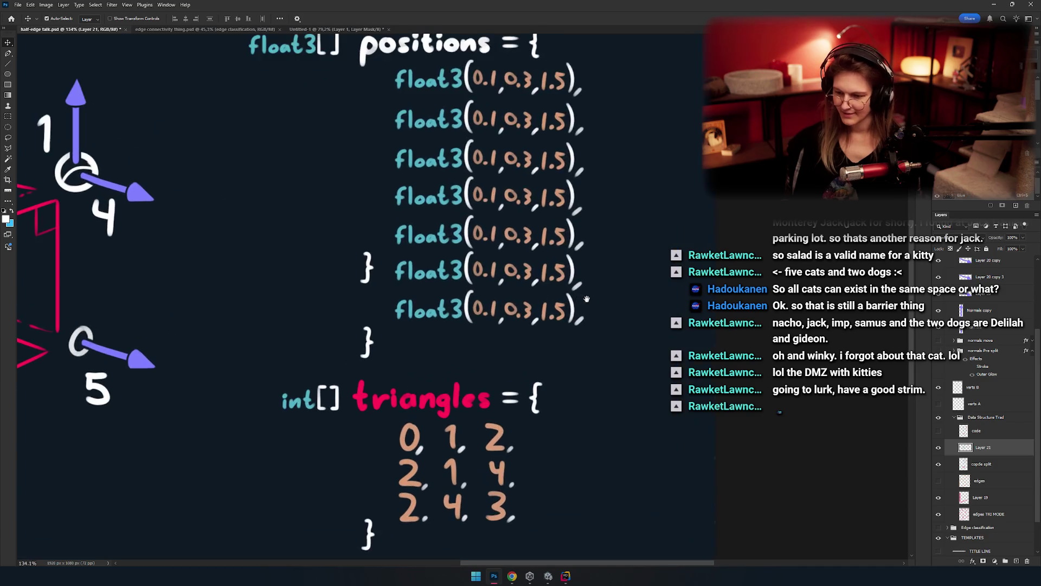
scroll(454, 263, up, 2)
key(e)
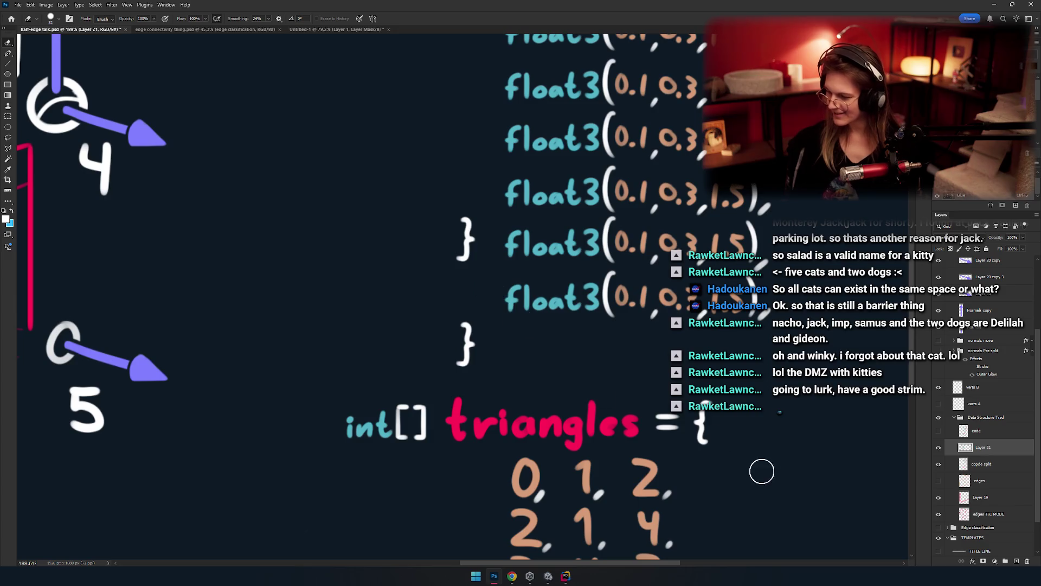
key(Delete)
scroll(446, 263, down, 5)
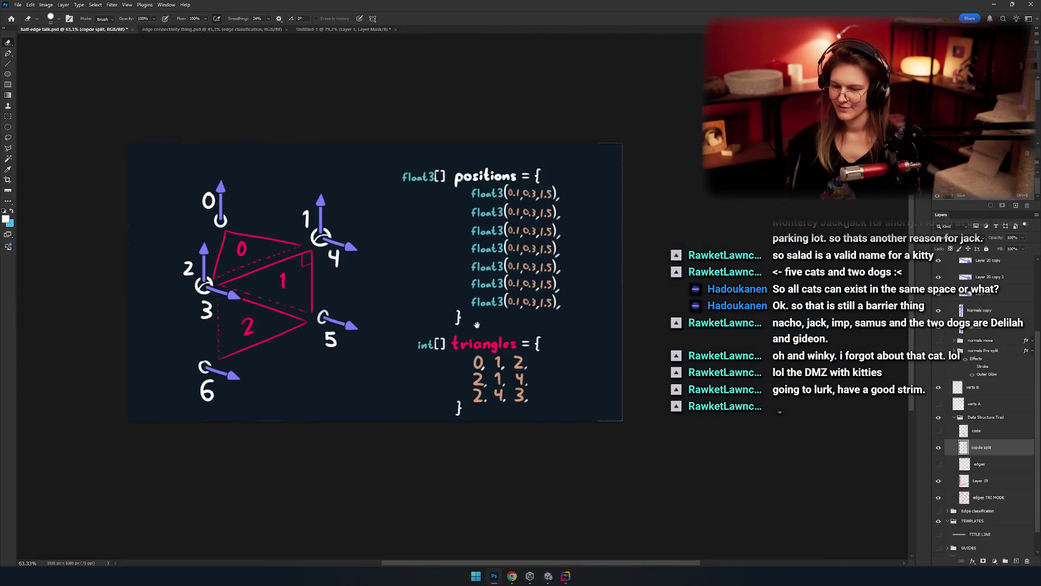
scroll(486, 283, up, 2)
mouse_move(486, 283)
mouse_down()
mouse_move(514, 230)
mouse_move(416, 282)
mouse_move(440, 279)
mouse_move(461, 355)
mouse_move(423, 336)
mouse_move(434, 317)
mouse_move(448, 325)
mouse_move(491, 307)
mouse_move(488, 384)
mouse_move(375, 202)
mouse_up()
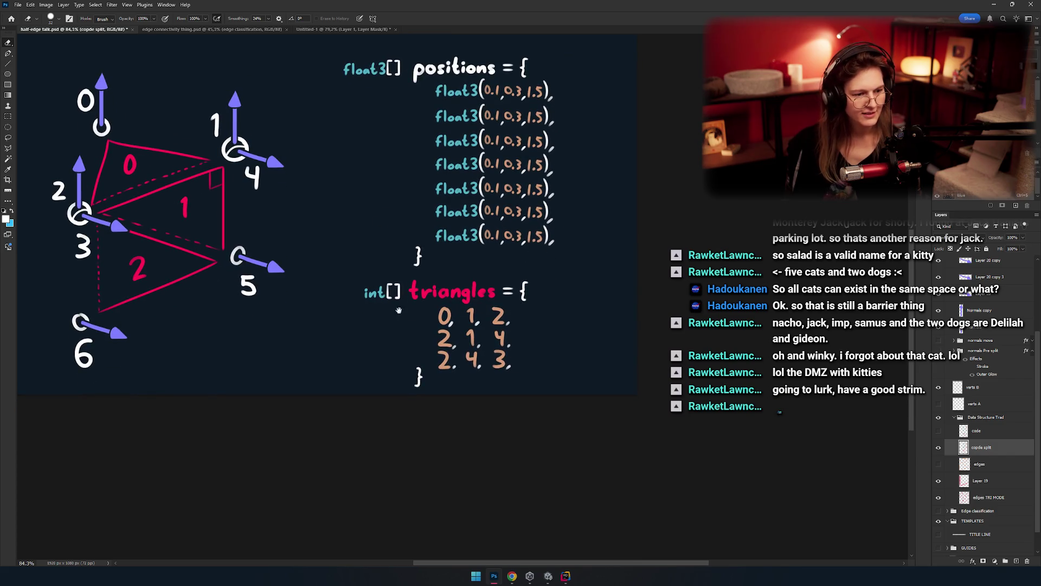
drag(436, 342, 470, 332)
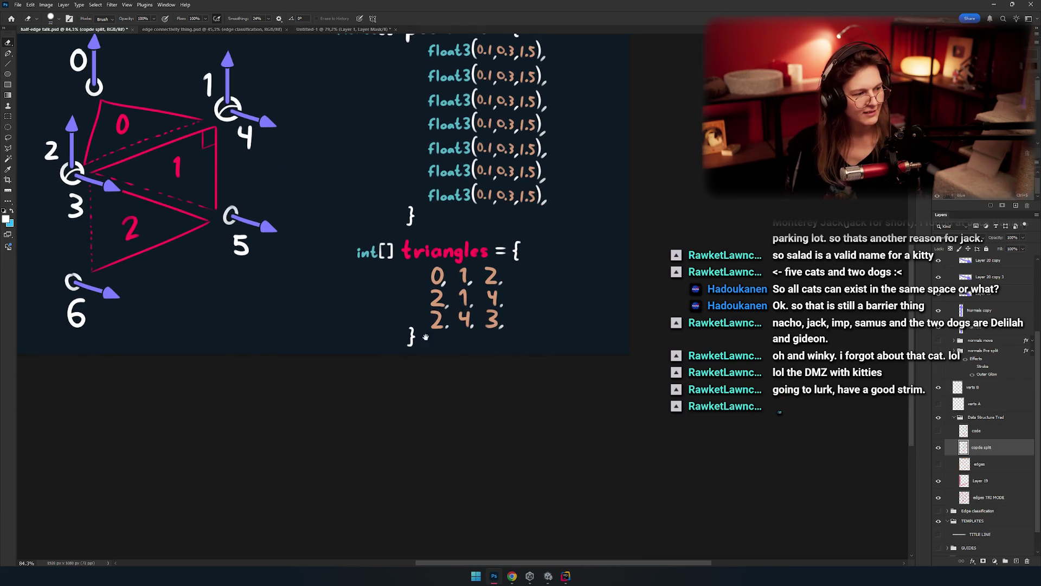
mouse_move(415, 293)
mouse_down()
mouse_move(453, 418)
mouse_move(492, 325)
mouse_move(461, 293)
mouse_move(444, 234)
mouse_up()
drag(430, 275, 486, 284)
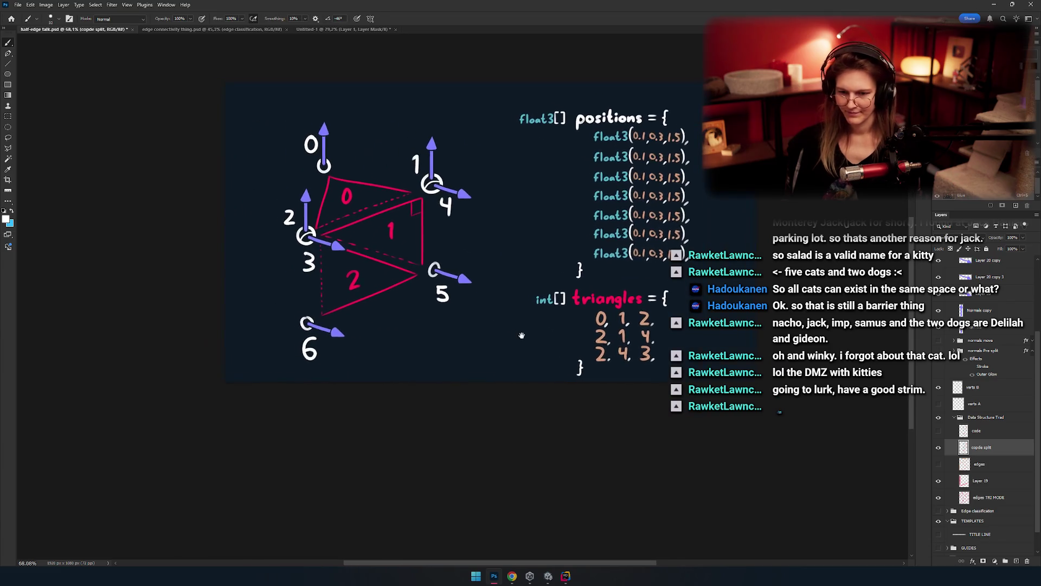
scroll(486, 285, up, 2)
key(b)
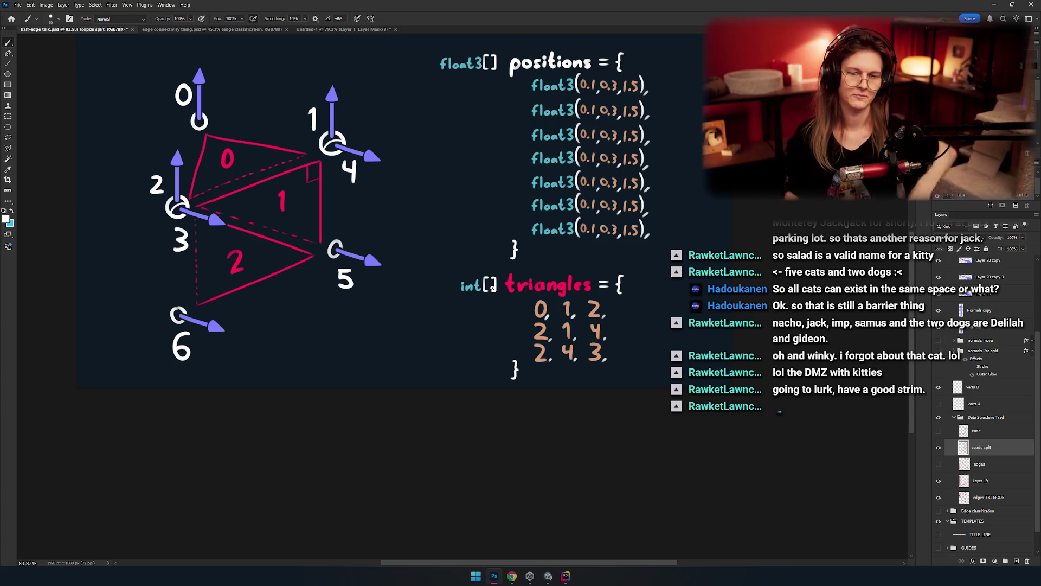
drag(483, 257, 474, 233)
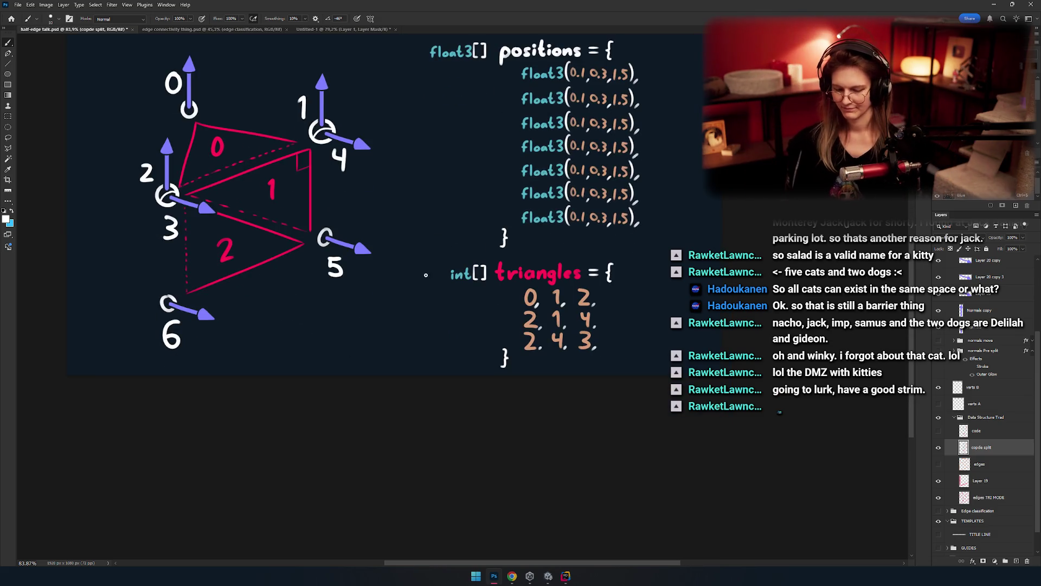
Step: Erase the old digits from the lower rows of the triangles array
key(e)
drag(426, 275, 385, 276)
scroll(444, 312, up, 5)
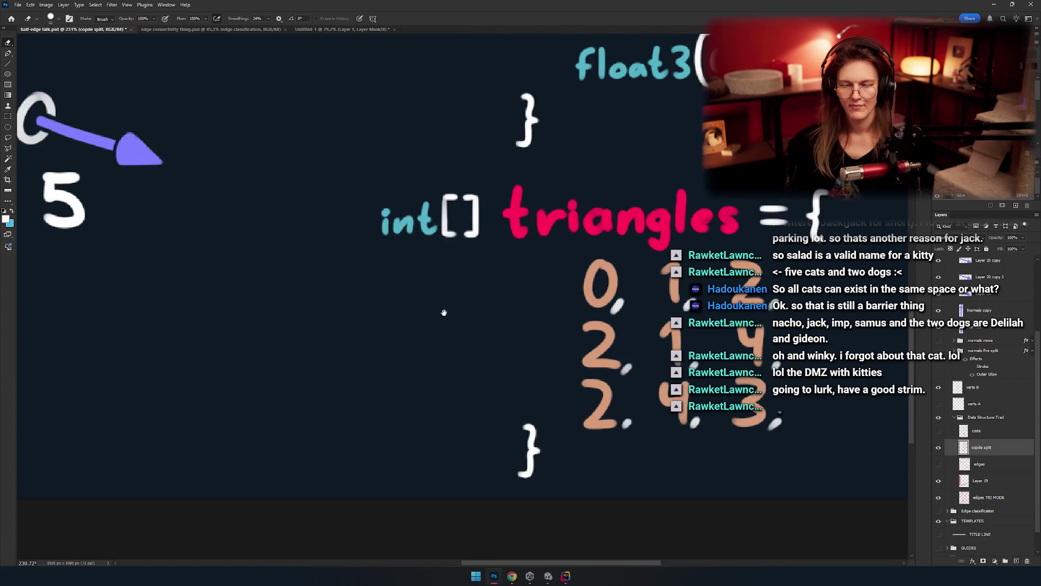
scroll(443, 312, down, 5)
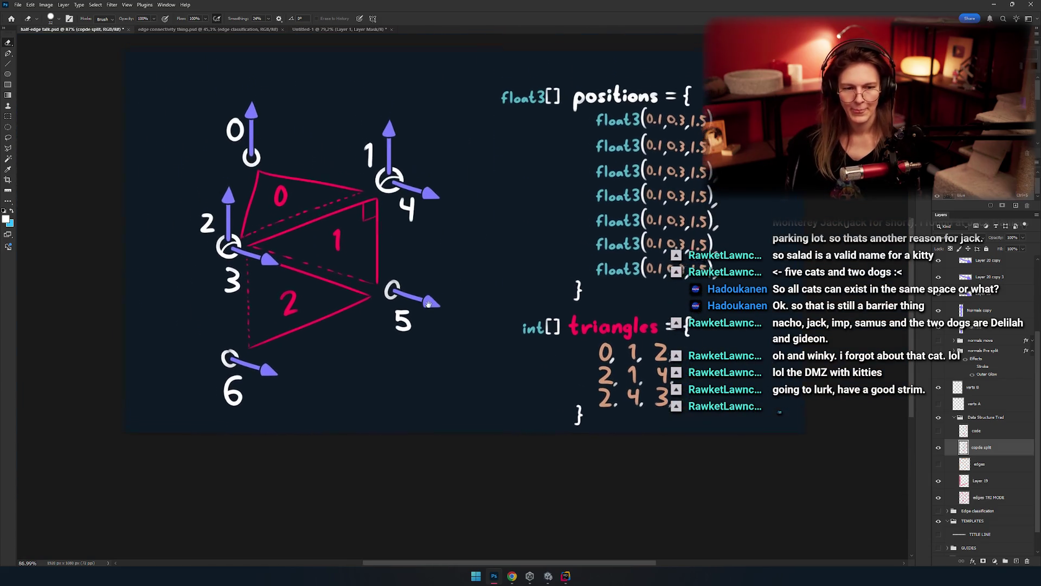
drag(428, 304, 359, 272)
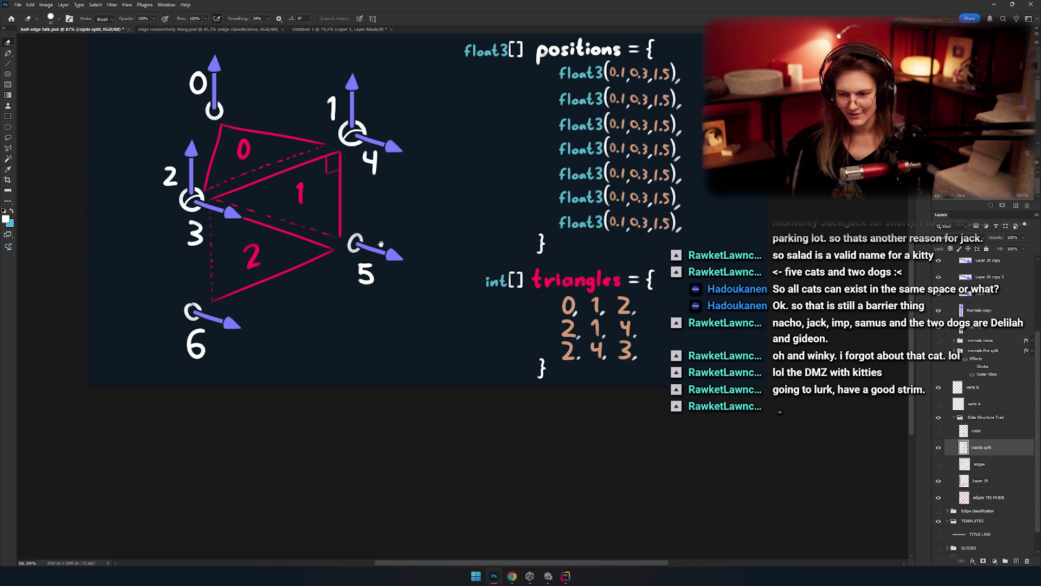
mouse_move(383, 244)
mouse_down()
mouse_move(291, 233)
mouse_move(239, 179)
mouse_up()
scroll(414, 256, up, 4)
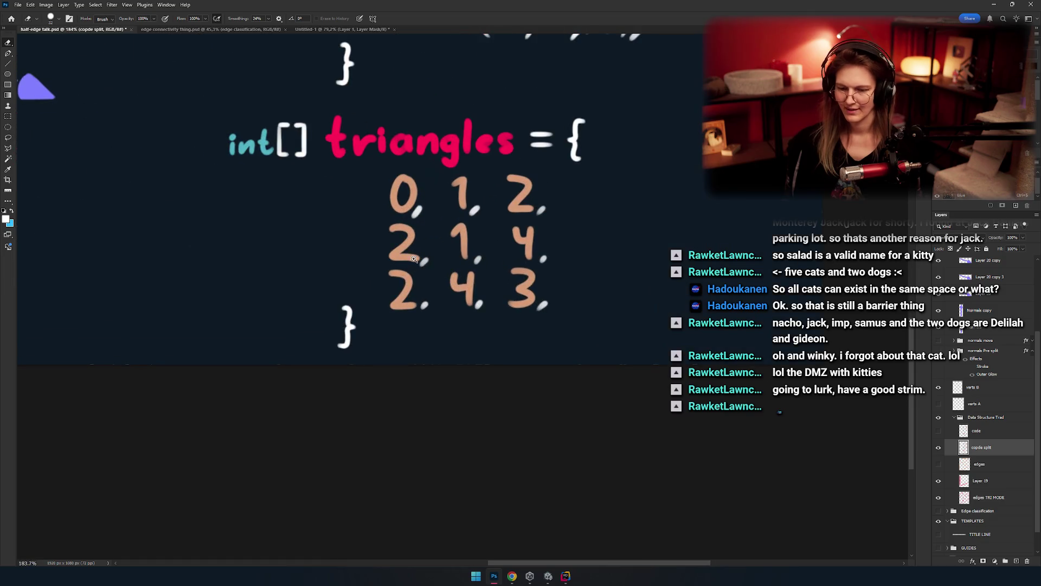
scroll(414, 256, up, 1)
mouse_move(414, 256)
mouse_down()
mouse_move(453, 296)
mouse_move(437, 298)
mouse_move(502, 274)
mouse_up()
scroll(525, 284, down, 3)
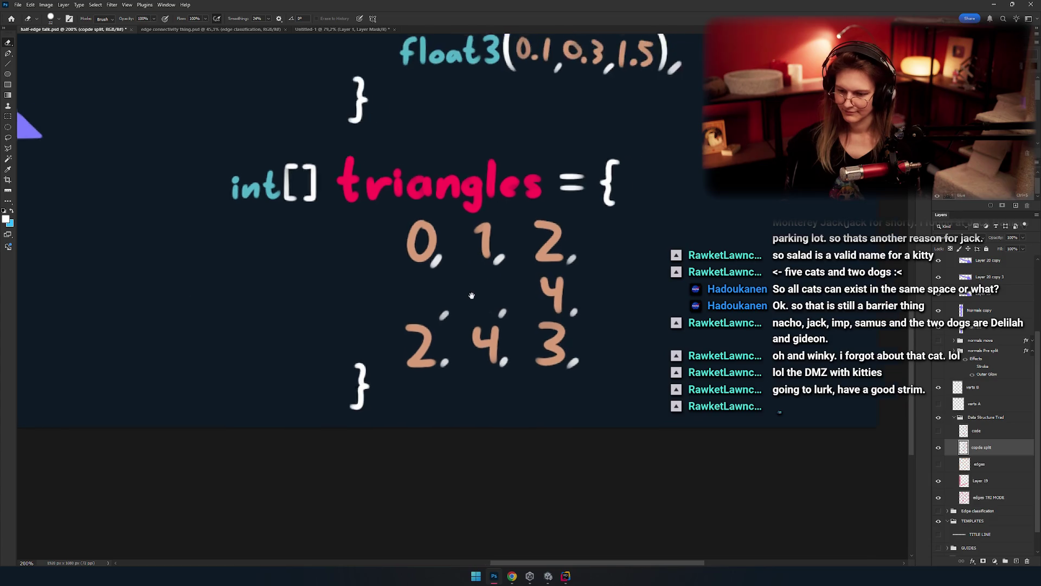
scroll(544, 293, down, 2)
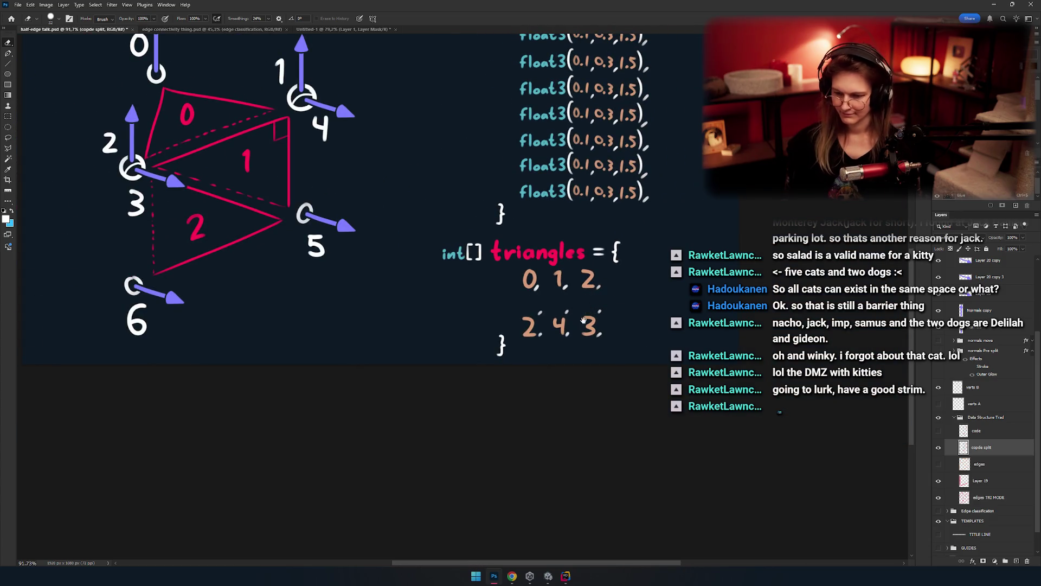
scroll(584, 321, up, 6)
mouse_move(602, 255)
mouse_down()
mouse_move(593, 283)
mouse_move(531, 290)
mouse_move(486, 263)
mouse_move(486, 291)
mouse_up()
scroll(486, 291, left, 2)
mouse_move(426, 351)
mouse_down()
mouse_move(445, 329)
mouse_move(439, 297)
mouse_up()
scroll(440, 298, up, 1)
scroll(439, 298, left, 2)
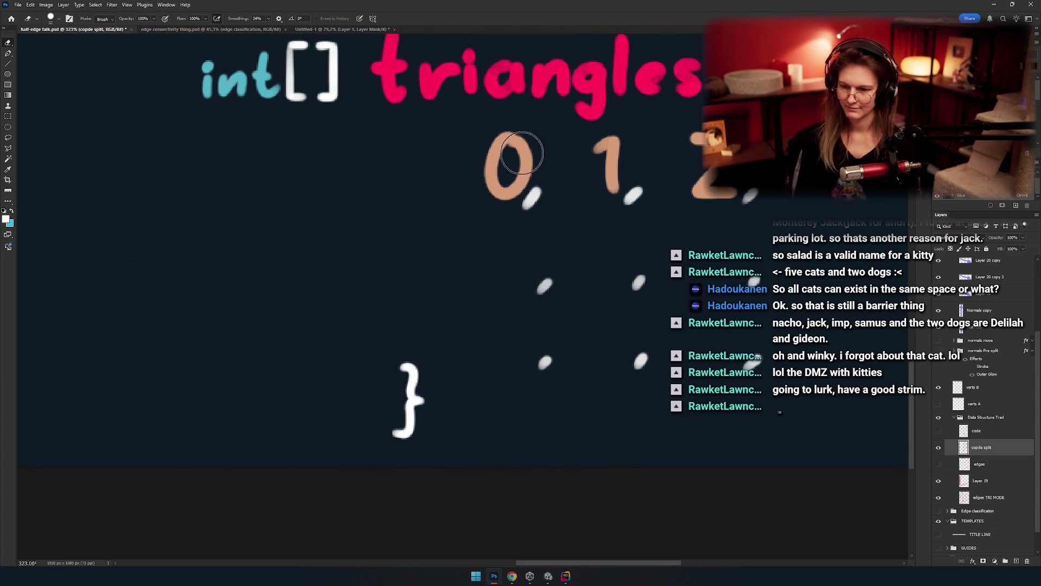
click(494, 172)
key(Return)
Step: Brush-paint '3, 4, 5,' beneath '0, 1, 2,', undoing the bad strokes
key(b)
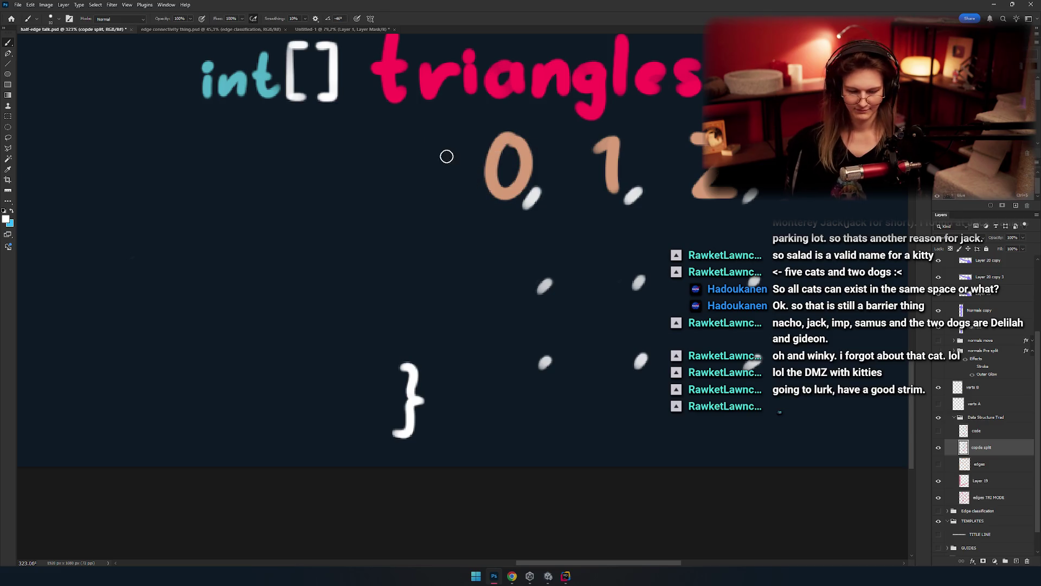
scroll(465, 269, up, 1)
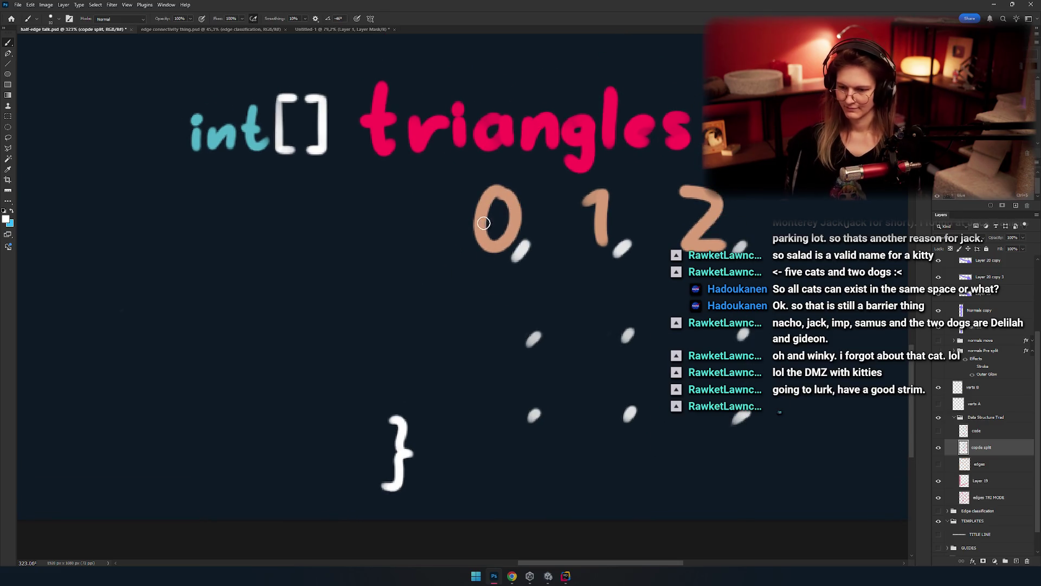
drag(489, 282, 463, 253)
mouse_move(476, 246)
mouse_down()
mouse_move(472, 301)
mouse_move(365, 255)
mouse_up()
key(ctrl+z)
drag(467, 247, 414, 261)
key(ctrl+z)
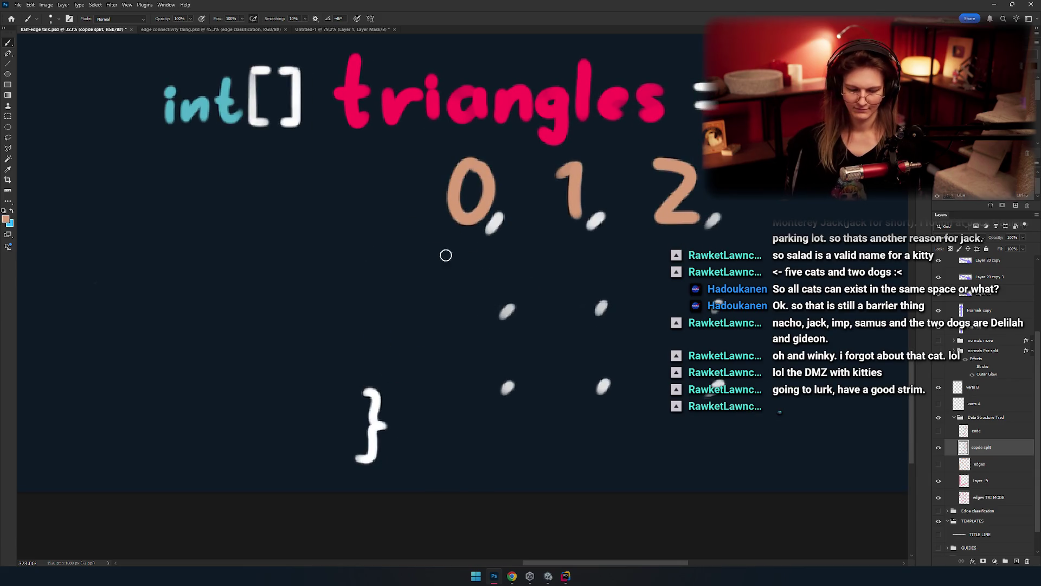
drag(489, 259, 475, 315)
mouse_move(448, 355)
mouse_down()
mouse_move(402, 260)
mouse_move(462, 306)
mouse_move(377, 299)
mouse_move(457, 270)
mouse_move(432, 233)
mouse_move(407, 233)
mouse_move(376, 203)
mouse_move(417, 242)
mouse_move(537, 242)
mouse_up()
key(ctrl+z)
key(ctrl+z)
scroll(422, 263, down, 8)
mouse_move(367, 236)
mouse_down()
mouse_move(388, 239)
mouse_move(392, 258)
mouse_move(362, 297)
mouse_up()
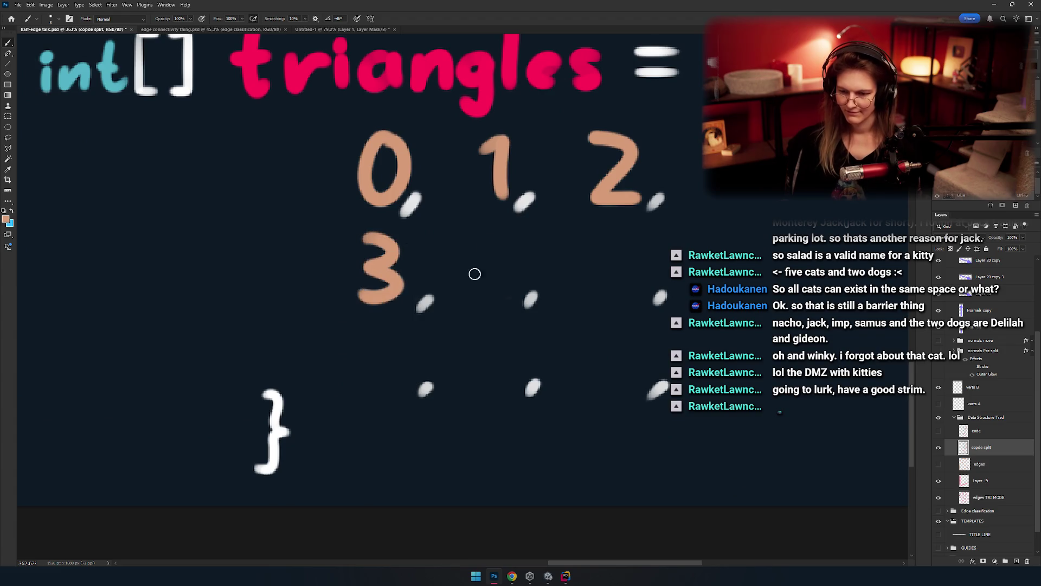
drag(510, 242, 510, 298)
key(ctrl+z)
drag(483, 239, 488, 244)
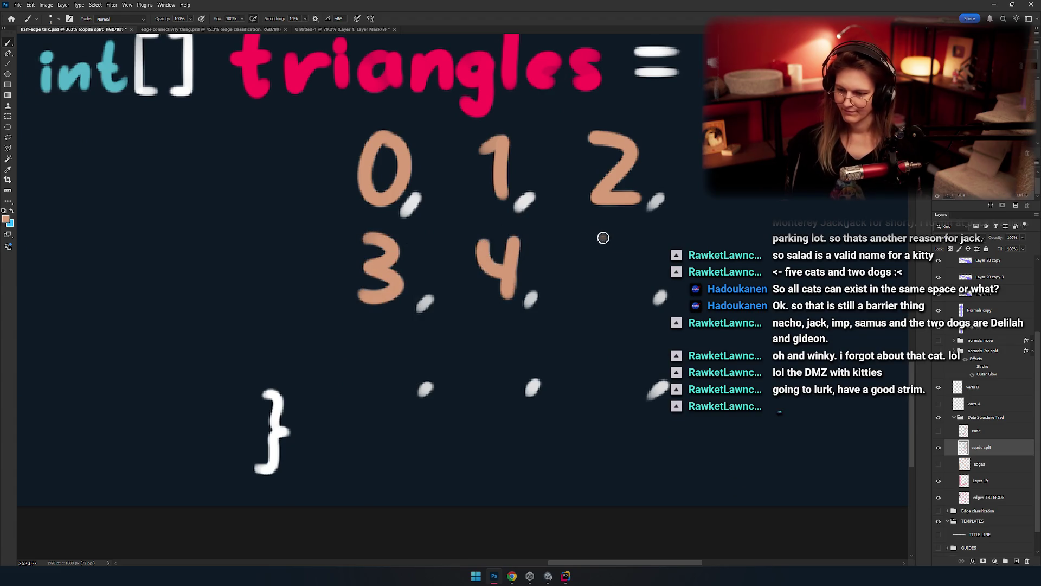
mouse_move(603, 238)
mouse_down()
mouse_move(594, 293)
mouse_move(633, 232)
mouse_move(597, 268)
mouse_move(591, 294)
mouse_move(489, 265)
mouse_move(564, 265)
mouse_move(565, 286)
mouse_move(588, 275)
mouse_up()
key(ctrl+z)
key(ctrl+z)
ctrl+click(503, 306)
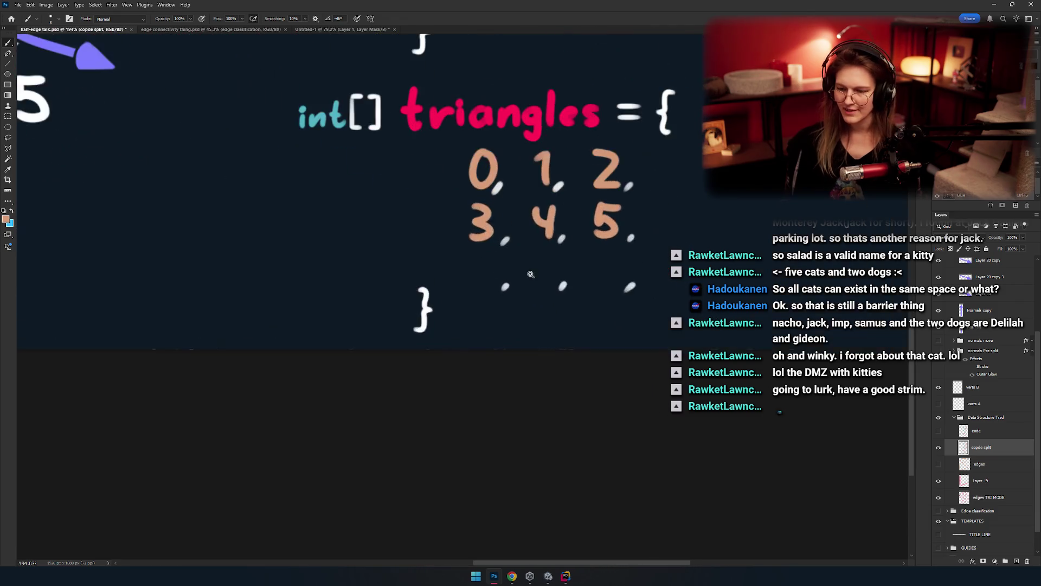
Step: Paint the third triangles row '3, 5, 6,' with the brush
drag(424, 276, 423, 312)
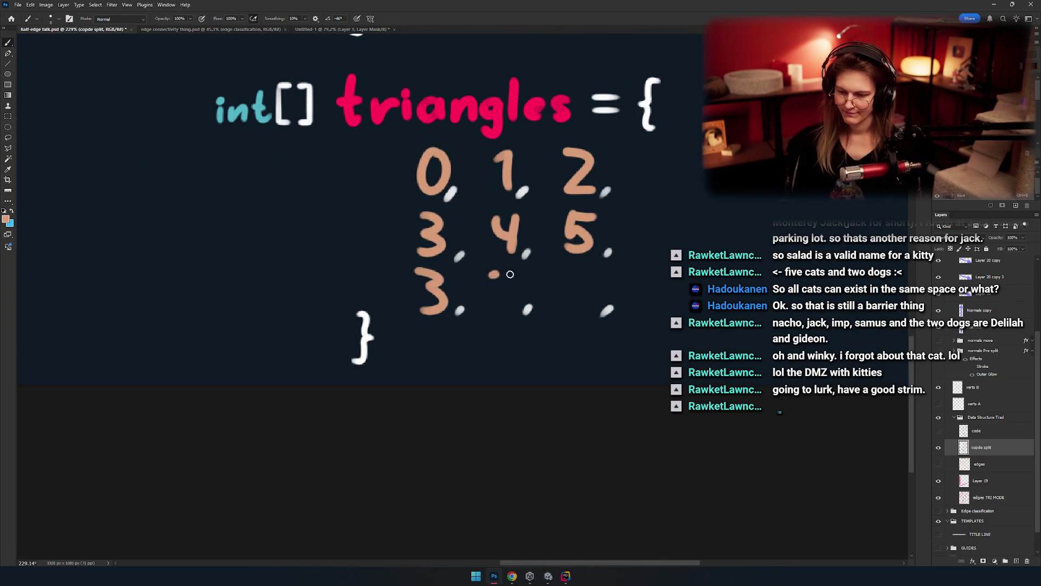
mouse_move(494, 271)
mouse_down()
mouse_move(491, 304)
mouse_move(513, 271)
mouse_move(508, 293)
mouse_up()
scroll(510, 274, right, 3)
key(ctrl+z)
Step: Erase the second-row 5 and begin repainting it, starting with its top bar
key(e)
scroll(493, 249, up, 5)
drag(488, 244, 494, 197)
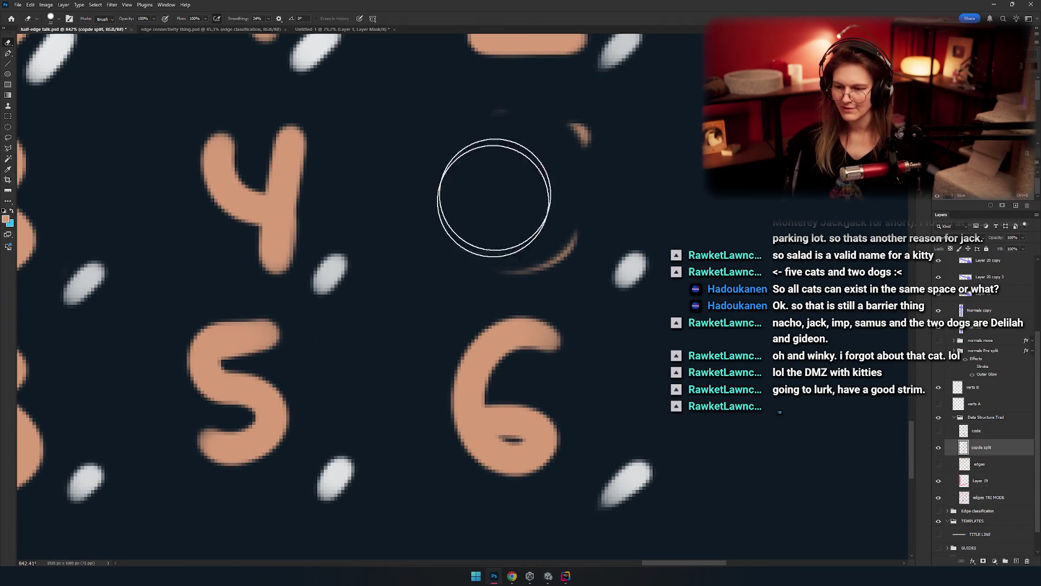
key(b)
drag(472, 144, 567, 142)
mouse_move(477, 147)
mouse_down()
mouse_move(530, 244)
mouse_move(451, 260)
mouse_move(553, 216)
mouse_move(456, 268)
mouse_up()
key(ctrl+z)
scroll(523, 197, down, 7)
scroll(562, 287, up, 5)
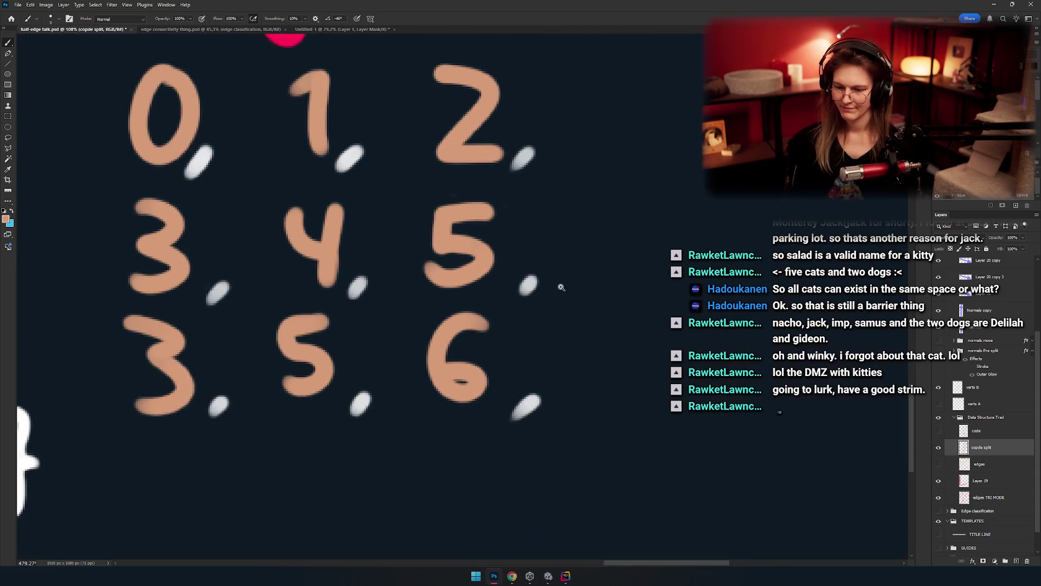
scroll(561, 287, up, 1)
Step: Erase and redraw the second-row 5 again, reworking its descender and belly until it looks right
key(e)
drag(435, 270, 466, 264)
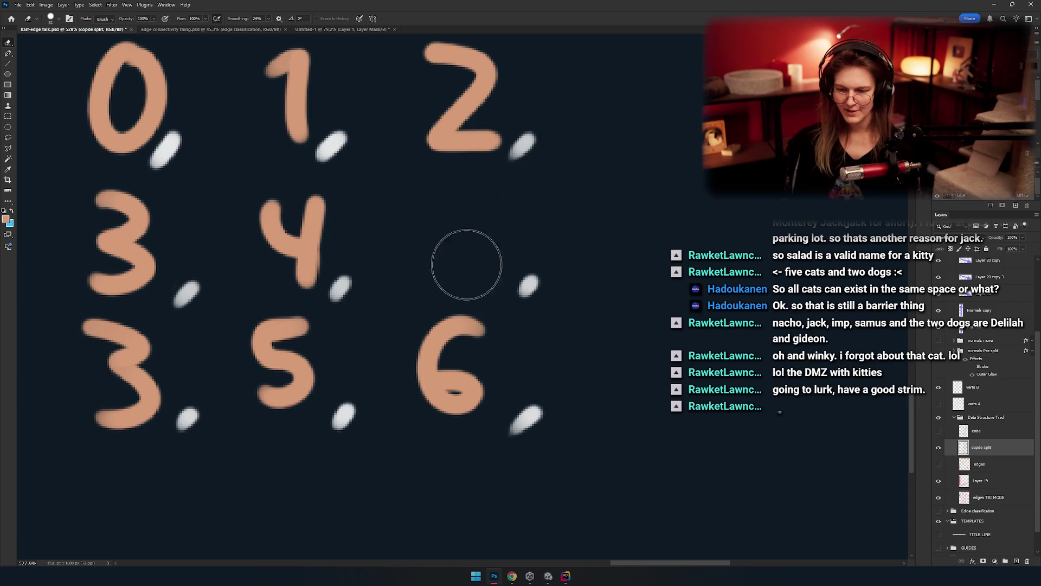
key(b)
drag(485, 199, 431, 198)
mouse_move(432, 204)
mouse_down()
mouse_move(434, 225)
mouse_move(472, 255)
mouse_move(451, 221)
mouse_move(471, 255)
mouse_move(465, 262)
mouse_up()
key(ctrl+z)
key(ctrl+z)
scroll(478, 246, down, 8)
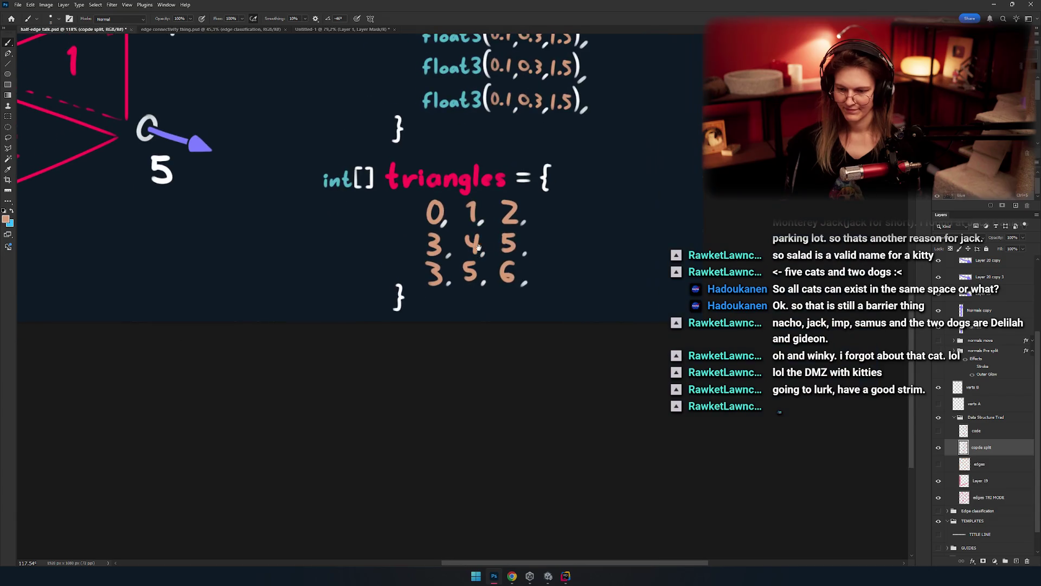
scroll(478, 247, up, 7)
key(ctrl+z)
drag(456, 211, 472, 282)
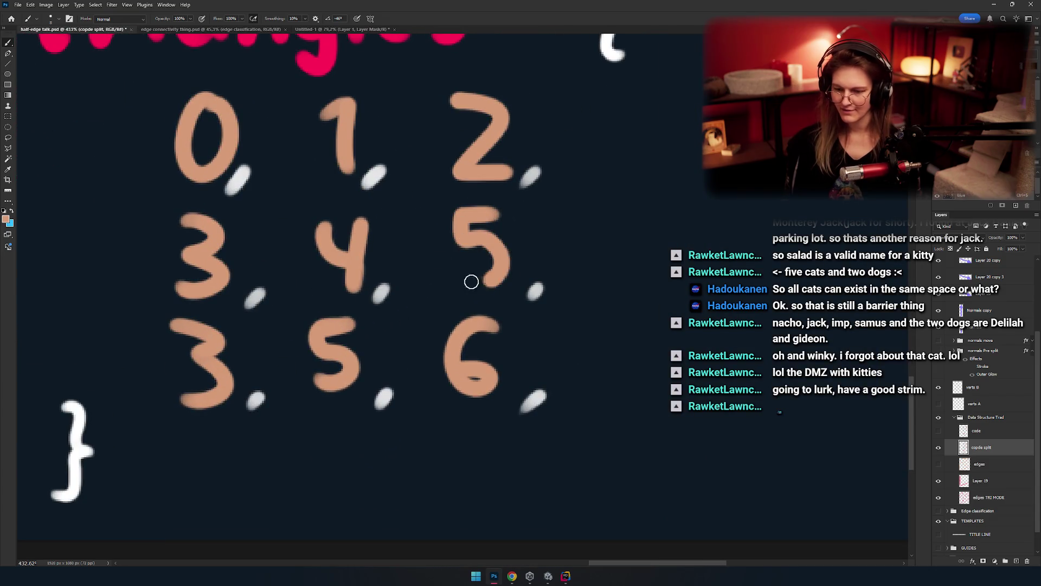
key(ctrl+z)
drag(457, 217, 446, 267)
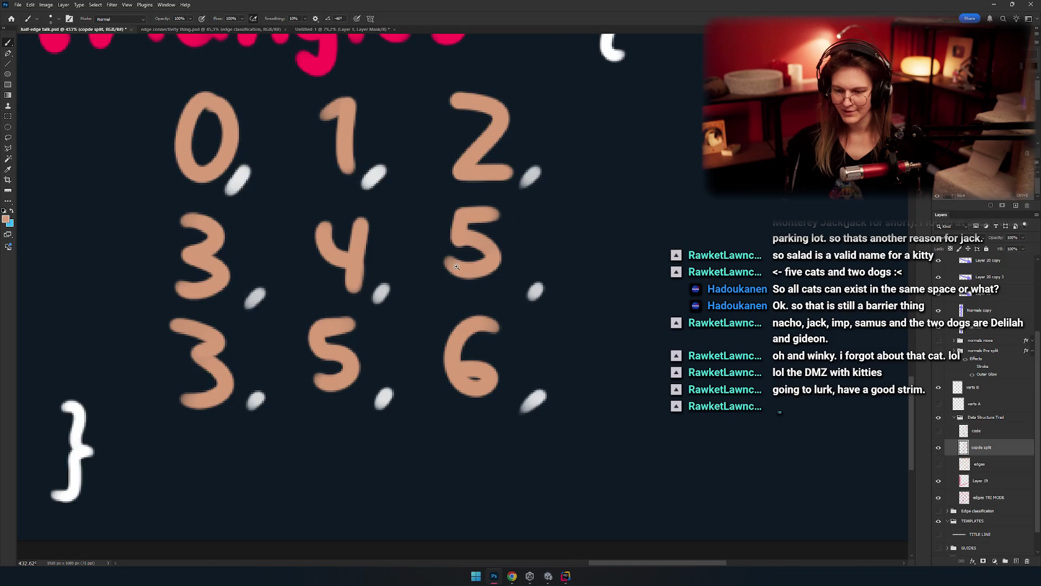
scroll(466, 269, down, 5)
scroll(488, 271, up, 2)
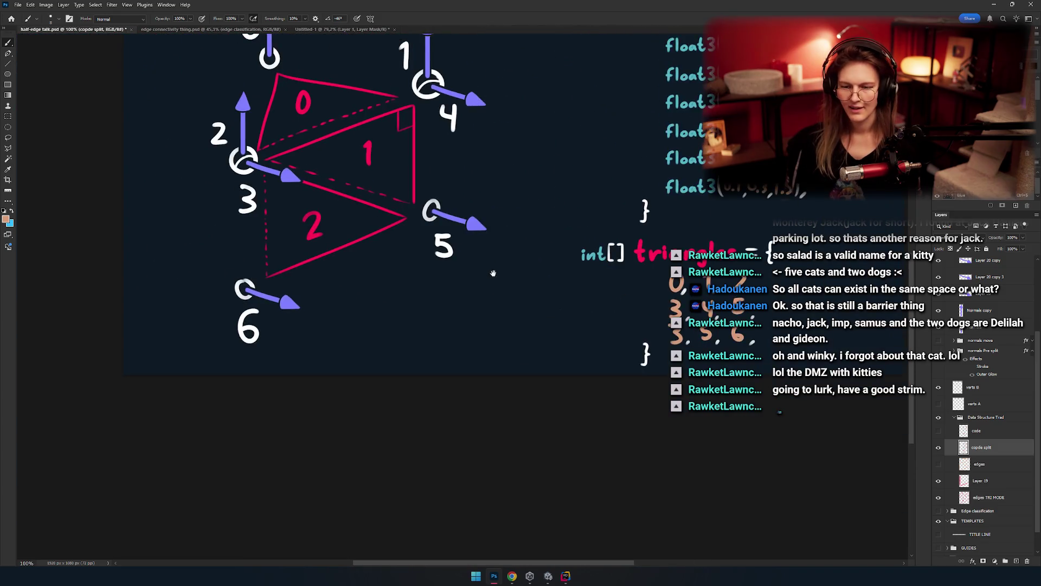
Step: Centre the finished diagram, select the whole canvas, and switch to the Google Slides deck
scroll(493, 273, down, 4)
scroll(505, 299, up, 4)
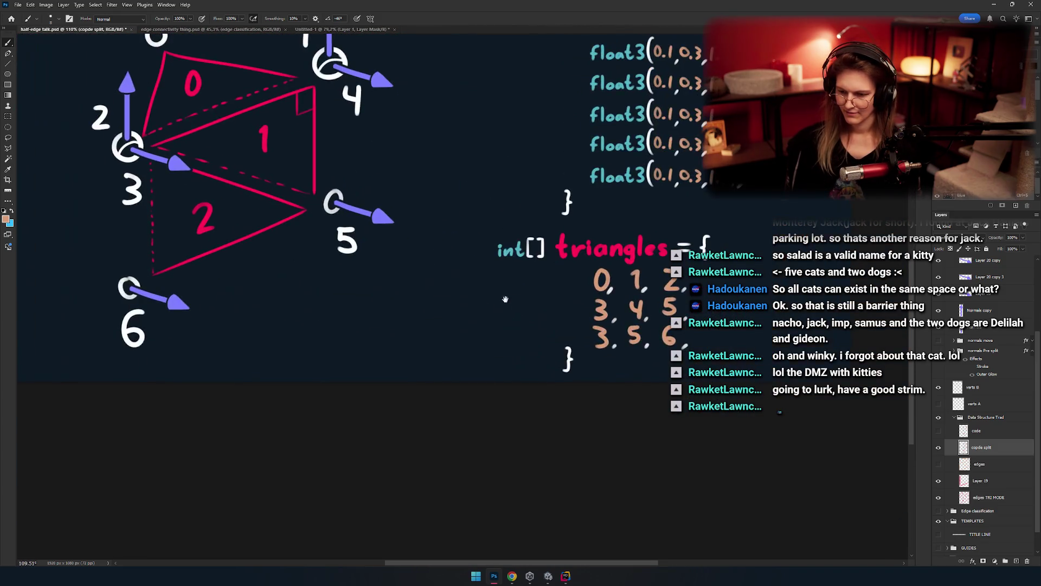
scroll(505, 298, down, 5)
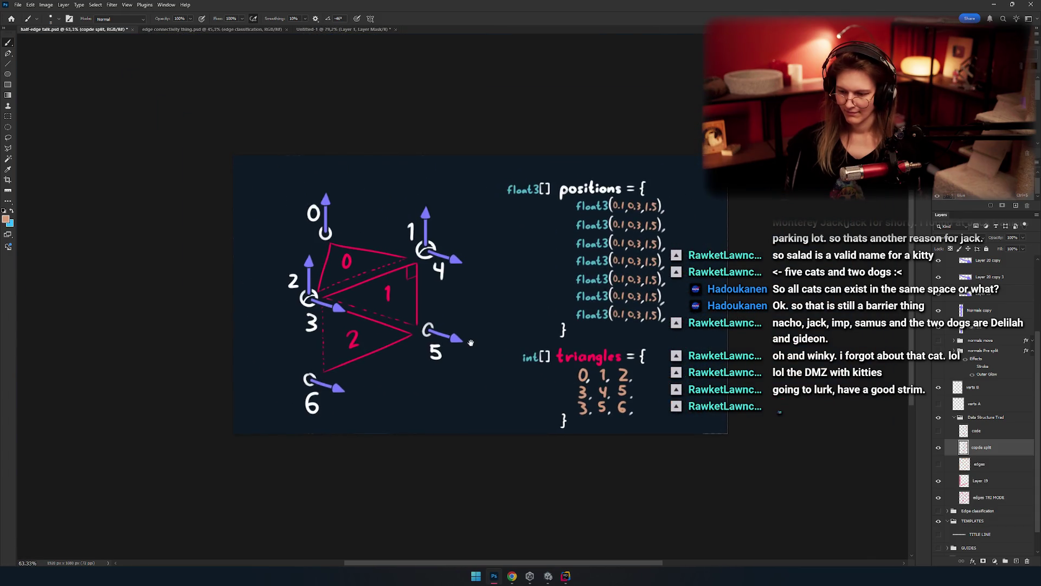
scroll(471, 343, up, 3)
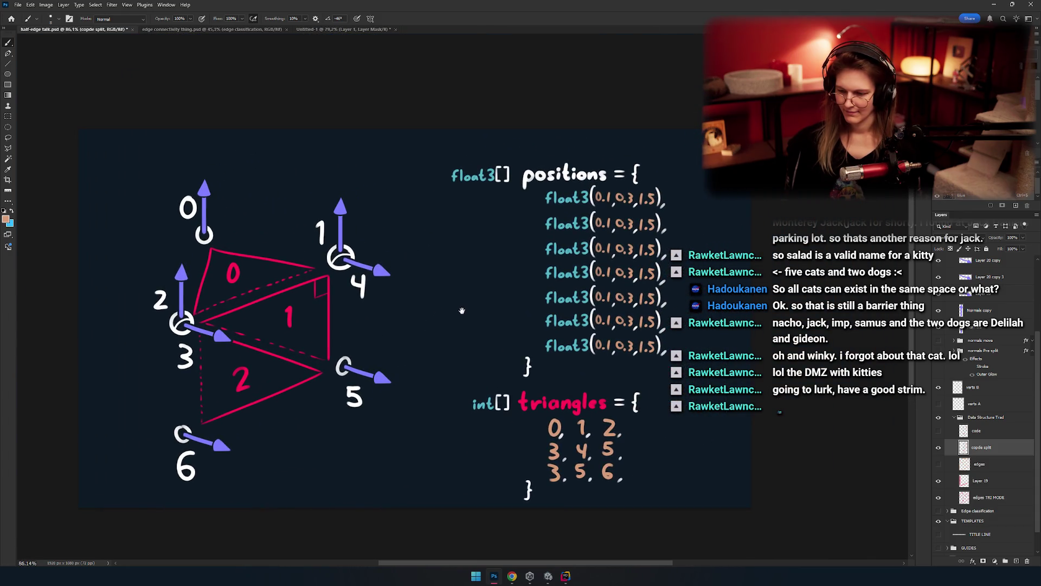
scroll(463, 313, down, 3)
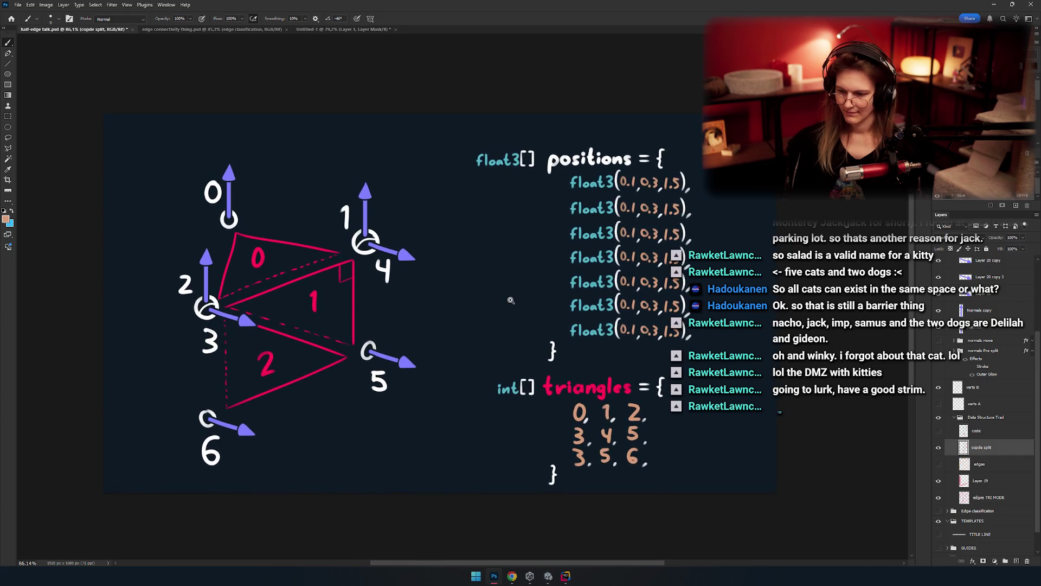
mouse_move(480, 295)
mouse_down()
mouse_move(521, 271)
mouse_move(446, 277)
mouse_move(490, 282)
mouse_up()
key(ctrl+a)
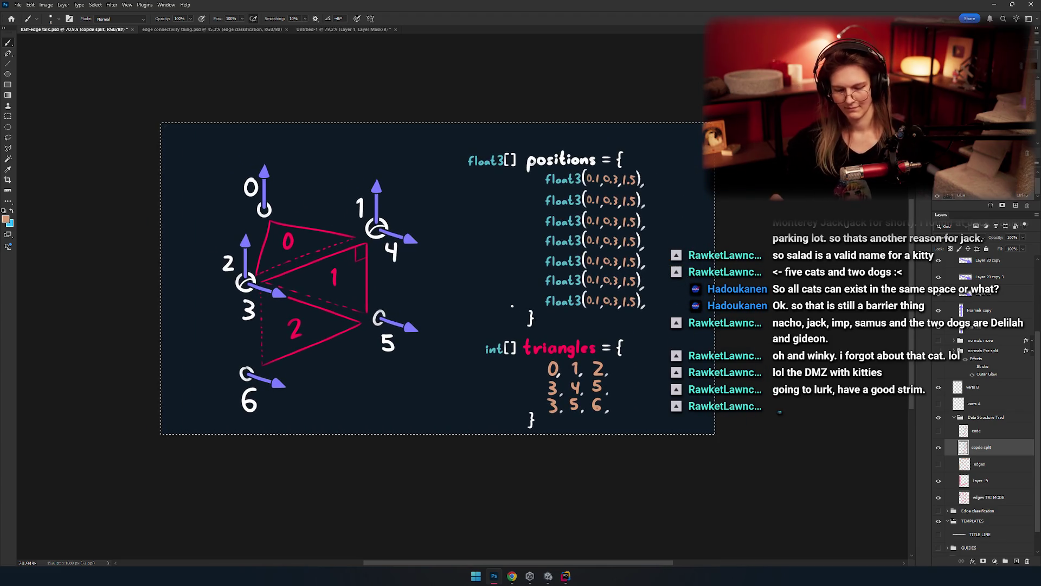
key(alt+Tab)
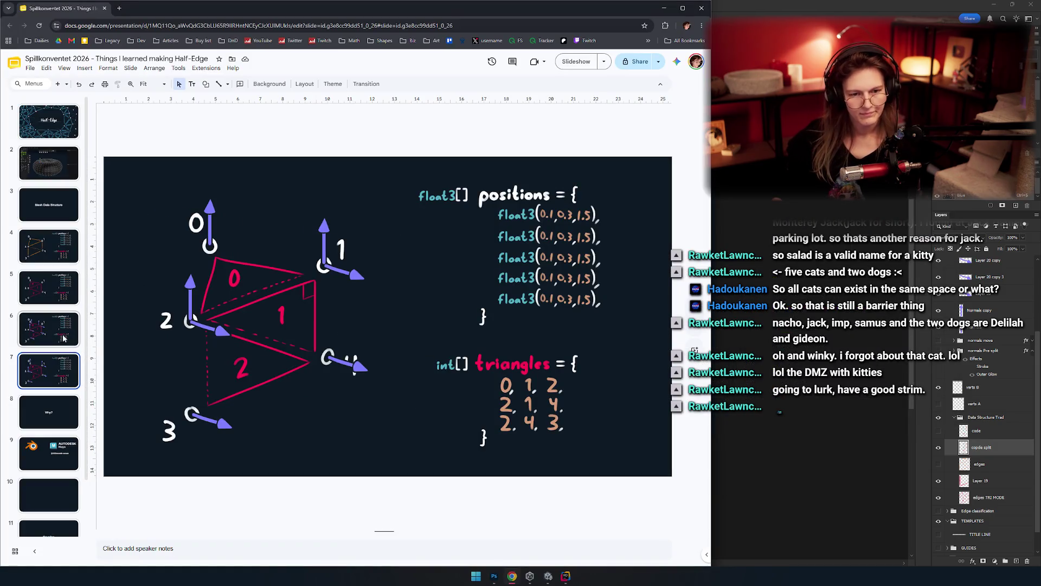
Step: Duplicate slide 7, replace its image with the pasted updated diagram, and enlarge it to fill the slide
key(ctrl+d)
click(282, 346)
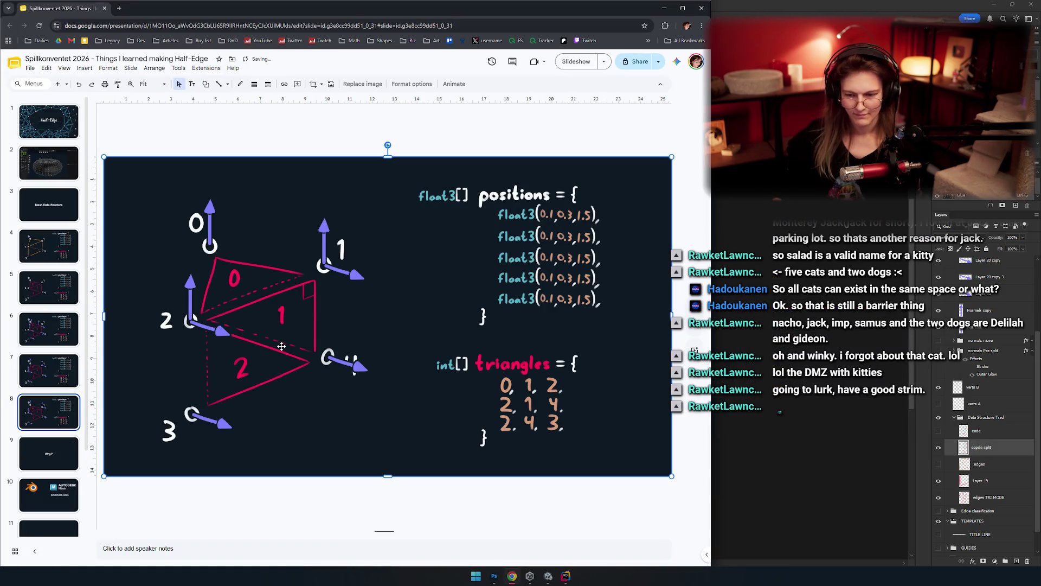
key(Delete)
key(ctrl+v)
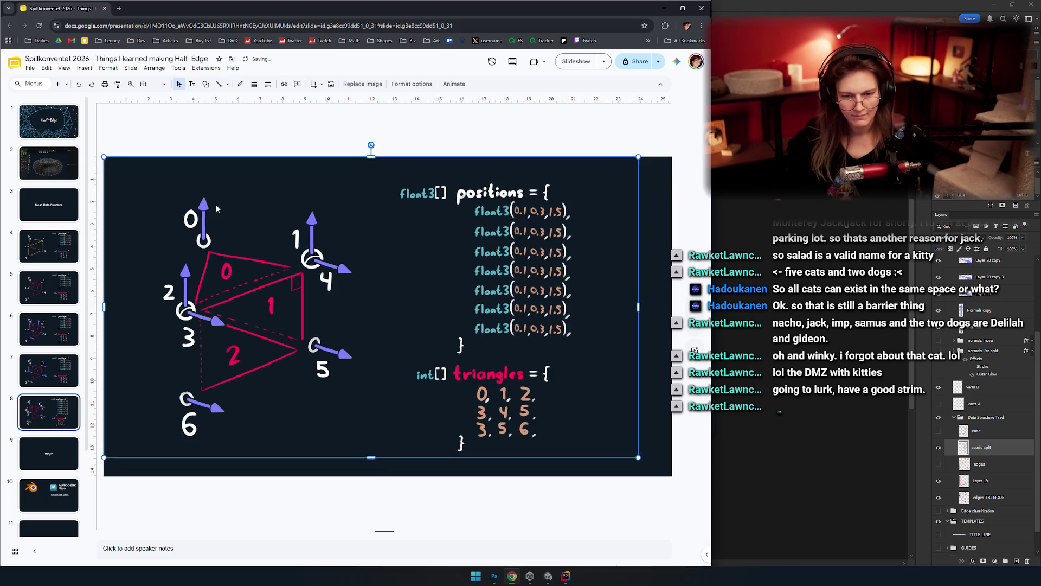
drag(638, 458, 672, 476)
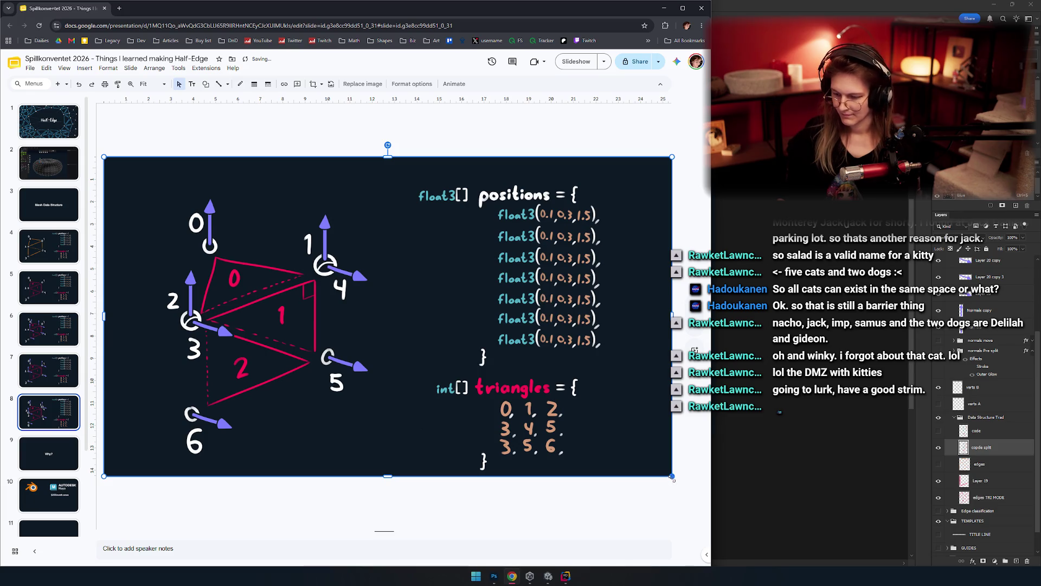
key(ctrl+z)
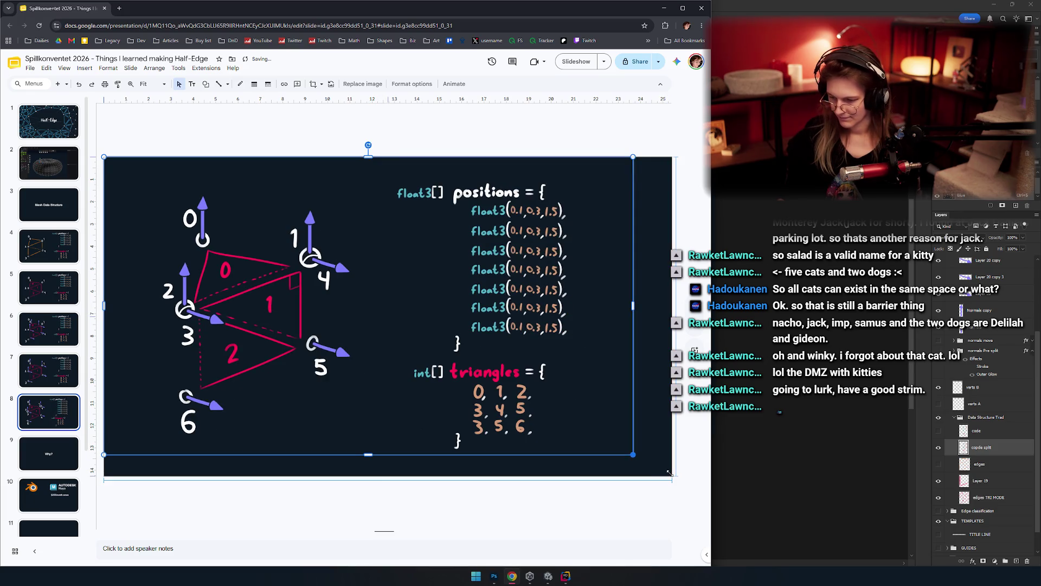
key(ctrl+y)
Step: Flip between slides 7 and 8 to compare the old and updated diagrams
click(50, 373)
click(49, 406)
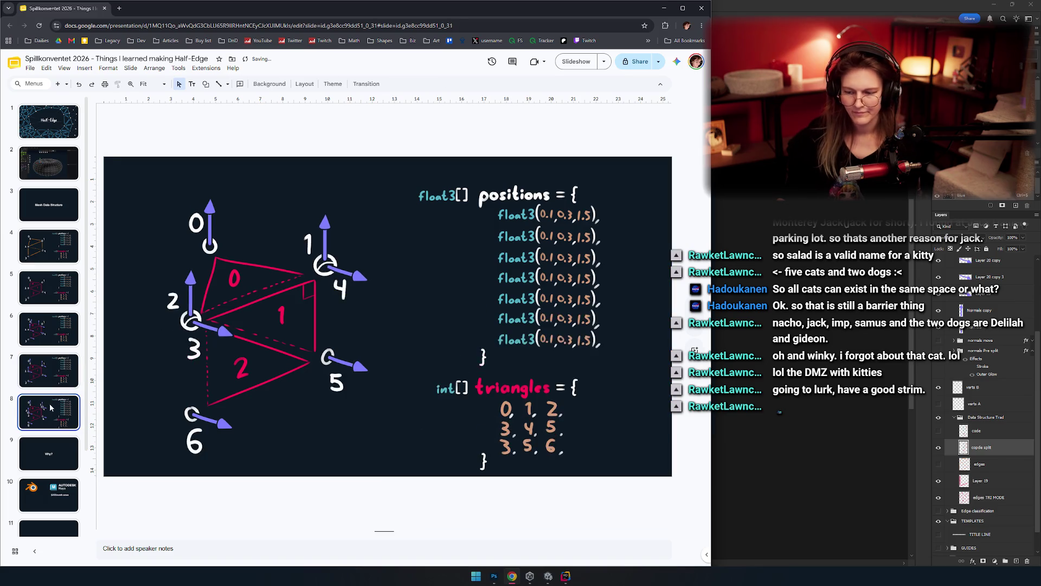
click(50, 373)
click(50, 406)
click(55, 370)
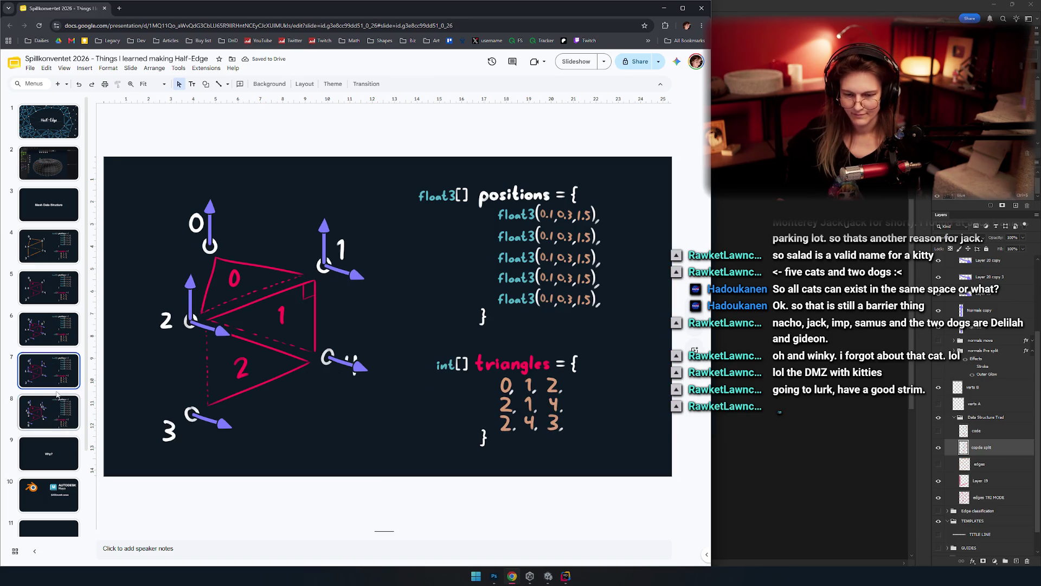
click(51, 400)
click(50, 373)
click(53, 406)
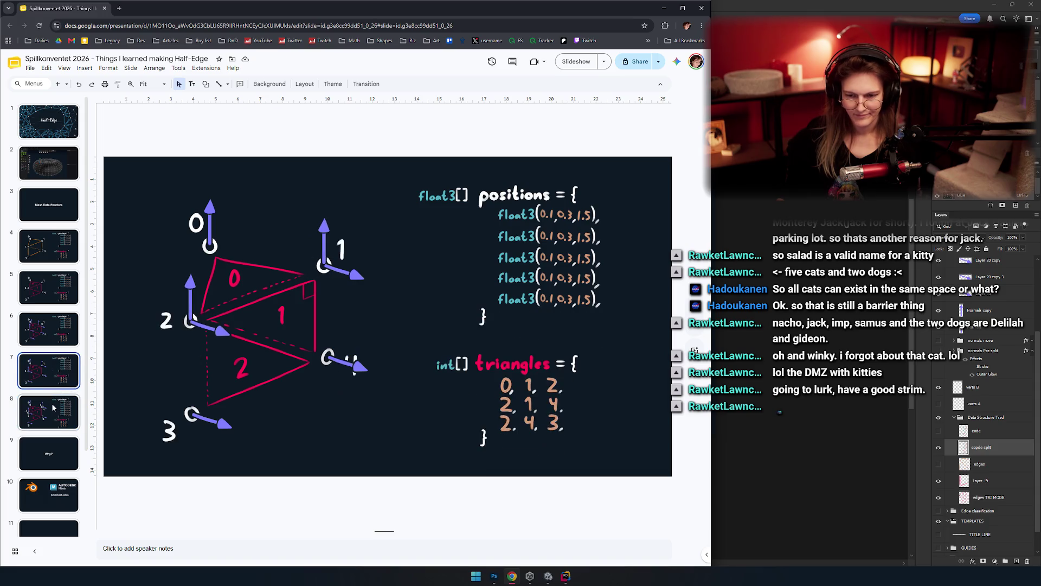
click(54, 374)
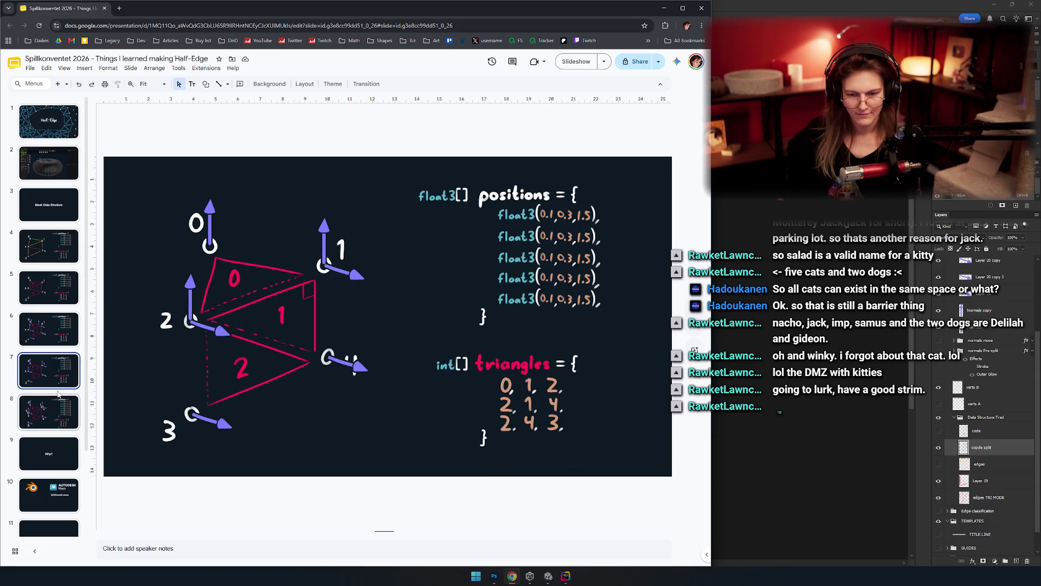
click(60, 415)
click(60, 376)
click(58, 406)
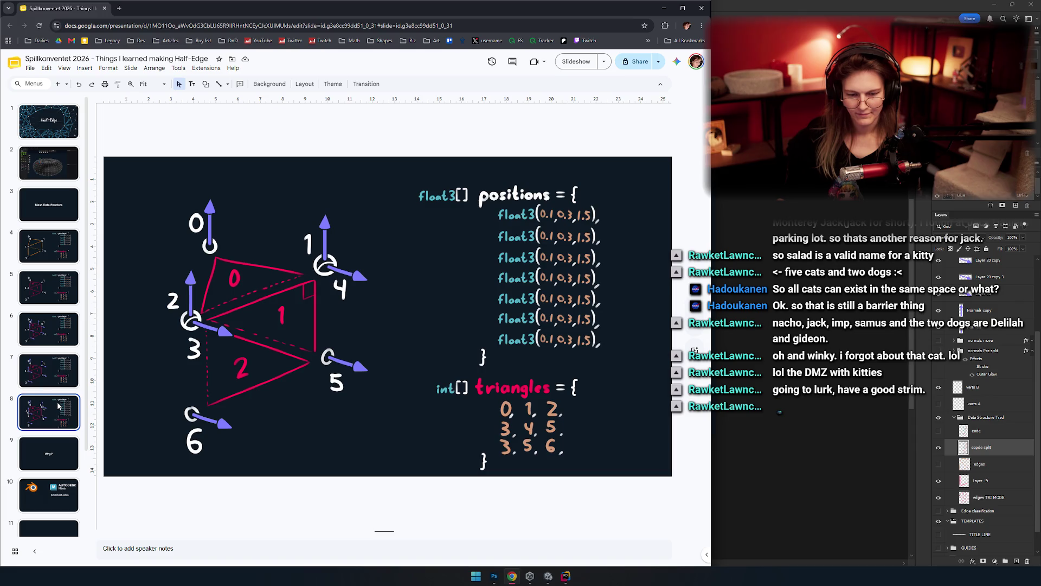
click(57, 372)
click(63, 412)
Step: Step back from slide 7 to slide 4 and compare slides 4 and 5
click(55, 376)
click(55, 330)
click(57, 259)
click(59, 288)
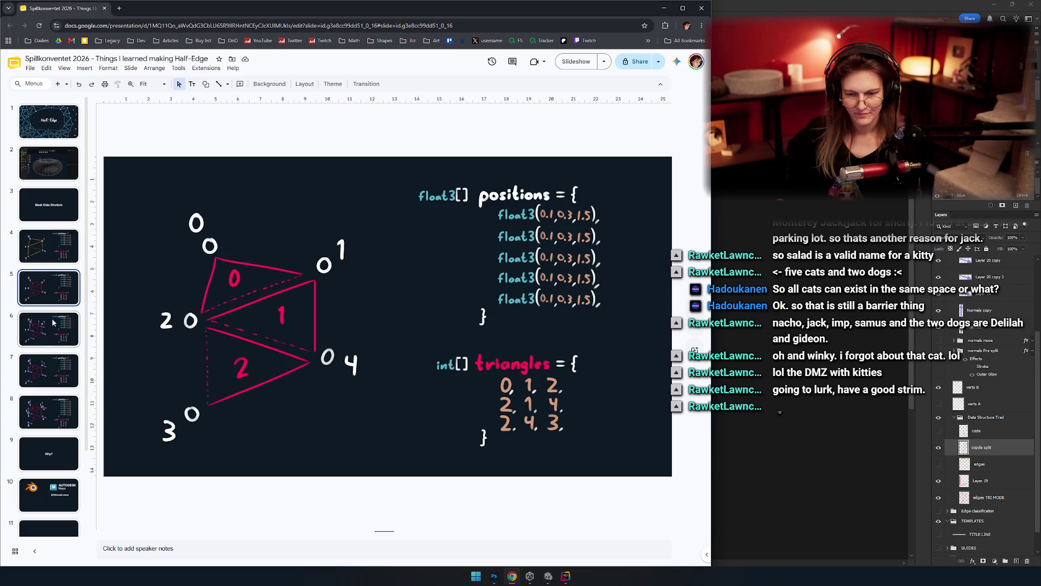
key(Up)
key(Down)
key(Up)
key(Down)
key(Up)
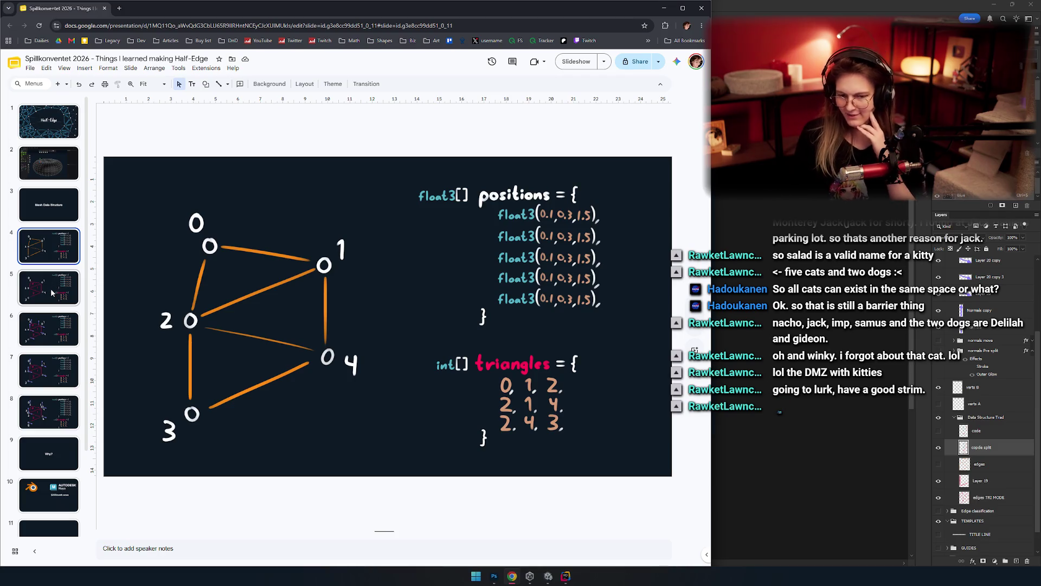
click(57, 293)
click(54, 262)
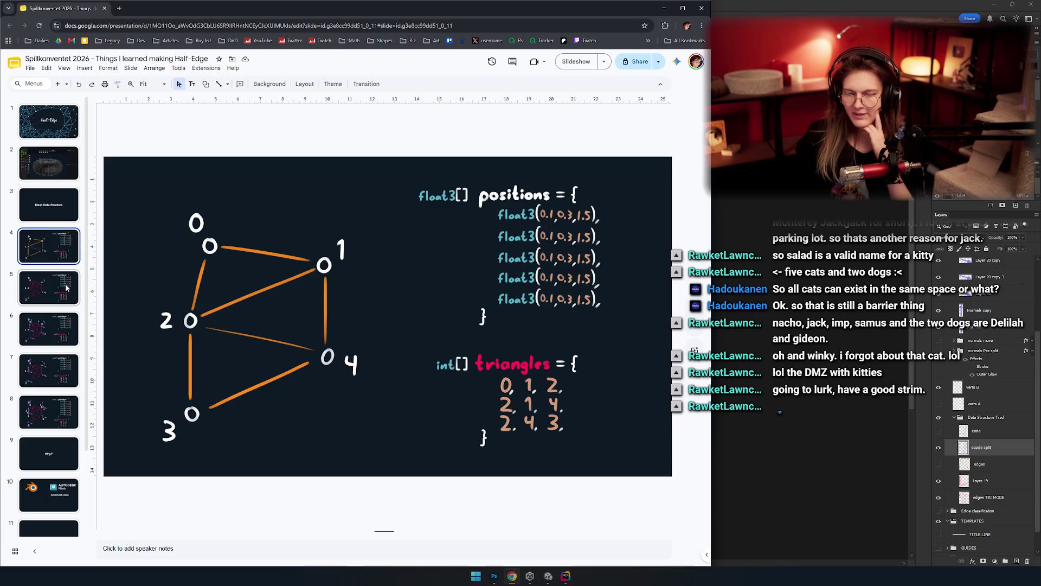
click(64, 288)
key(Up)
key(Down)
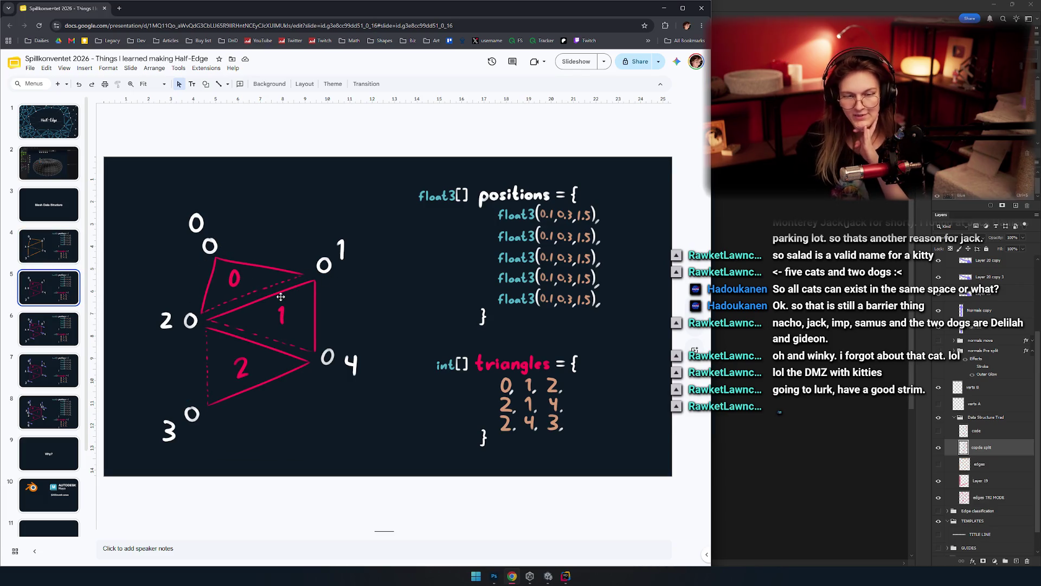
Step: Move through slides 6 and 7 to slide 8's seven-vertex normals diagram
click(56, 330)
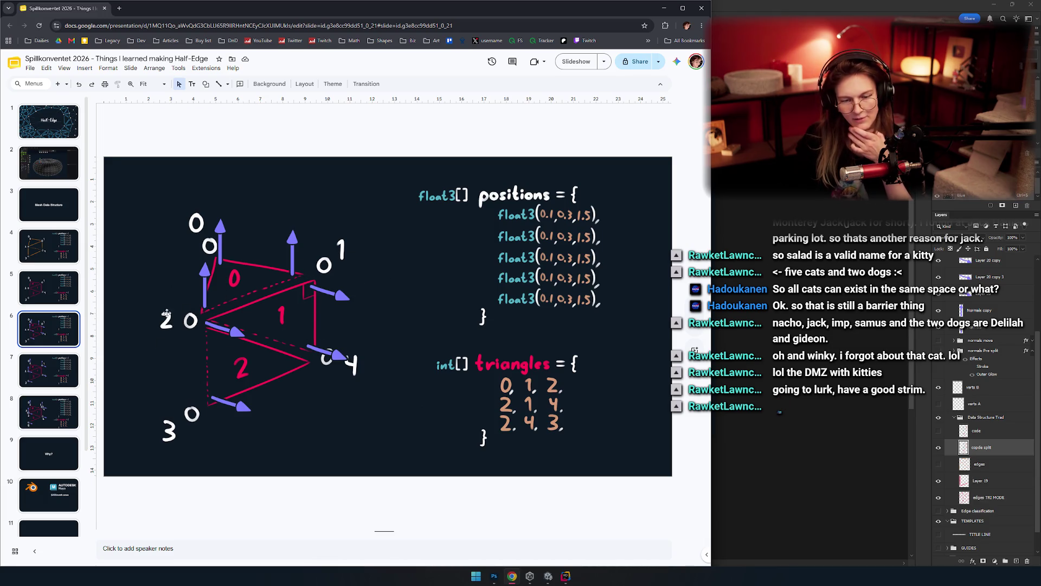
click(58, 377)
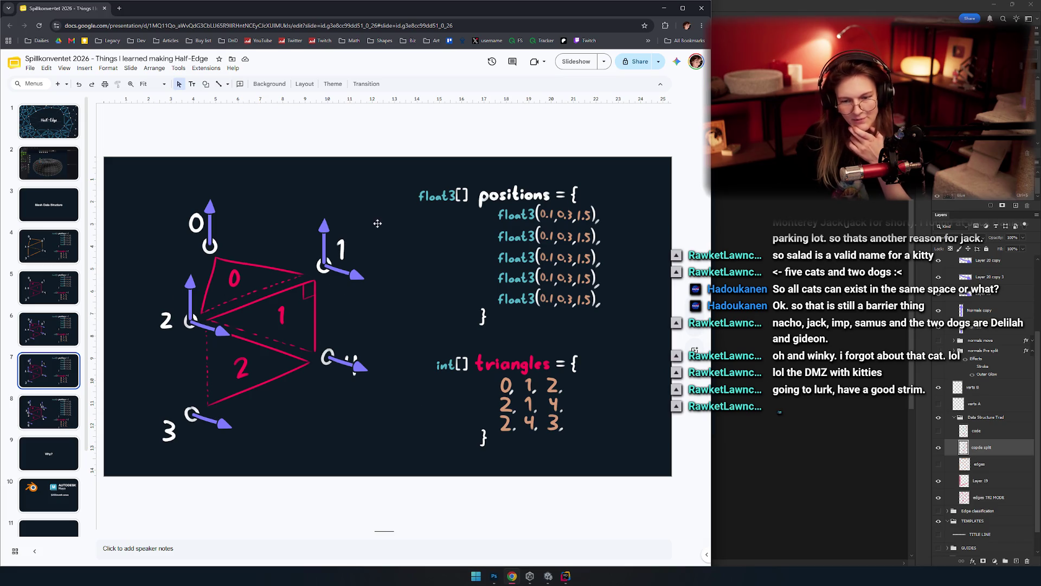
click(47, 413)
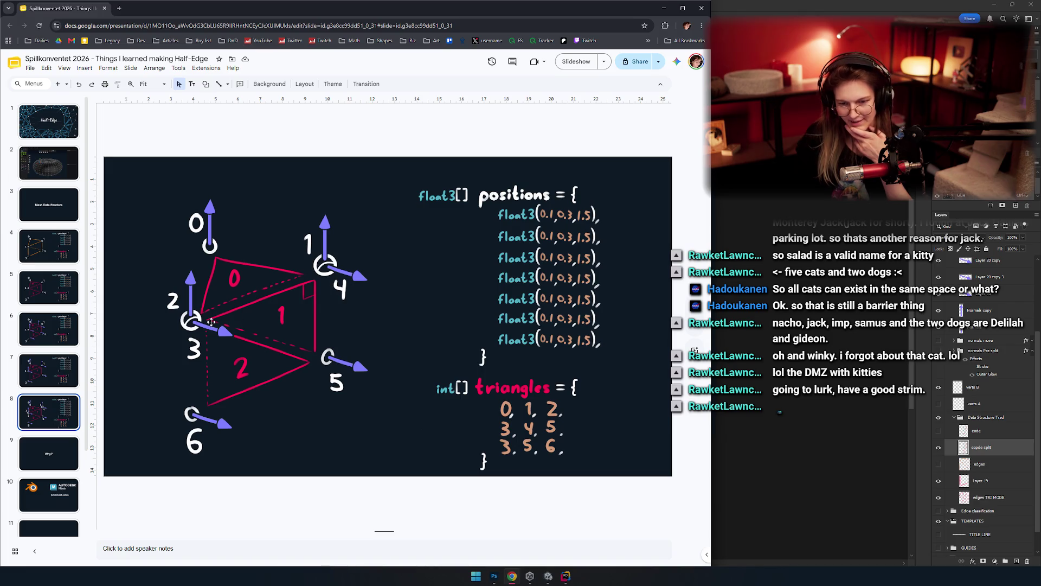
key(Up)
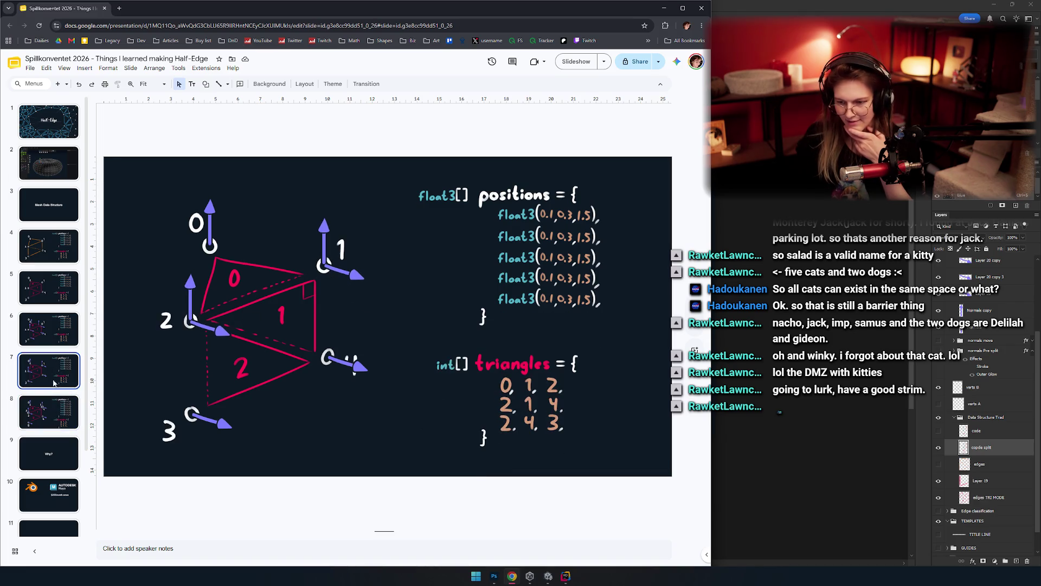
click(50, 399)
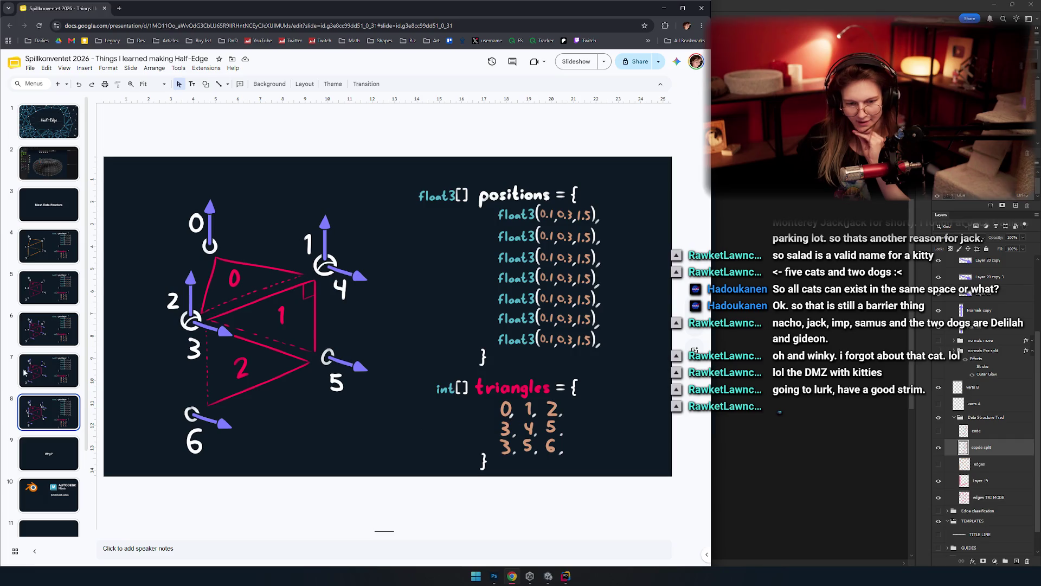
Step: Flip repeatedly between slides 7 and 8 to compare them, then return to Photoshop
click(65, 380)
key(Down)
click(65, 380)
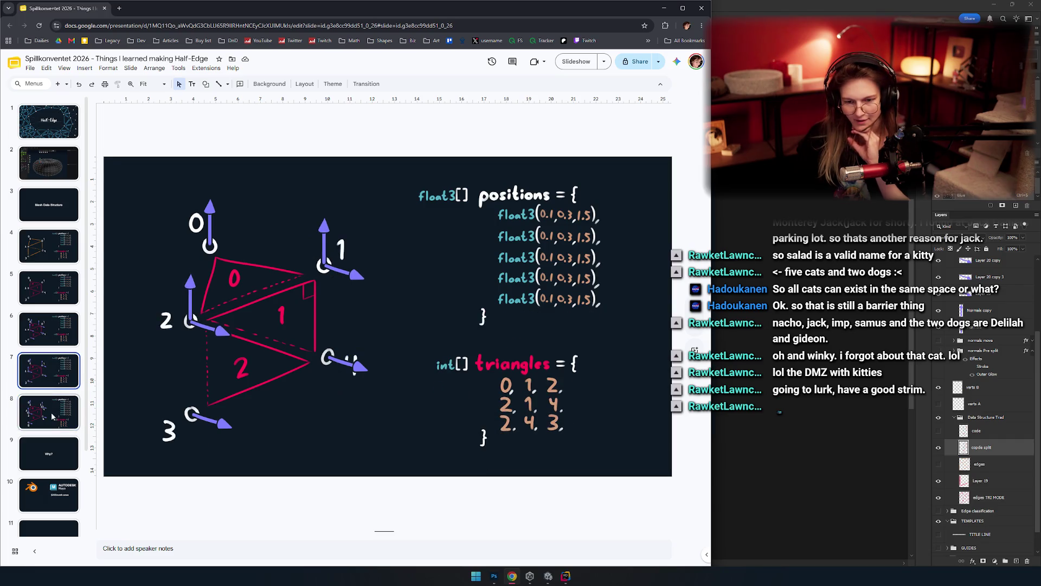
click(52, 416)
click(55, 379)
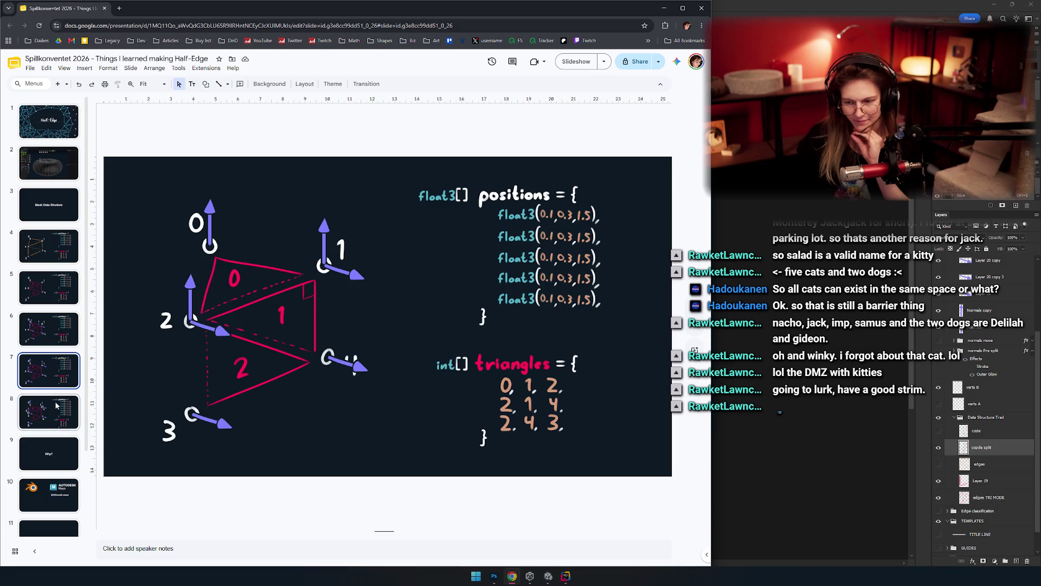
click(56, 405)
key(Up)
key(Down)
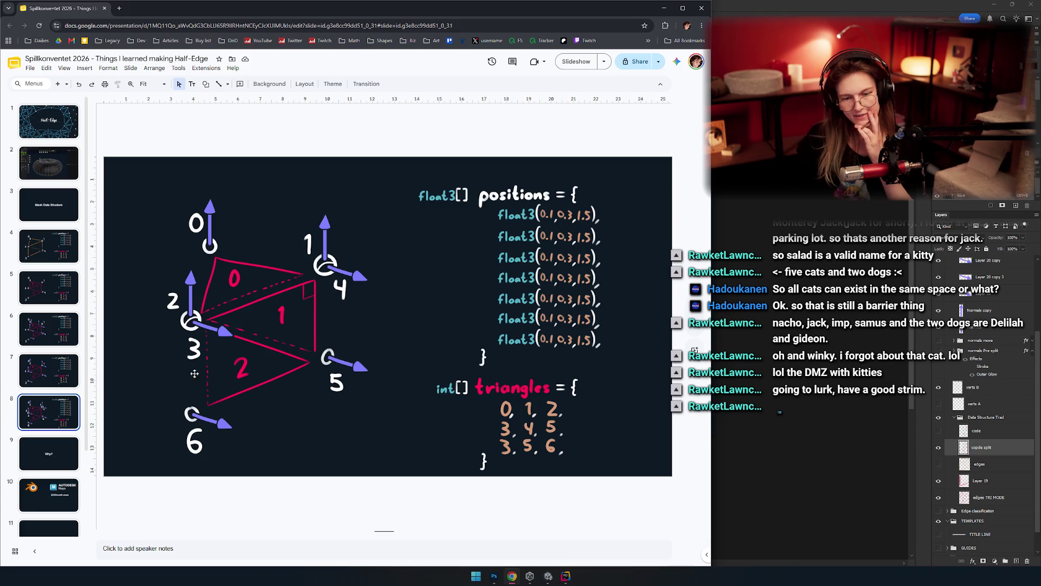
click(38, 374)
click(36, 413)
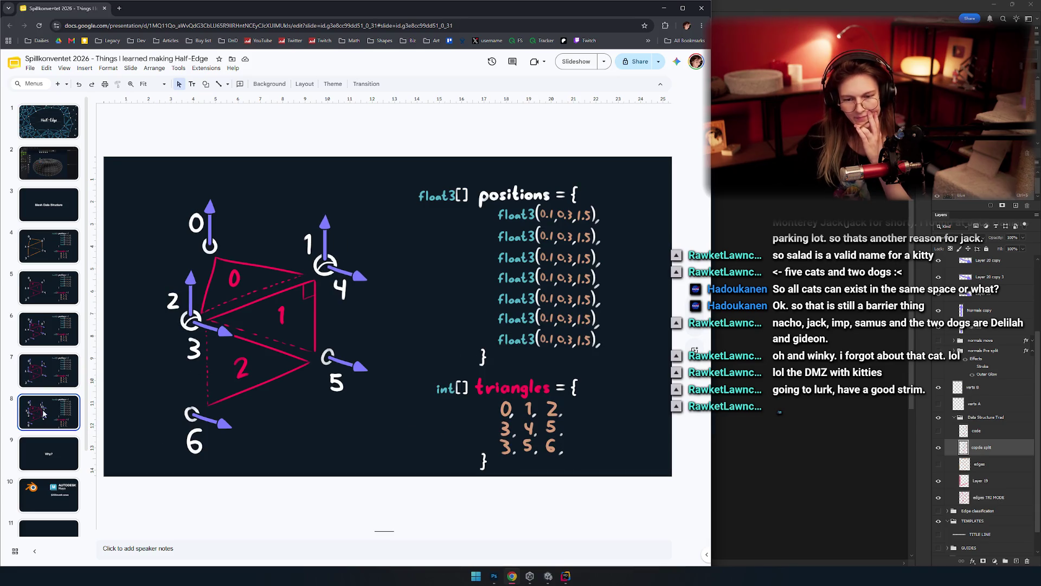
key(Up)
key(Down)
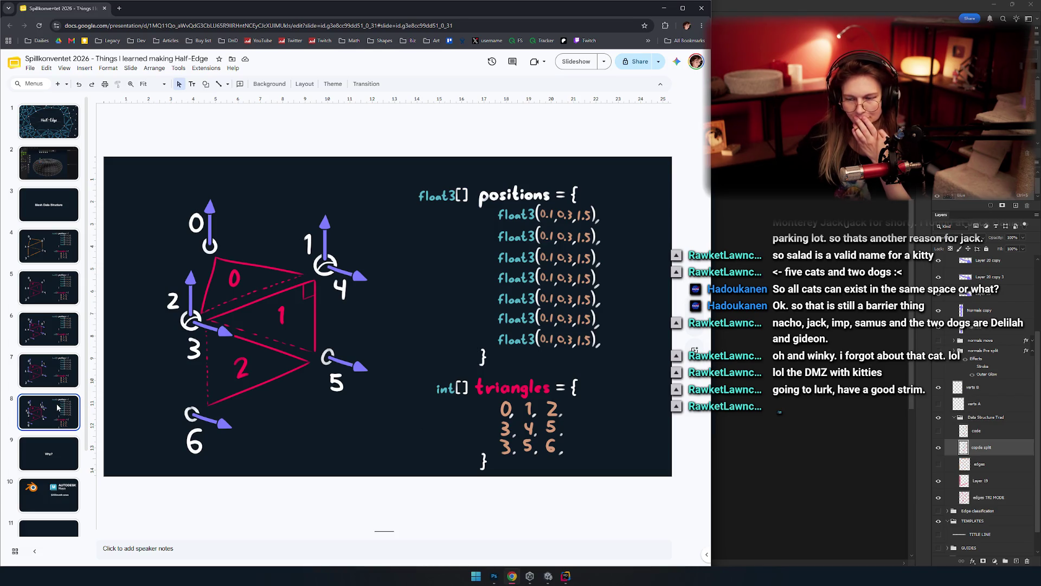
key(Up)
key(Down)
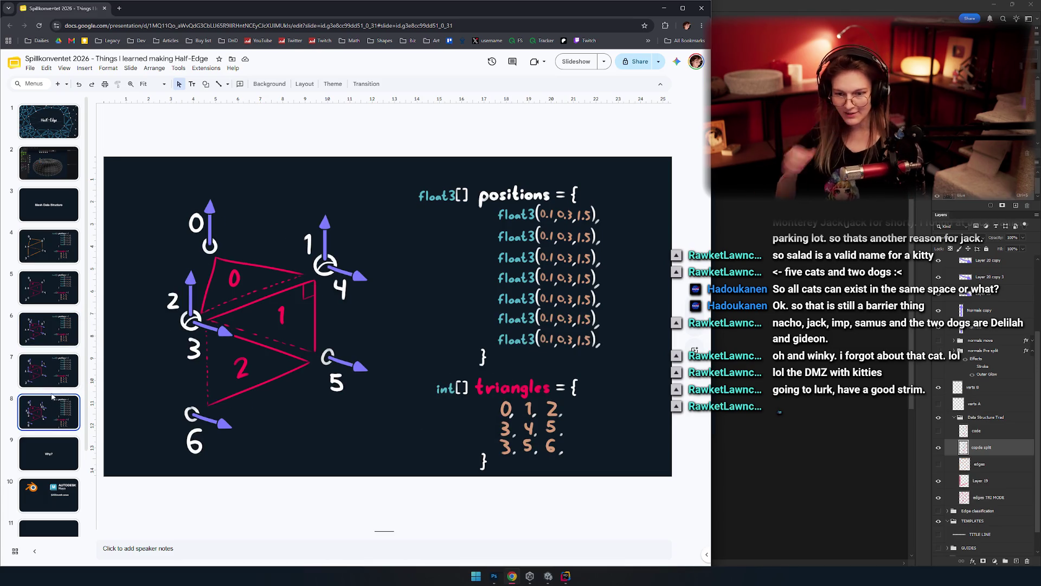
key(alt+Tab)
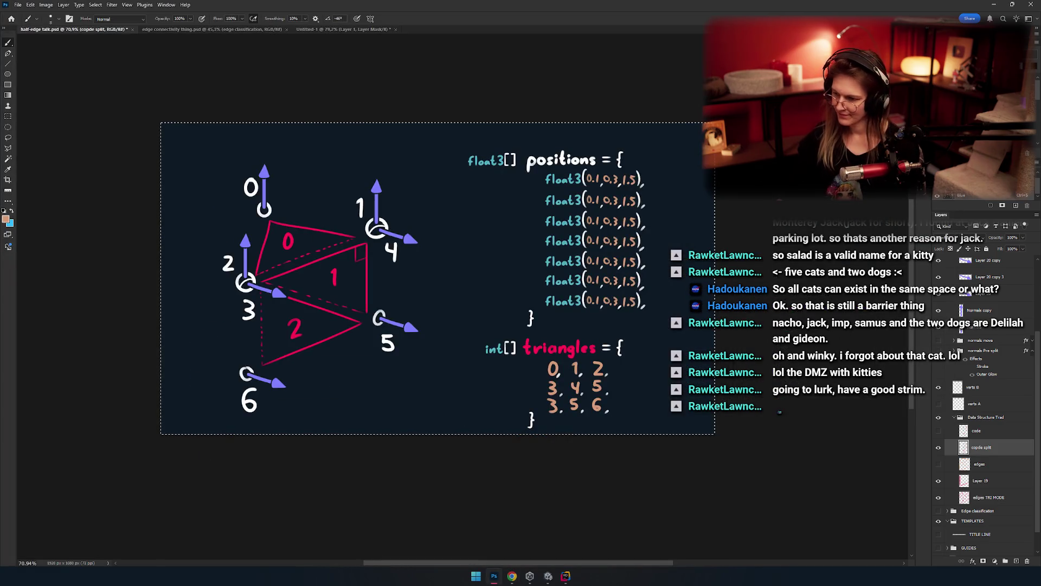
Step: Nudge the code layer left with the Move tool and shift it up and left
drag(535, 217, 514, 277)
key(v)
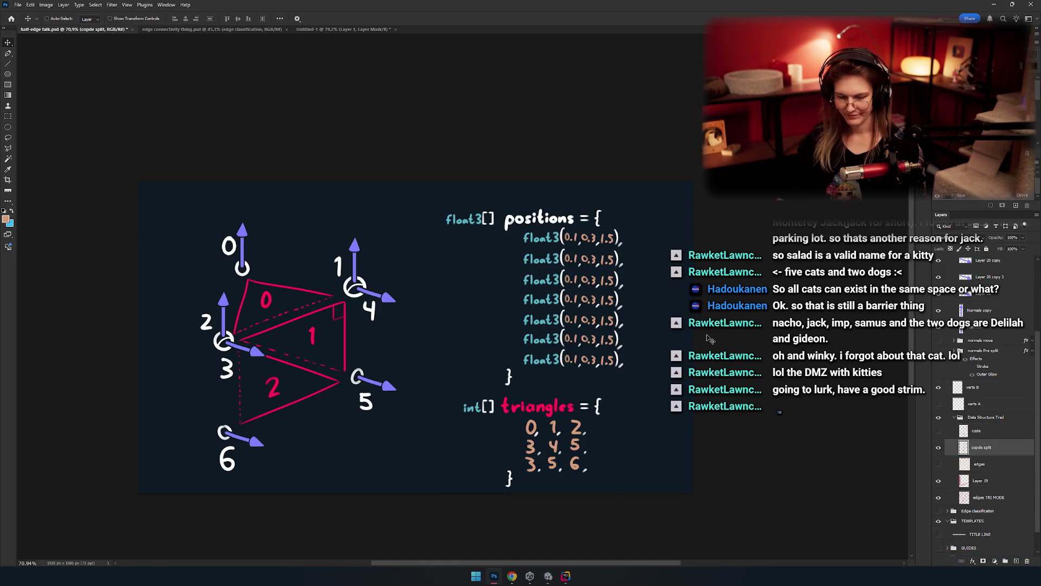
key(shift+Left)
key(shift+Left)
key(shift+Left)
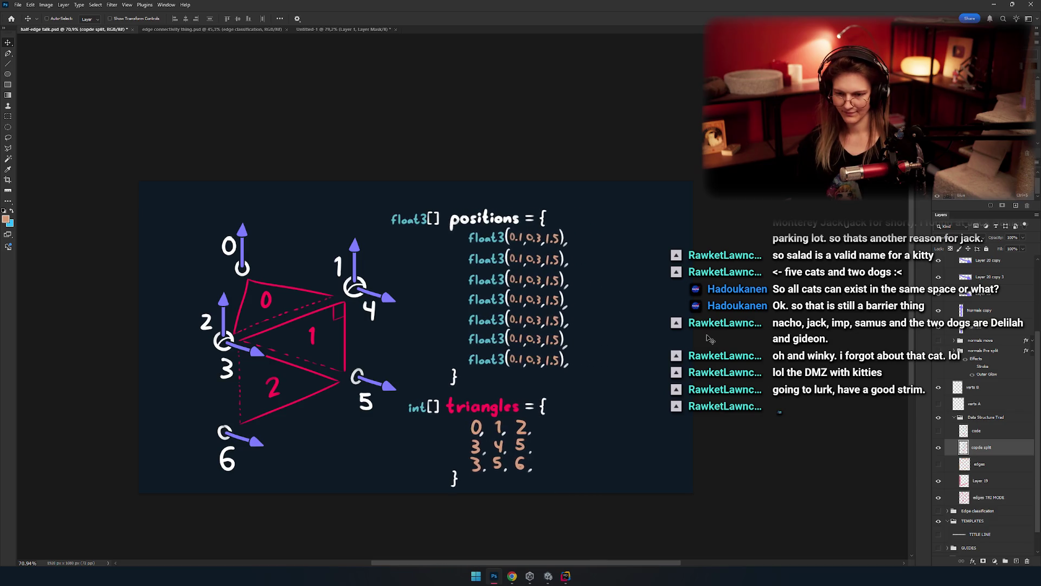
key(shift+Left)
key(shift+Left)
key(shift+Left)
key(shift+Right)
key(shift+Right)
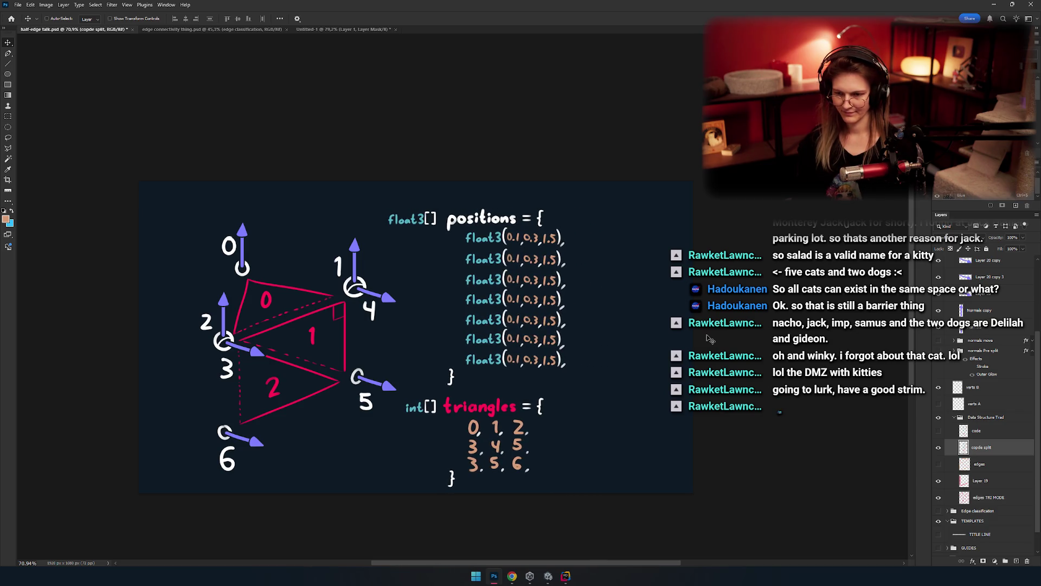
key(m)
scroll(472, 282, up, 3)
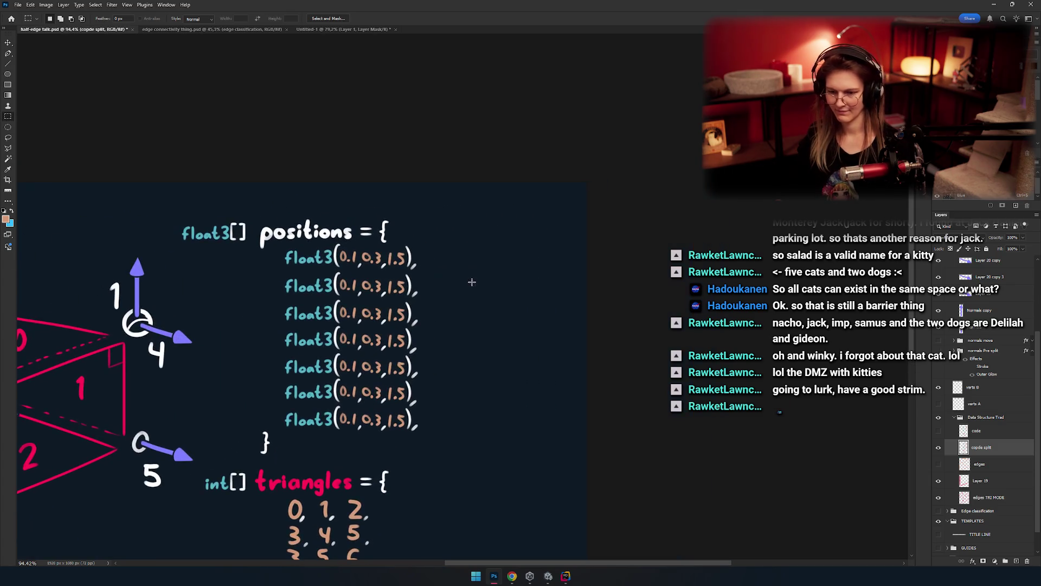
key(b)
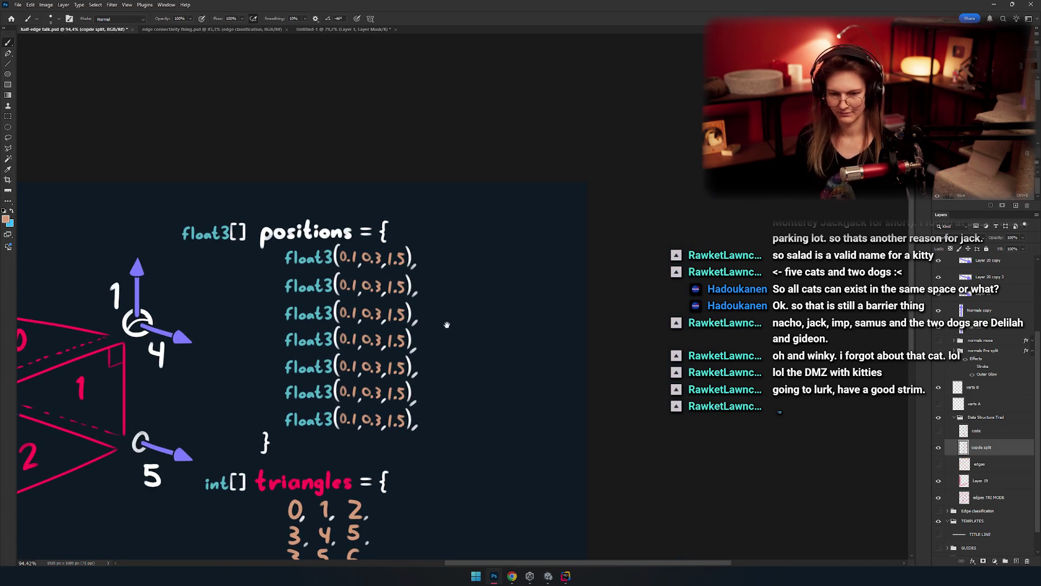
scroll(489, 280, down, 5)
scroll(521, 283, up, 5)
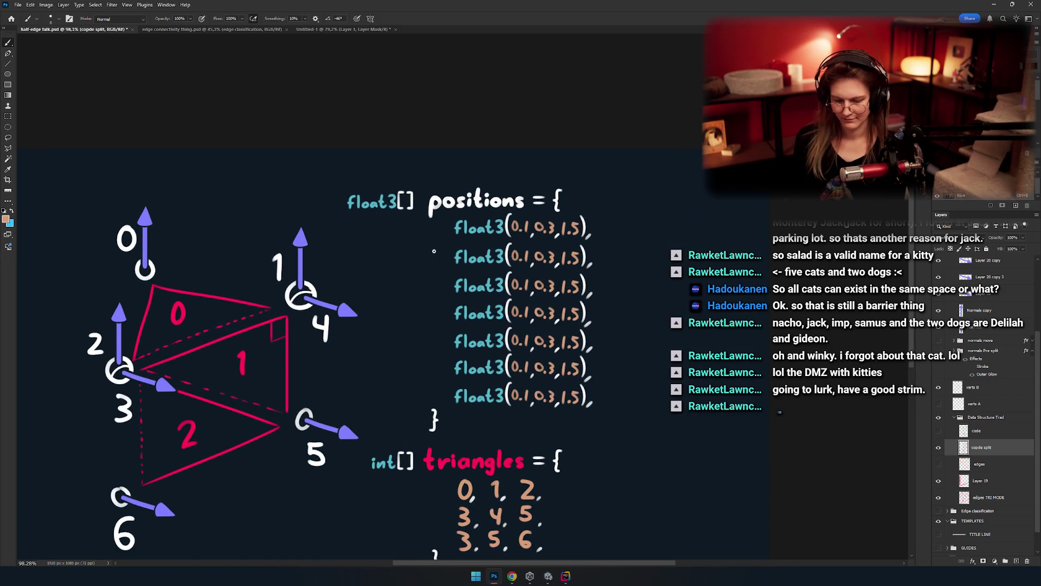
key(v)
drag(497, 281, 453, 258)
Step: Select the triangles code block and move it right and down
scroll(516, 272, down, 3)
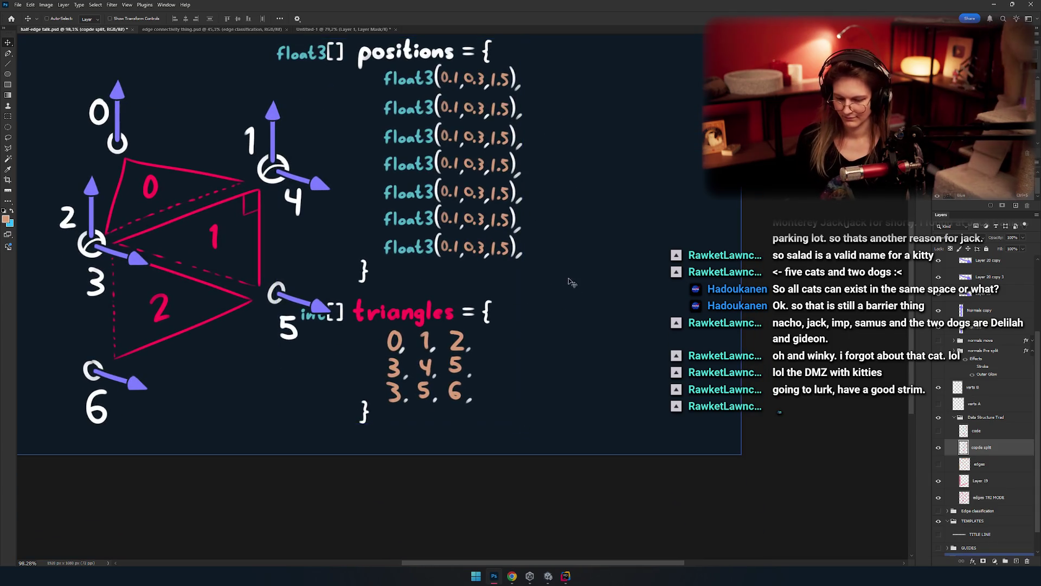
key(m)
drag(559, 276, 248, 447)
drag(252, 451, 252, 451)
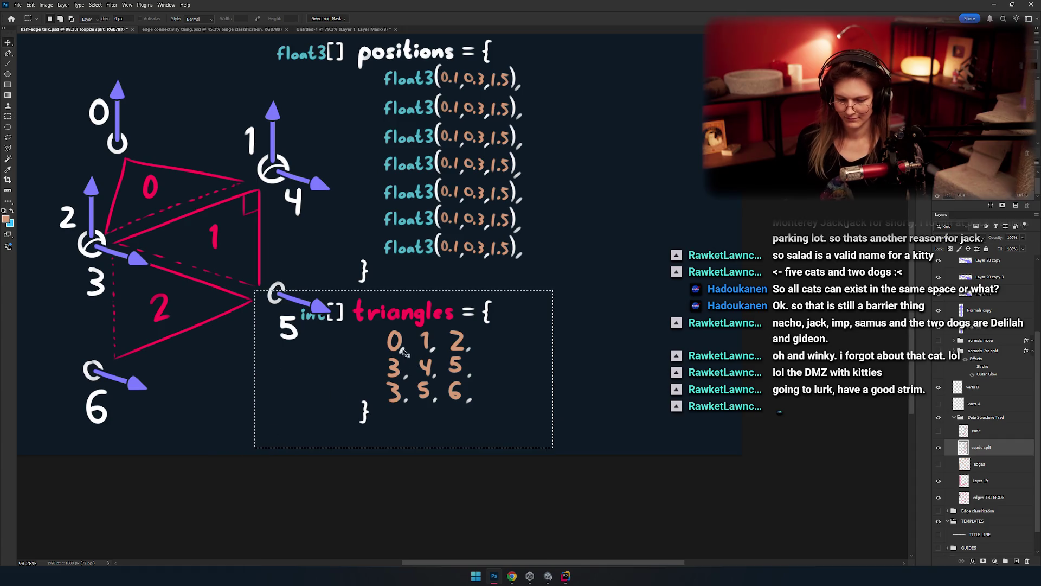
key(v)
drag(402, 369, 450, 388)
drag(463, 325, 363, 334)
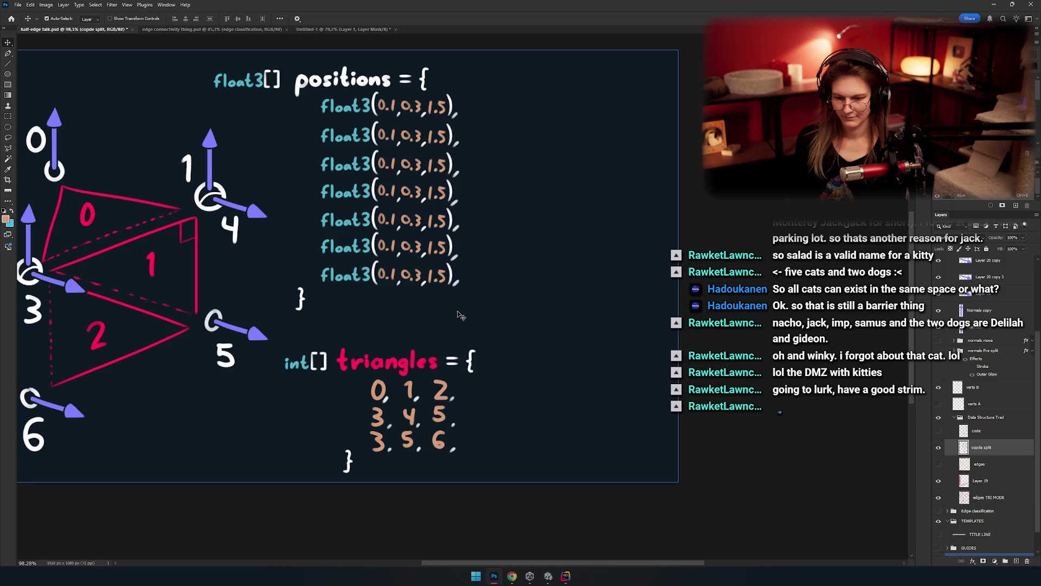
scroll(458, 314, down, 3)
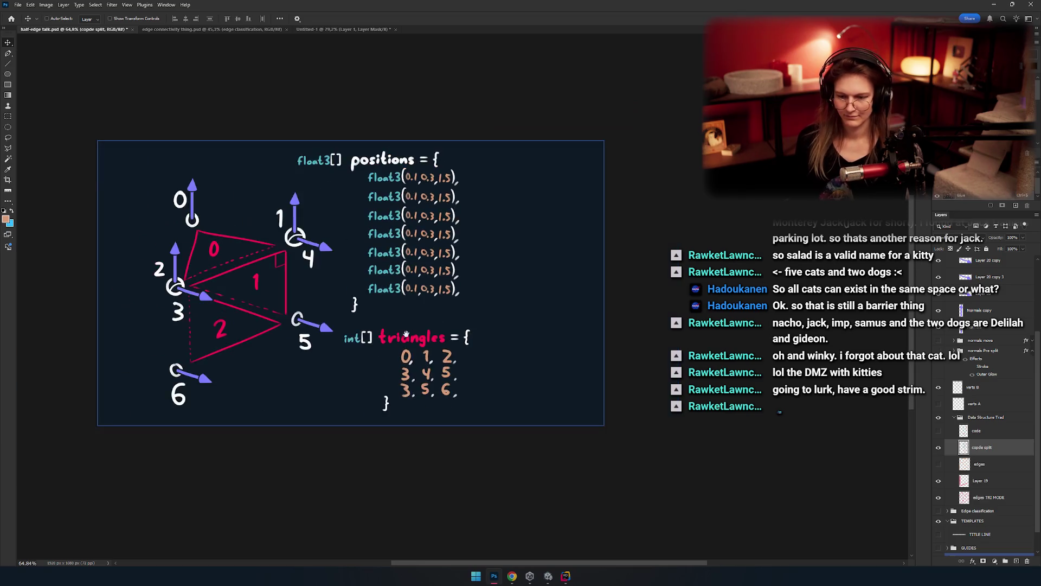
scroll(385, 186, up, 3)
key(b)
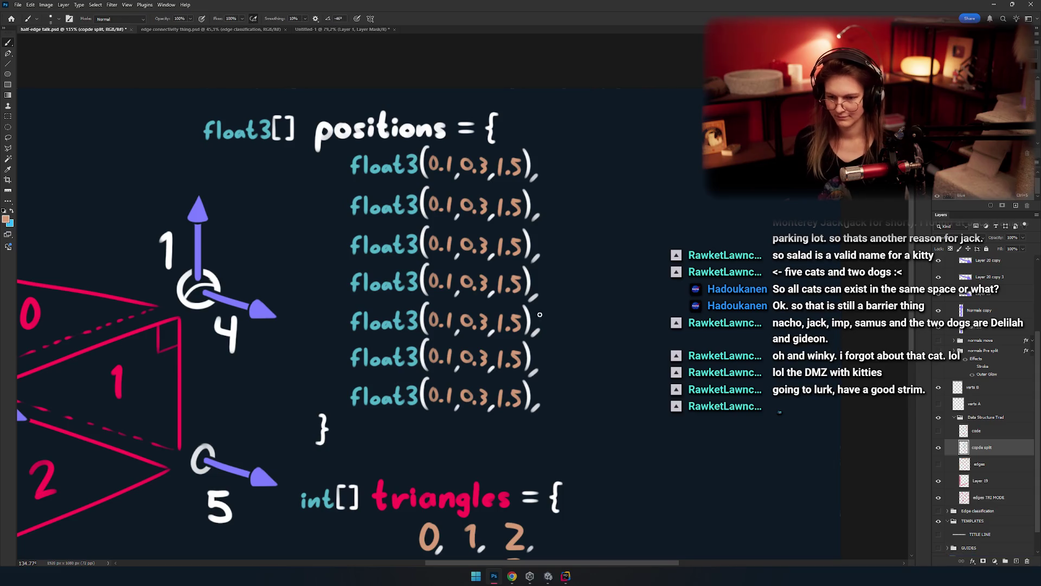
scroll(539, 315, up, 2)
scroll(479, 304, left, 3)
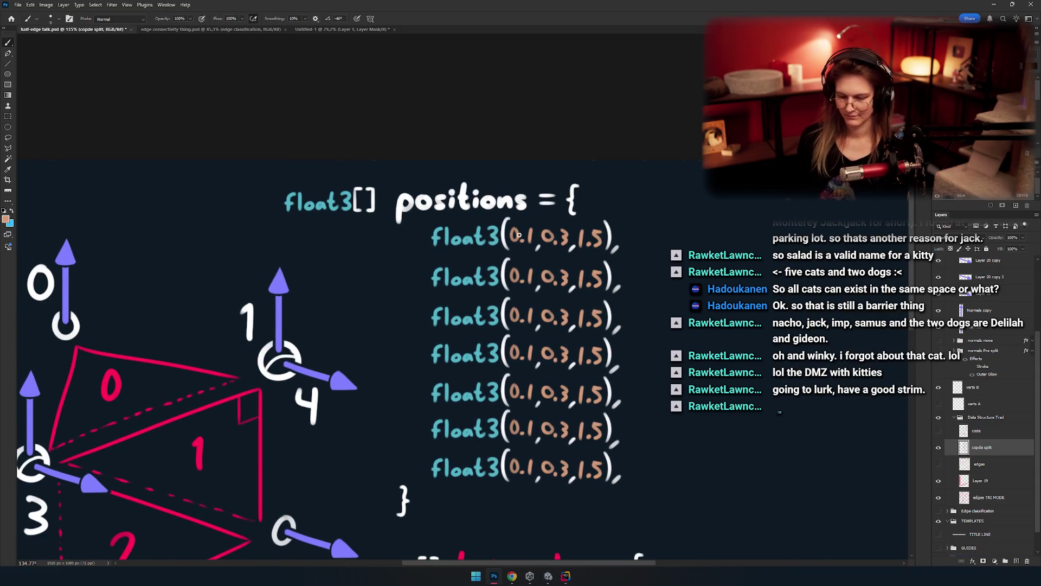
Step: Copy the positions code block and its heading to a new layer, placed to the right
key(m)
mouse_move(667, 173)
mouse_down()
mouse_move(400, 437)
mouse_move(399, 515)
mouse_up()
drag(638, 163, 256, 234)
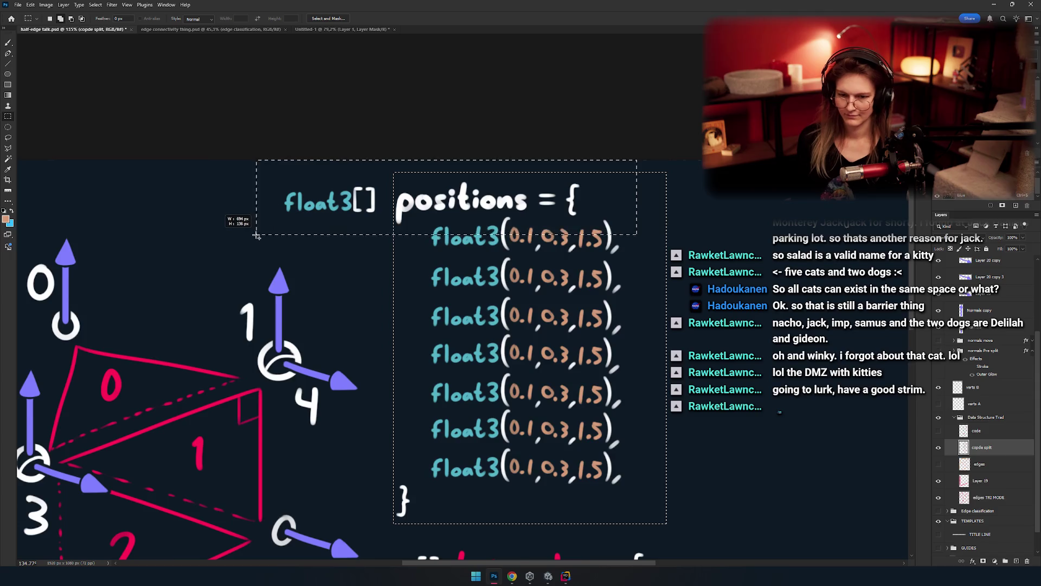
scroll(409, 258, down, 3)
key(ctrl+j)
key(v)
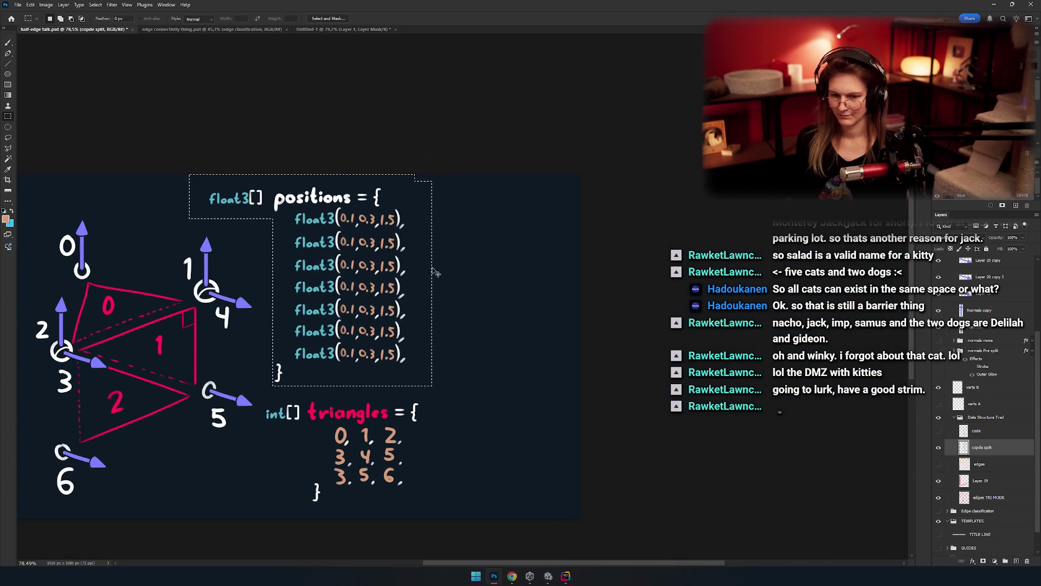
drag(393, 293, 556, 296)
Step: Erase the start of the copied 'positions' heading with the Eraser
scroll(396, 245, up, 5)
key(e)
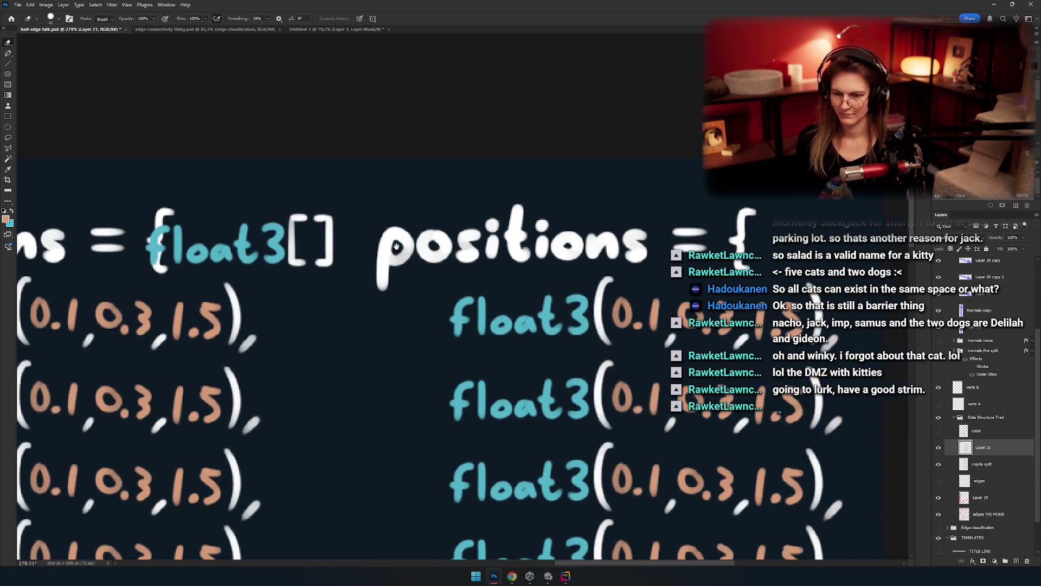
drag(410, 251, 383, 262)
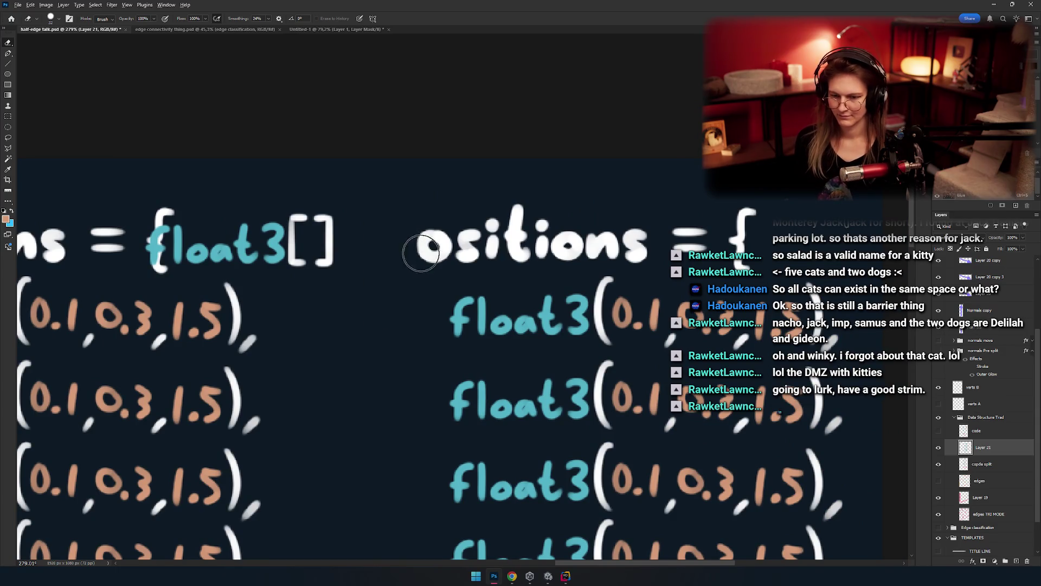
scroll(450, 276, up, 3)
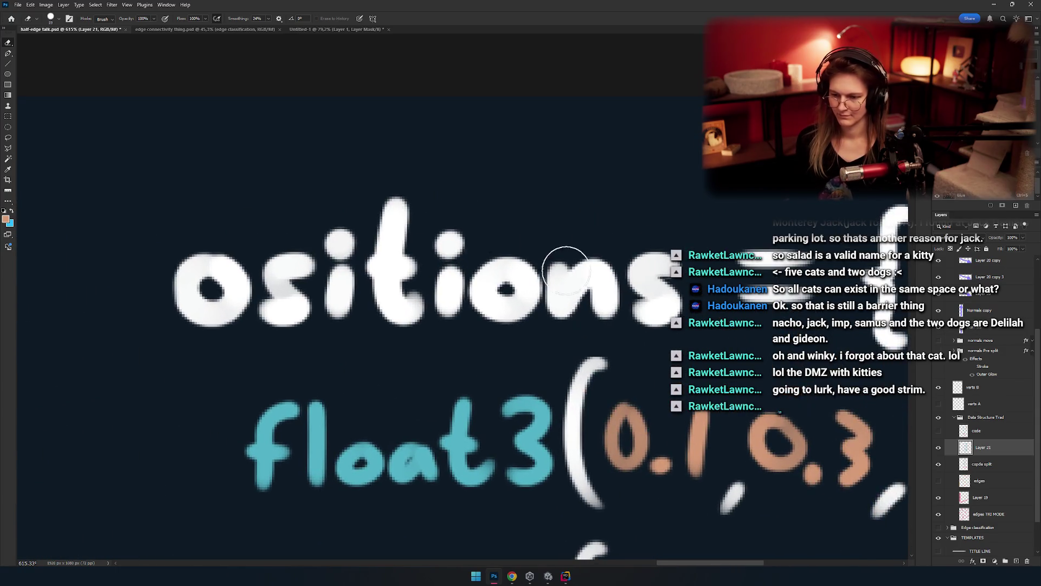
mouse_move(559, 267)
mouse_down()
mouse_move(595, 308)
mouse_move(520, 296)
mouse_move(542, 307)
mouse_move(448, 214)
mouse_move(326, 327)
mouse_move(274, 291)
mouse_move(331, 214)
mouse_move(279, 283)
mouse_move(326, 302)
mouse_move(572, 239)
mouse_move(600, 286)
mouse_move(407, 188)
mouse_move(489, 314)
mouse_up()
key(ctrl+z)
Step: Hand-letter 'a' and 'm' in white with the Brush, undoing trial strokes
key(b)
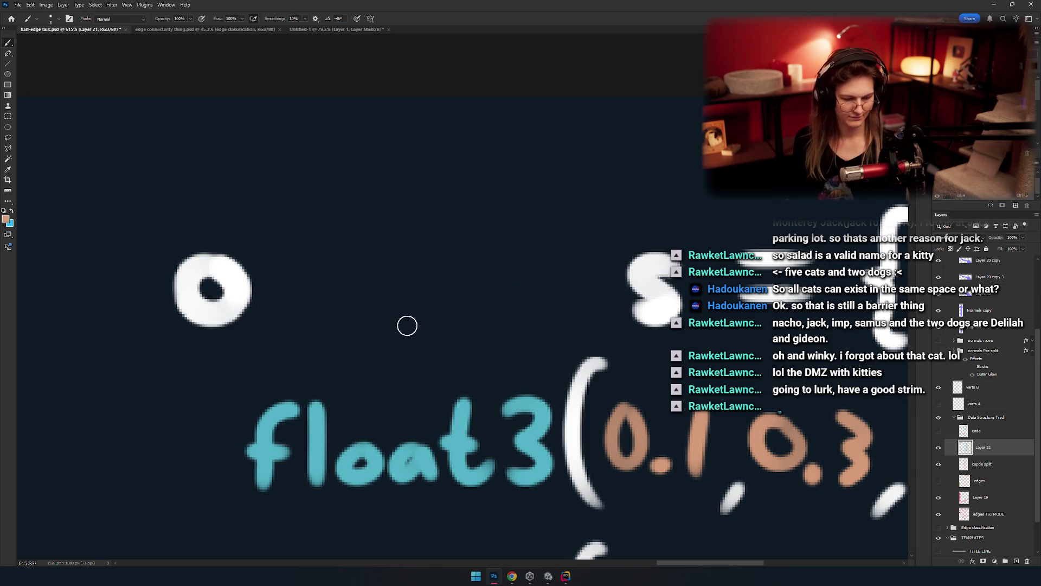
drag(498, 176, 482, 284)
key(ctrl+z)
drag(597, 247, 548, 304)
key(ctrl+z)
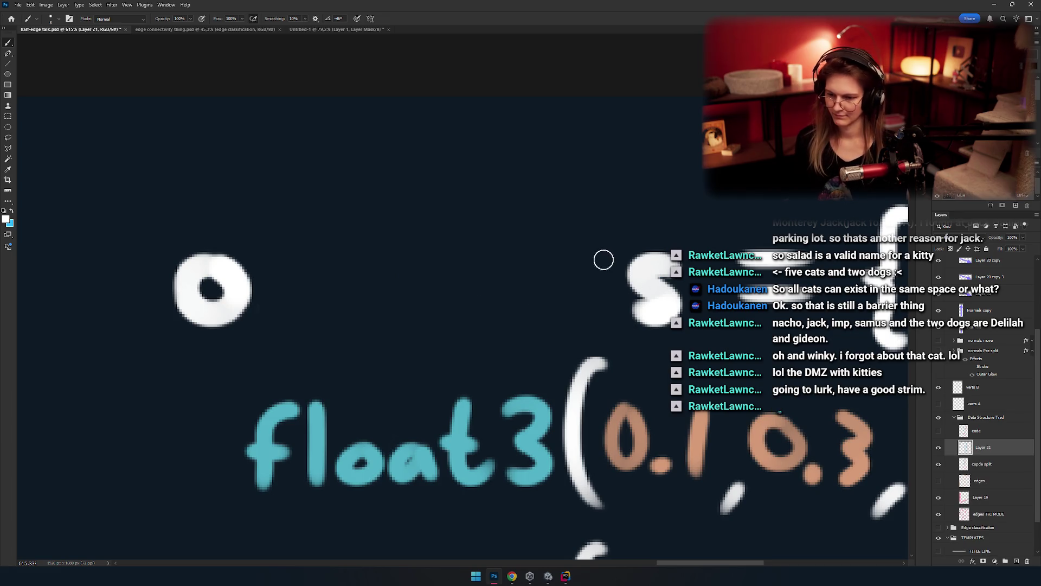
key(ctrl+z)
mouse_move(602, 326)
mouse_down()
mouse_move(602, 206)
mouse_move(605, 324)
mouse_up()
mouse_move(536, 283)
mouse_down()
mouse_move(532, 302)
mouse_move(558, 263)
mouse_move(548, 276)
mouse_up()
key(ctrl+z)
drag(453, 281, 532, 274)
key(ctrl+z)
mouse_move(472, 326)
mouse_down()
mouse_move(499, 284)
mouse_move(553, 326)
mouse_up()
Step: Hand-letter 'r', 'o' and 'n' to finish the word 'normals', redoing rough strokes
scroll(486, 291, left, 3)
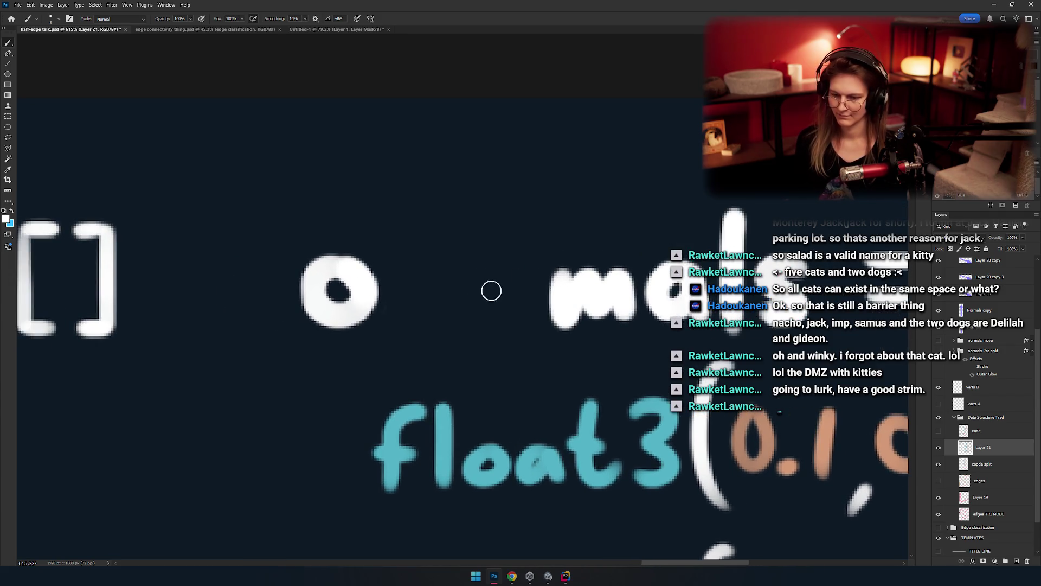
key(ctrl+z)
mouse_move(485, 263)
mouse_down()
mouse_move(505, 326)
mouse_move(526, 280)
mouse_move(505, 332)
mouse_up()
key(ctrl+z)
key(ctrl+z)
drag(470, 284, 478, 347)
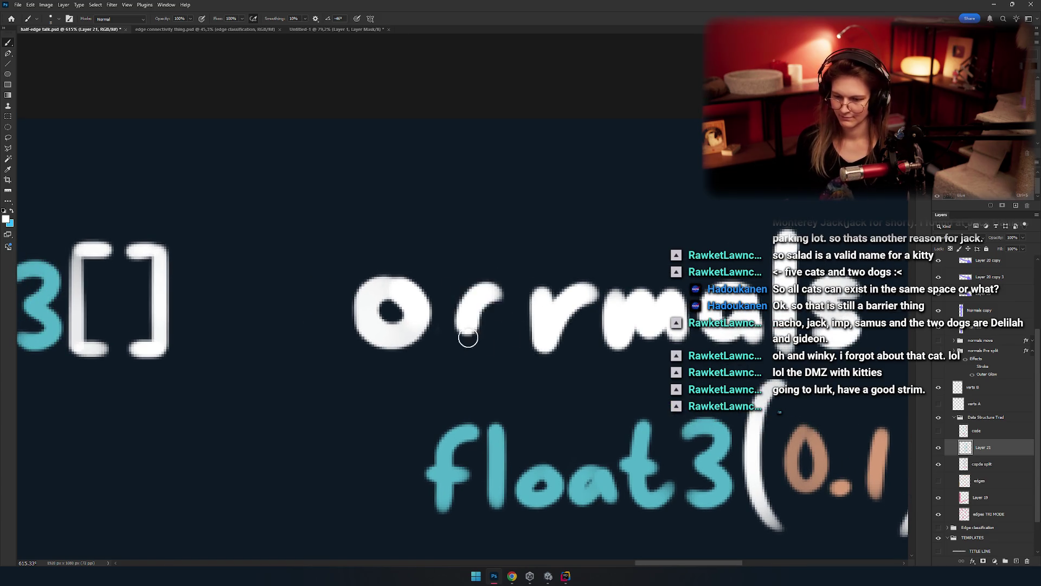
key(ctrl+z)
mouse_move(466, 304)
mouse_down()
mouse_move(521, 325)
mouse_move(486, 298)
mouse_move(452, 303)
mouse_move(482, 321)
mouse_up()
scroll(465, 314, left, 3)
key(e)
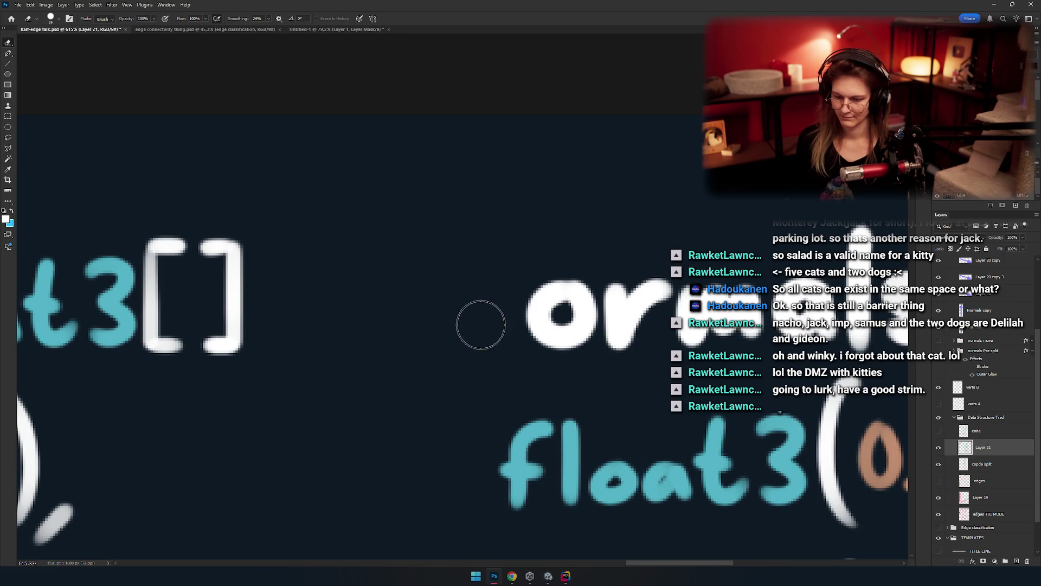
key(b)
mouse_move(456, 285)
mouse_down()
mouse_move(498, 294)
mouse_move(463, 341)
mouse_move(510, 342)
mouse_up()
key(ctrl+z)
key(ctrl+z)
key(ctrl+z)
drag(451, 295, 510, 344)
scroll(484, 298, down, 10)
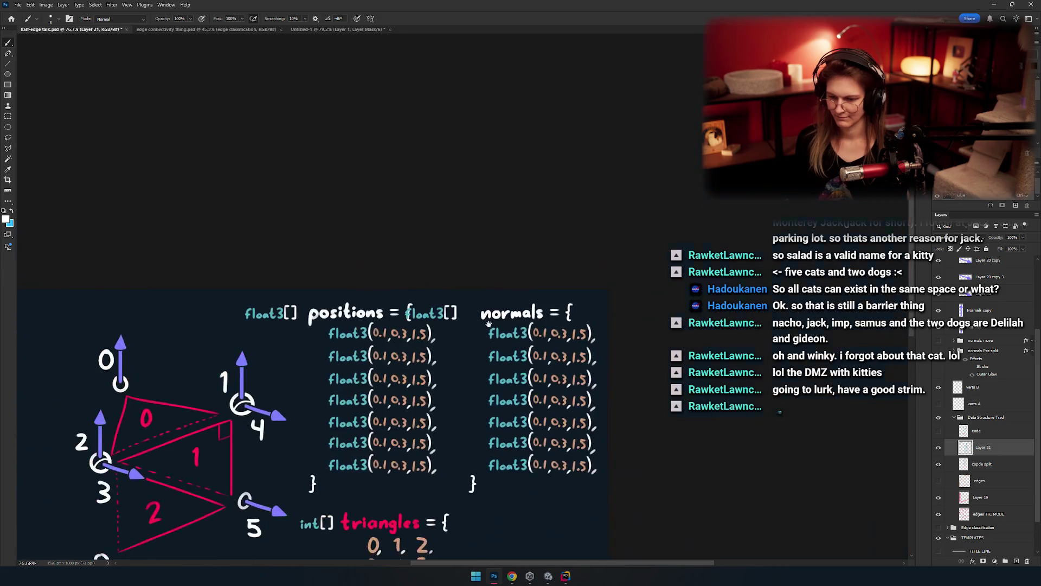
Step: Nudge the float3[] label right toward the normals array
scroll(343, 328, up, 6)
key(m)
key(v)
key(shift+Right)
key(shift+Right)
key(shift+Right)
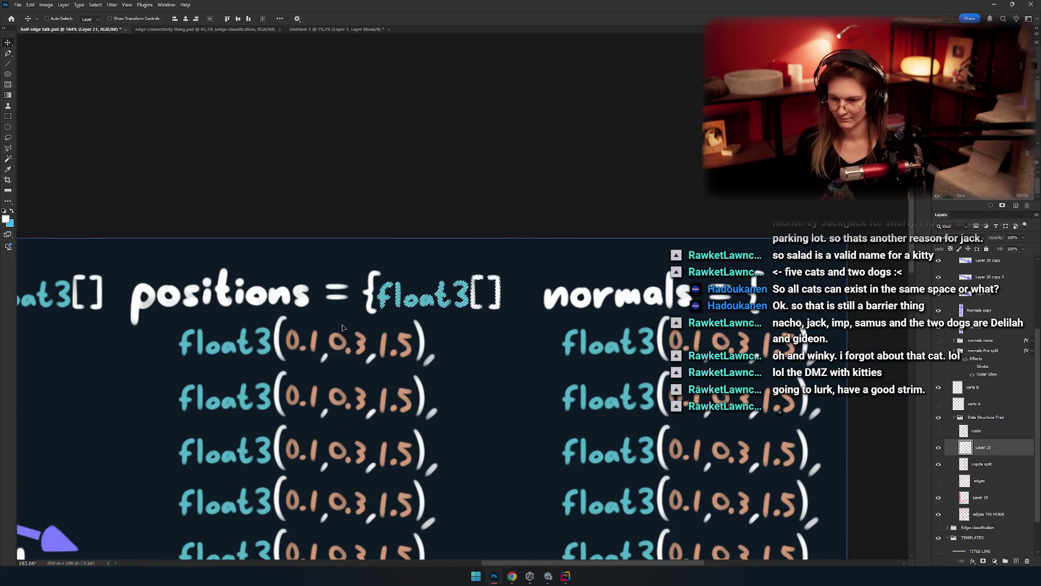
scroll(342, 328, down, 5)
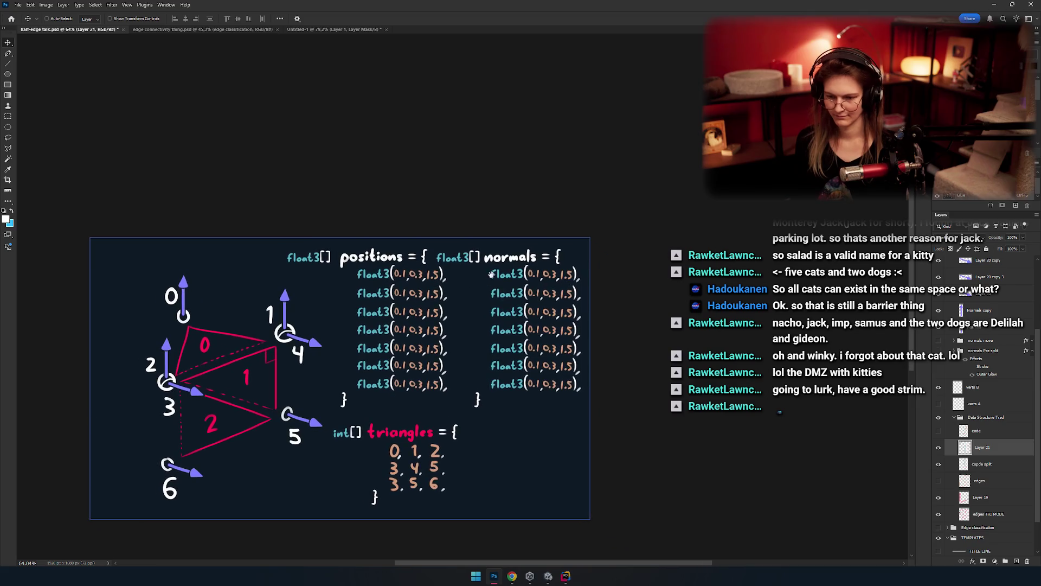
scroll(519, 274, up, 3)
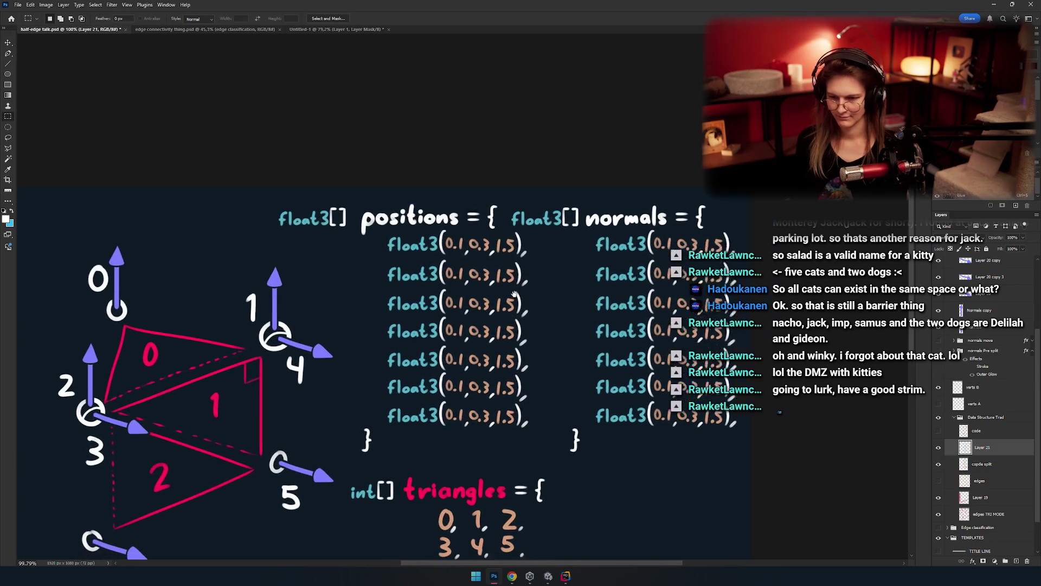
Step: Pick the positions code layer and nudge it left
key(m)
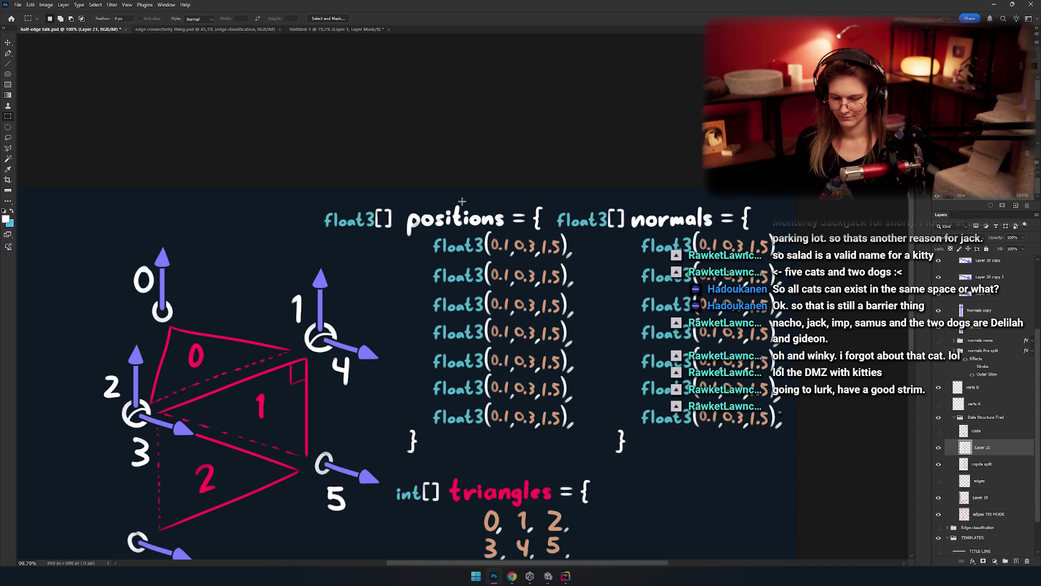
key(v)
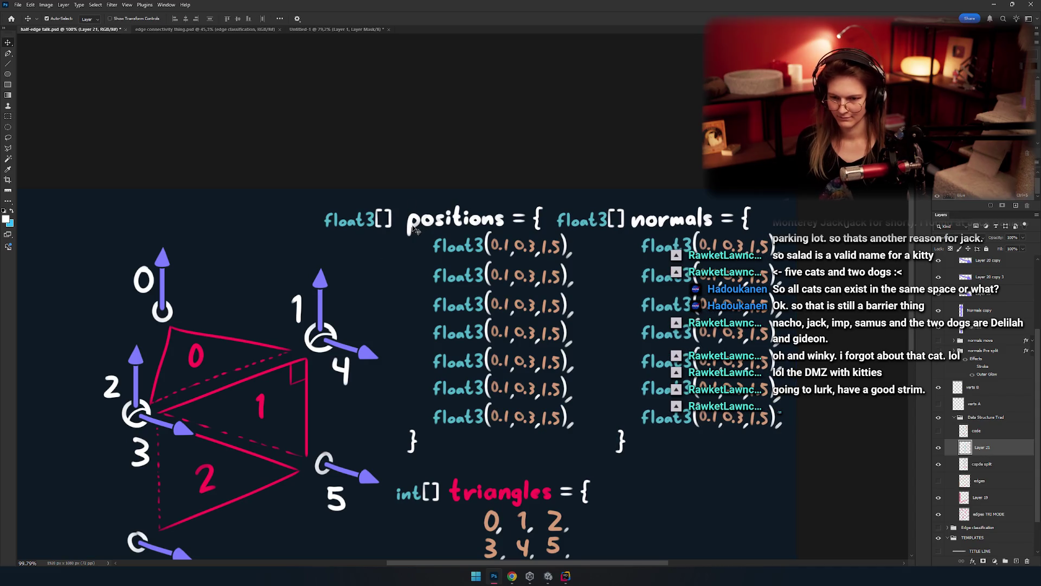
right_click(413, 223)
click(427, 230)
key(shift+Left)
key(shift+Left)
key(shift+Left)
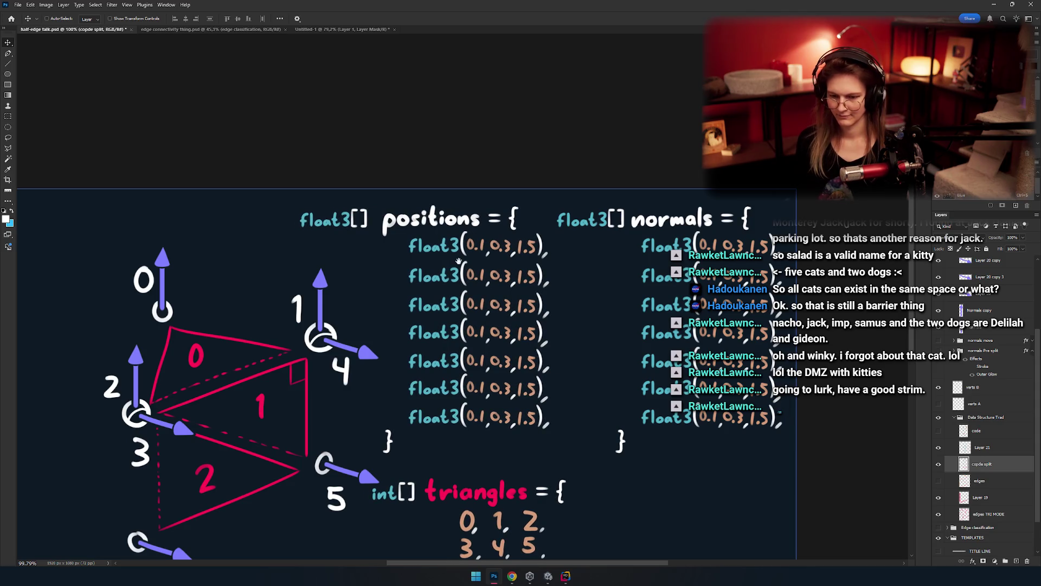
Step: Shift the triangles code block further right, then make the full-canvas layer active
drag(459, 261, 445, 93)
key(m)
drag(583, 293, 574, 297)
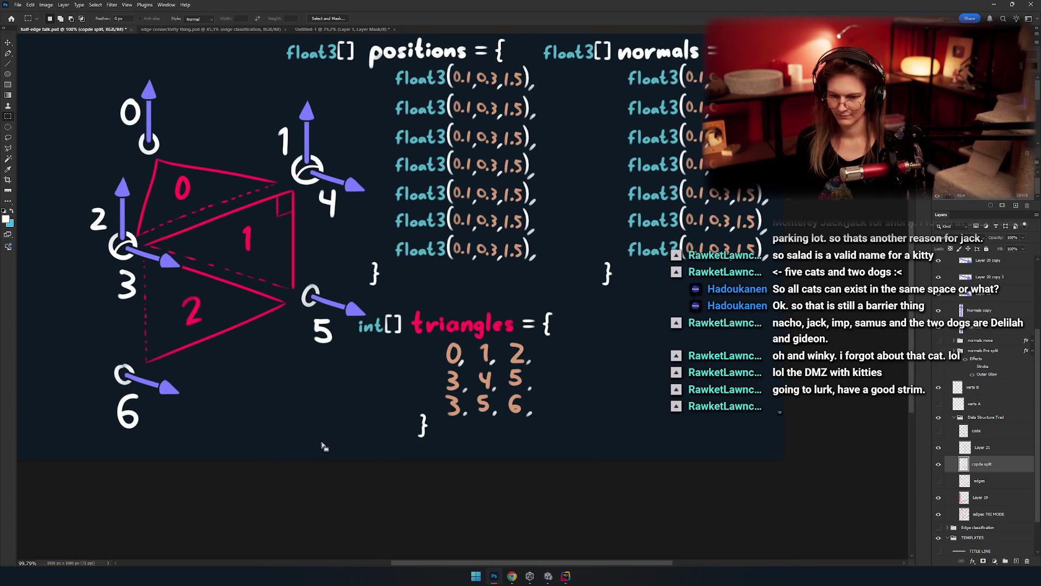
key(v)
drag(461, 355, 572, 356)
mouse_move(611, 197)
mouse_down()
mouse_move(501, 302)
mouse_move(504, 337)
mouse_up()
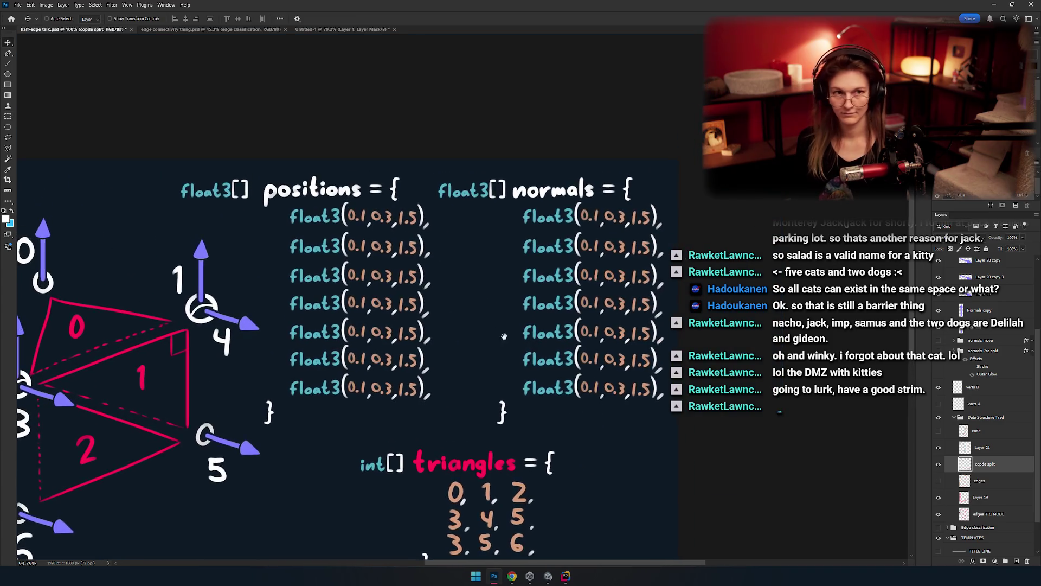
scroll(504, 325, up, 3)
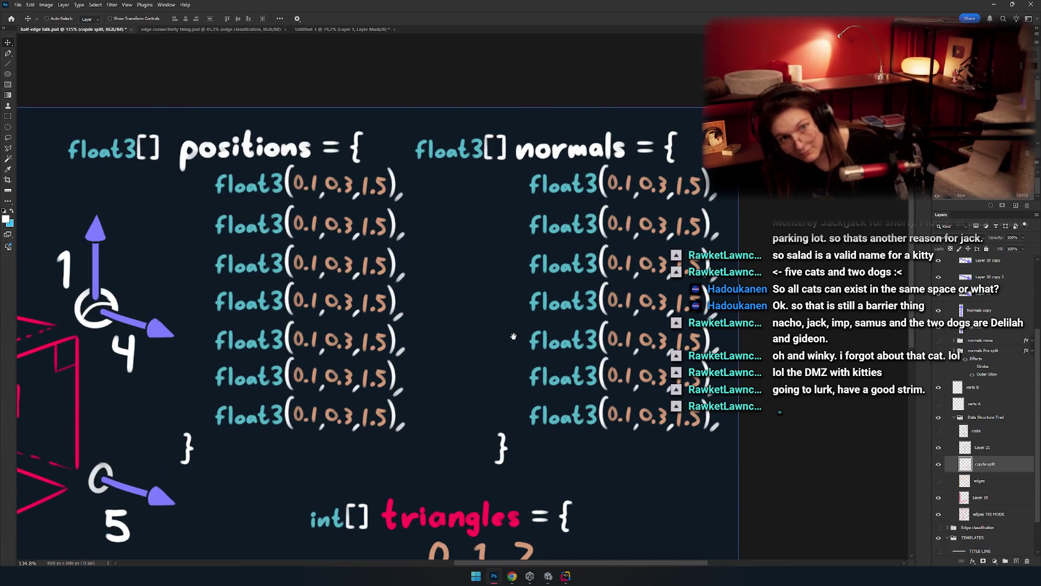
ctrl+click(575, 303)
ctrl+click(561, 324)
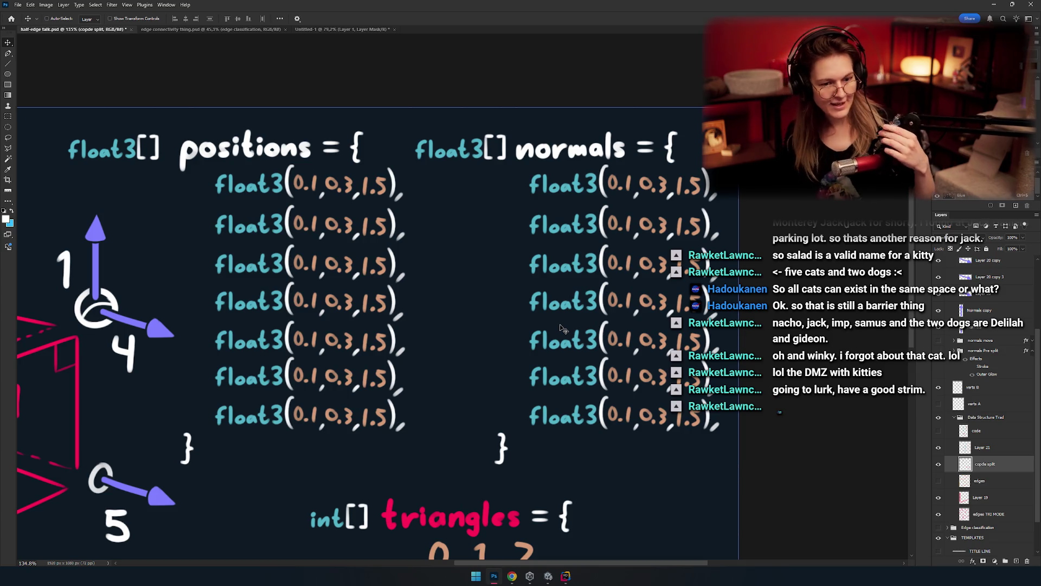
key(h)
mouse_move(400, 273)
mouse_down()
mouse_move(455, 282)
mouse_move(441, 306)
mouse_up()
Step: Zoom in on the code area and select the normals code layer
scroll(454, 282, down, 5)
scroll(466, 291, up, 3)
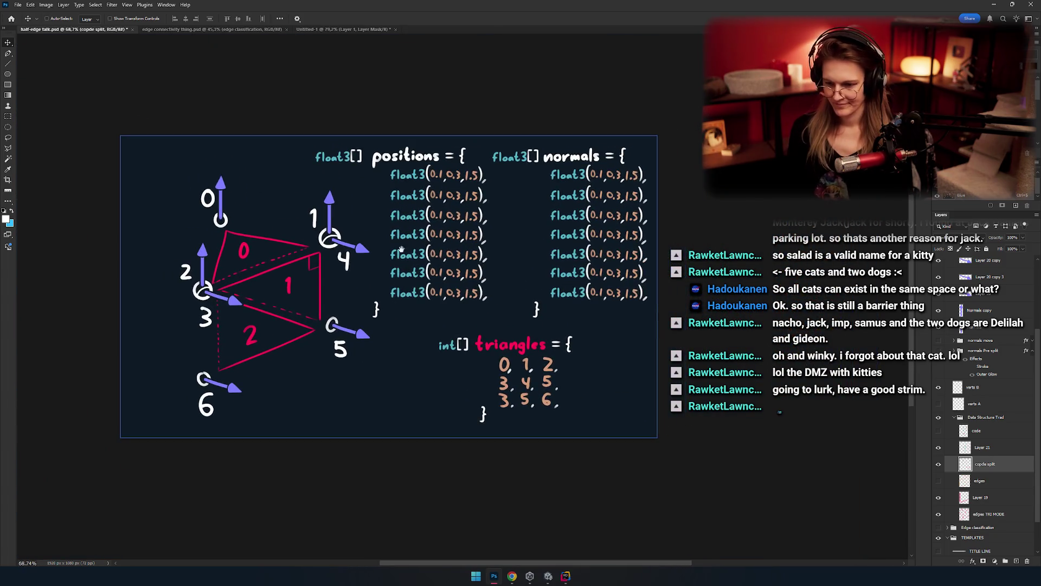
drag(525, 308, 490, 285)
scroll(500, 222, up, 5)
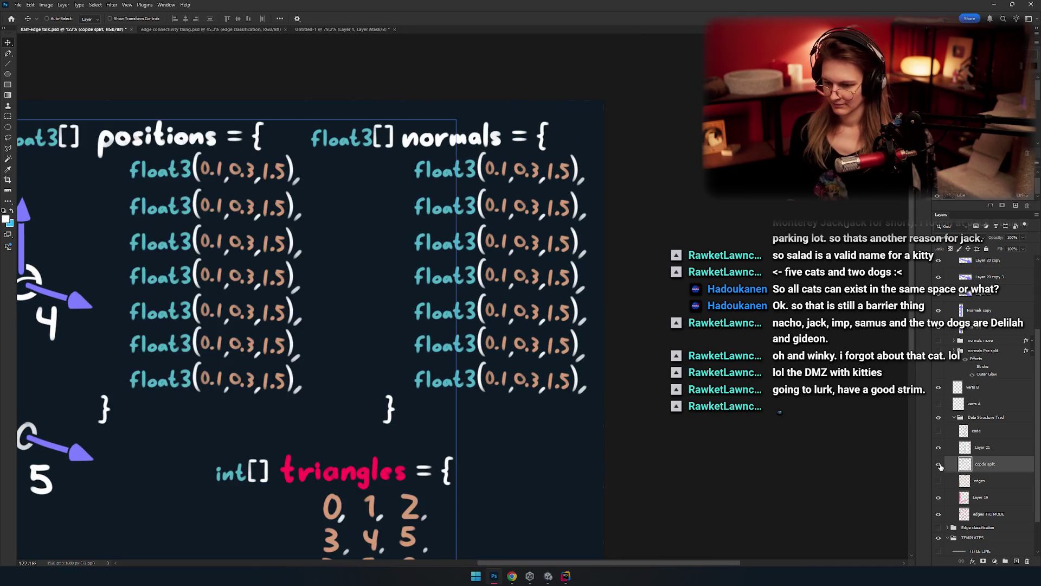
scroll(456, 261, down, 2)
scroll(449, 245, up, 4)
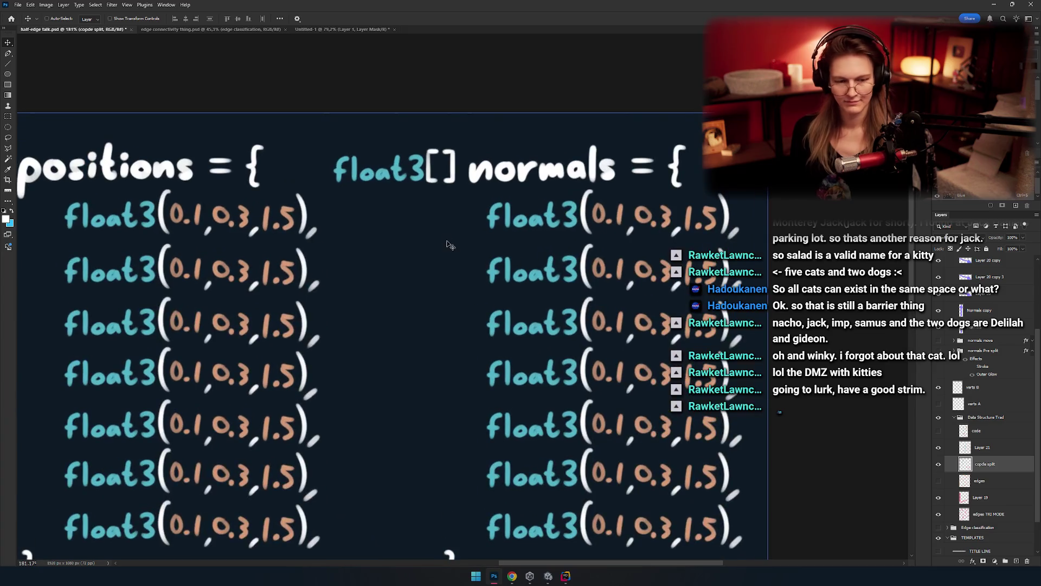
scroll(450, 244, down, 5)
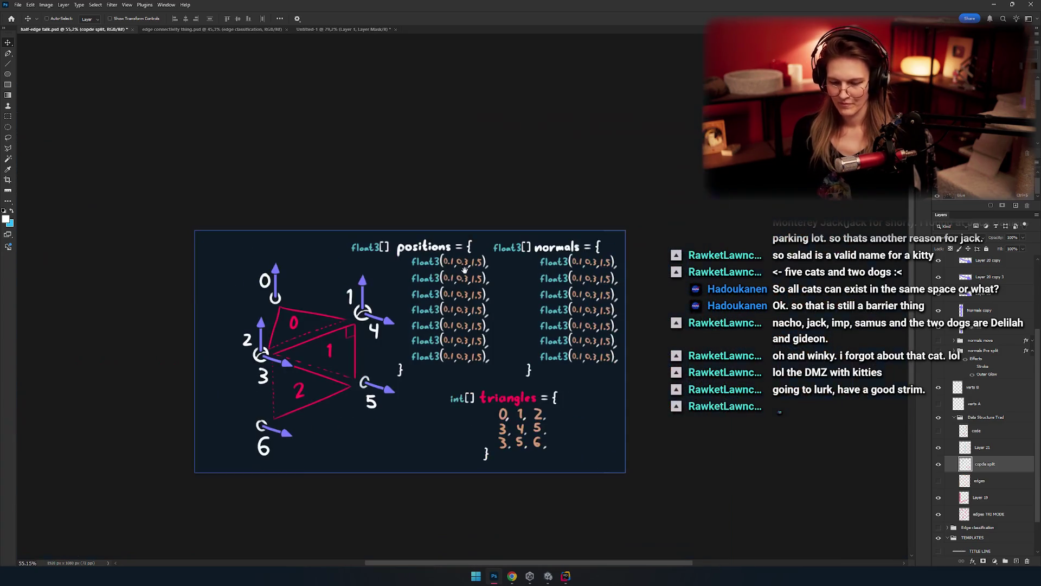
ctrl+click(450, 271)
scroll(476, 268, up, 4)
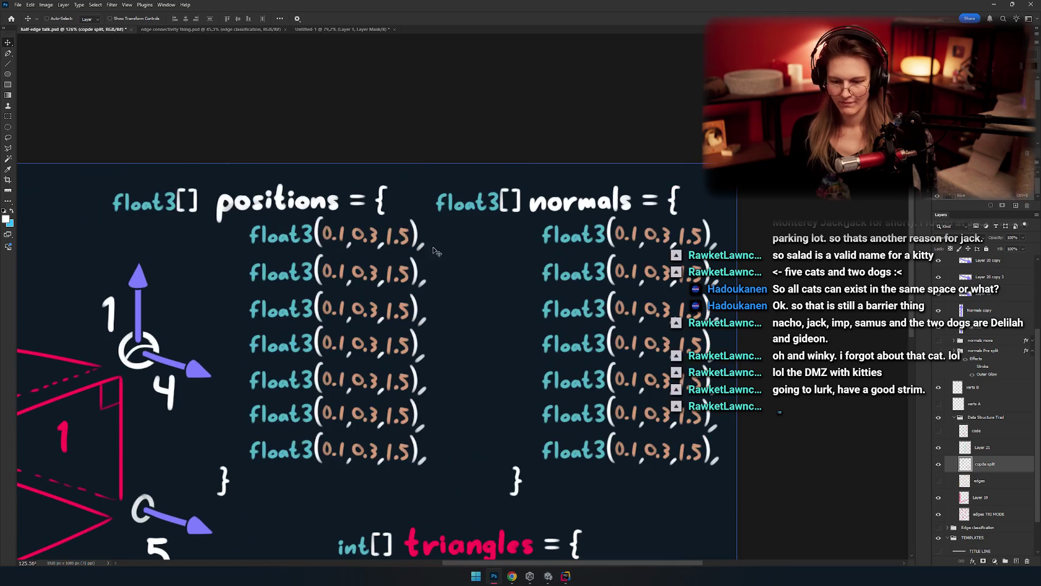
Step: Pan across the normals column and diagram vertices, then take the red Brush
key(e)
scroll(488, 244, up, 2)
drag(512, 221, 398, 238)
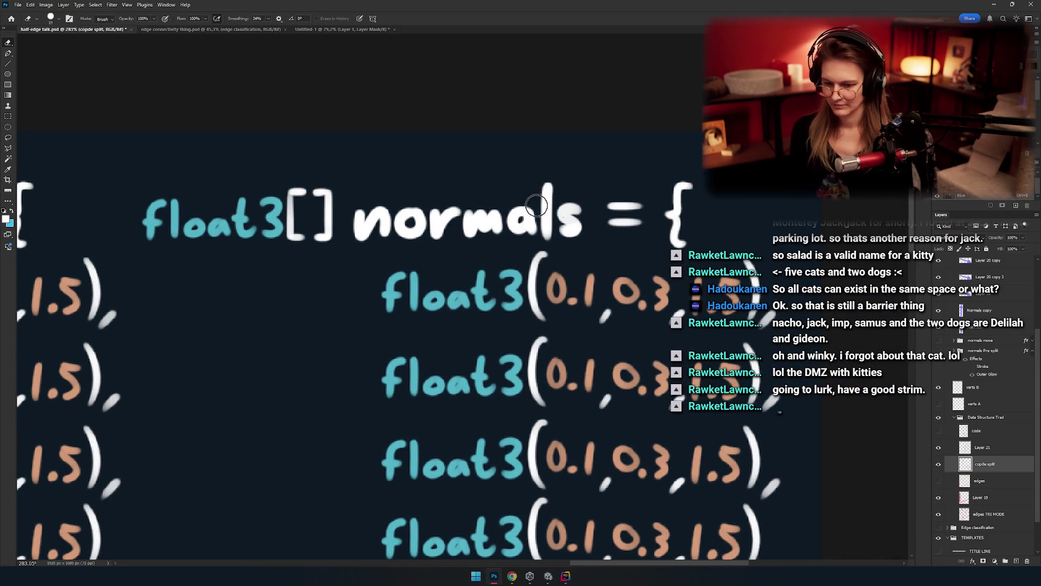
drag(537, 205, 493, 173)
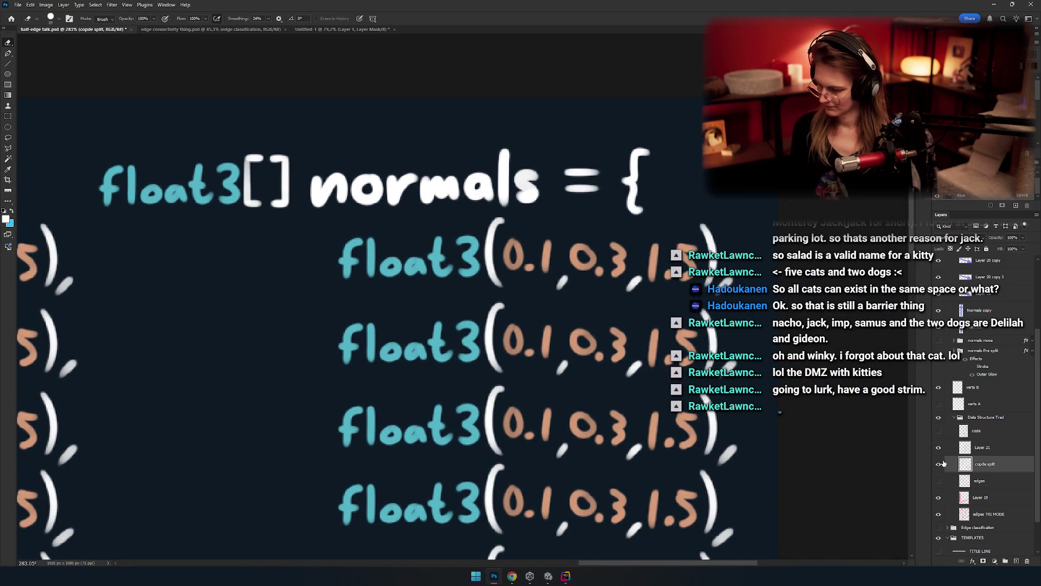
click(946, 448)
drag(476, 309, 444, 252)
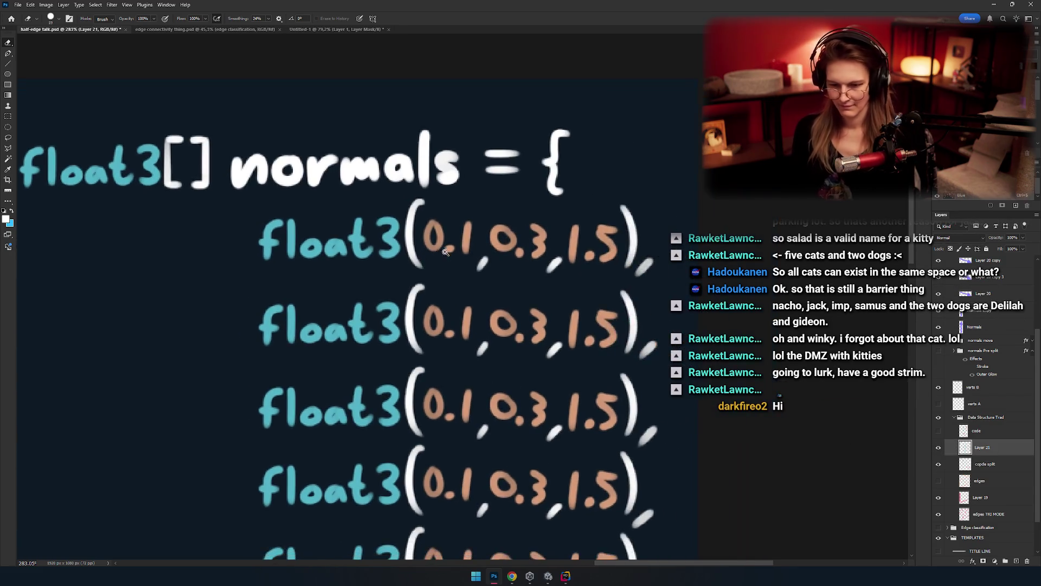
scroll(445, 252, down, 5)
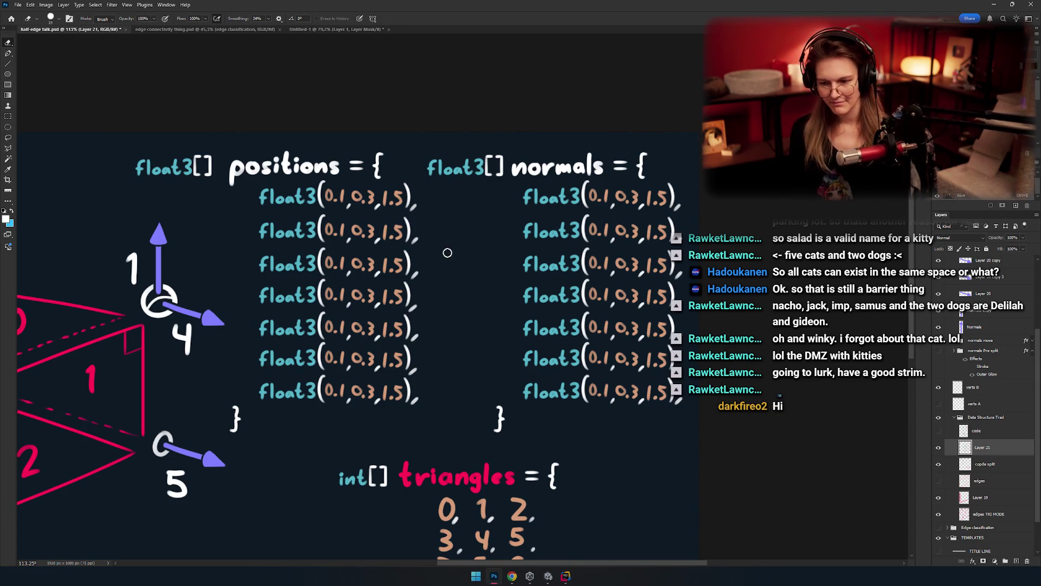
drag(486, 285, 627, 272)
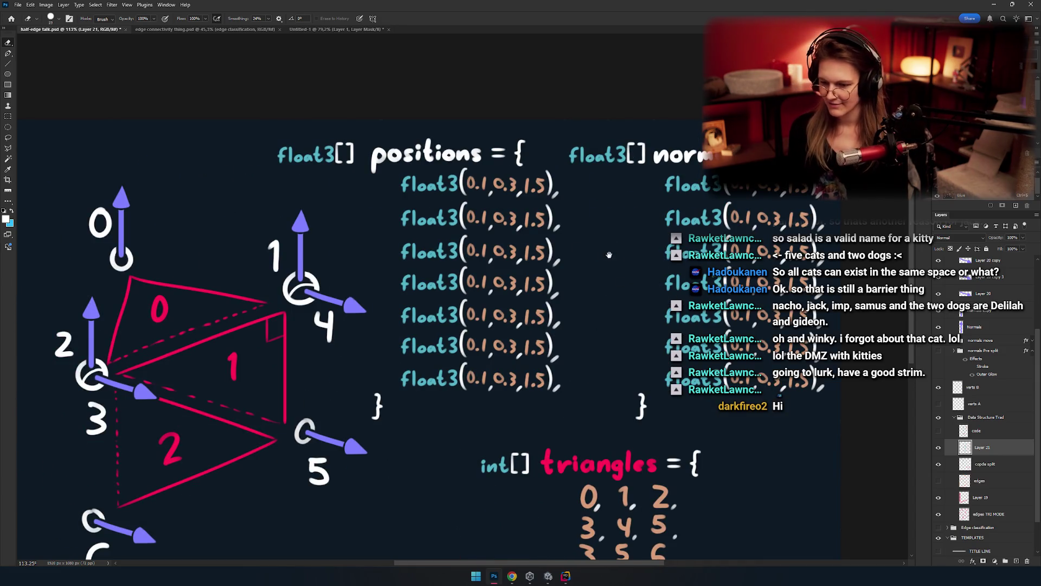
mouse_move(524, 273)
mouse_down()
mouse_move(622, 277)
mouse_move(479, 257)
mouse_up()
key(b)
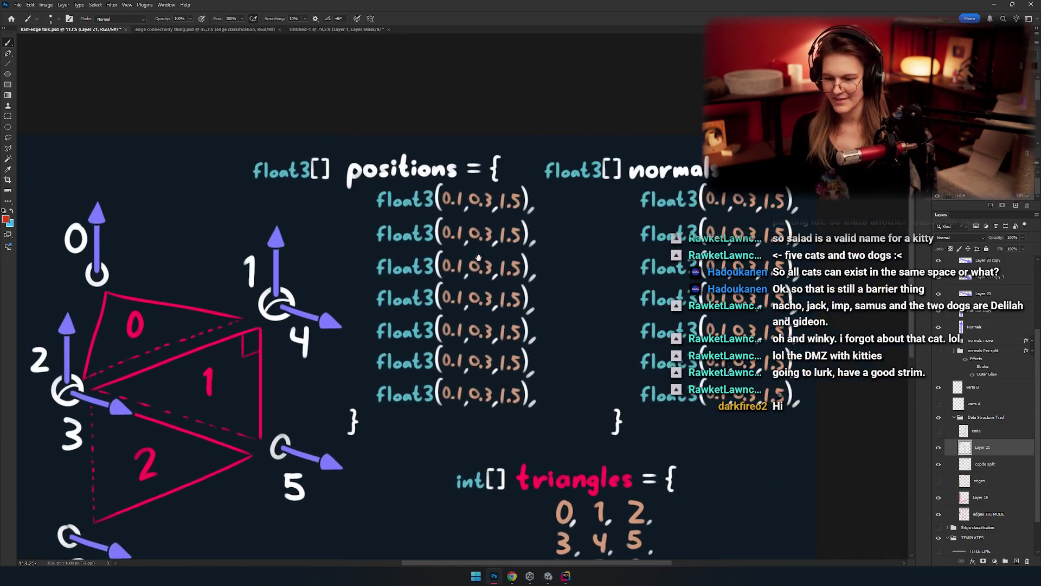
scroll(478, 258, up, 5)
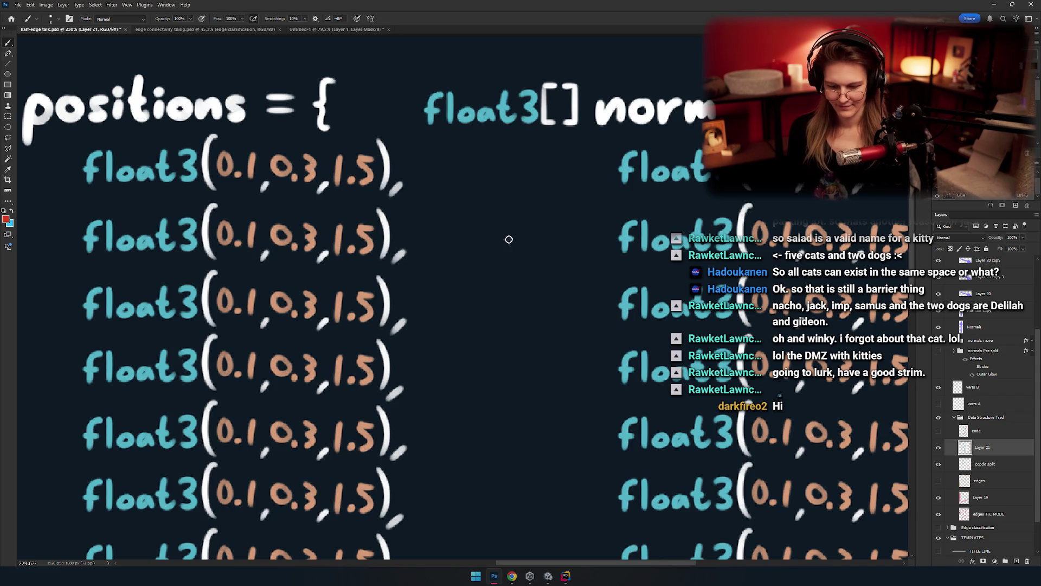
Step: Paint the red axis line angled down-left and the blue axis line under the green one
key(ctrl+z)
drag(505, 233, 471, 254)
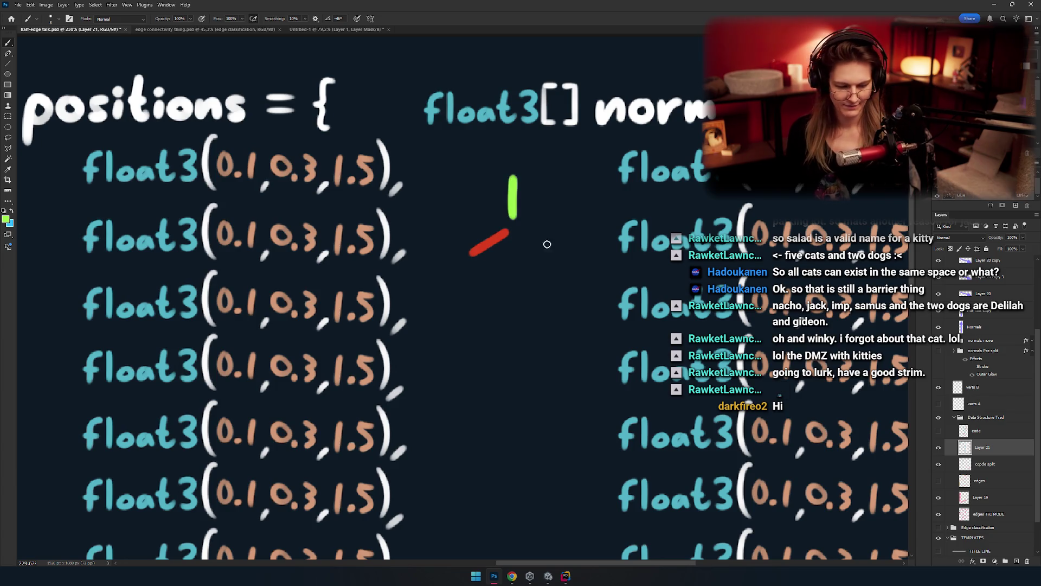
key(ctrl+z)
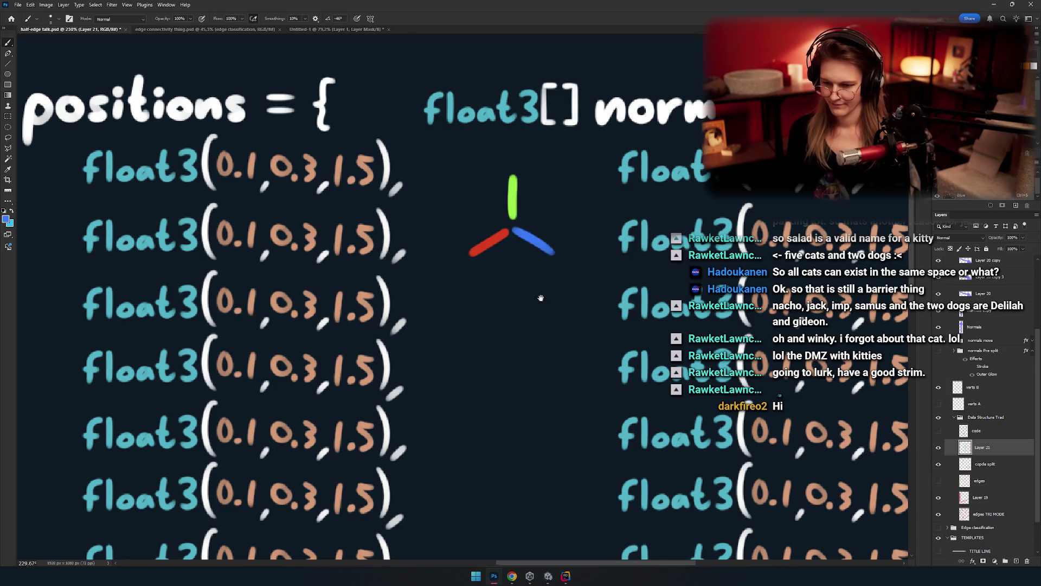
drag(541, 297, 382, 291)
Step: Erase the 0.1 in the first normals row with the Eraser
key(ctrl+z)
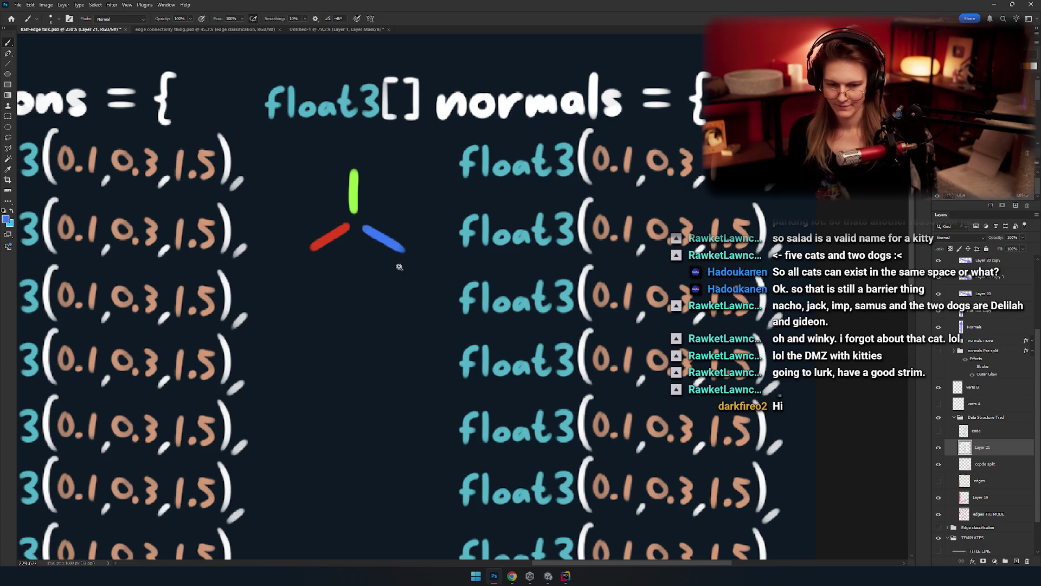
scroll(399, 267, down, 5)
scroll(400, 267, up, 4)
scroll(423, 255, down, 2)
scroll(440, 248, down, 2)
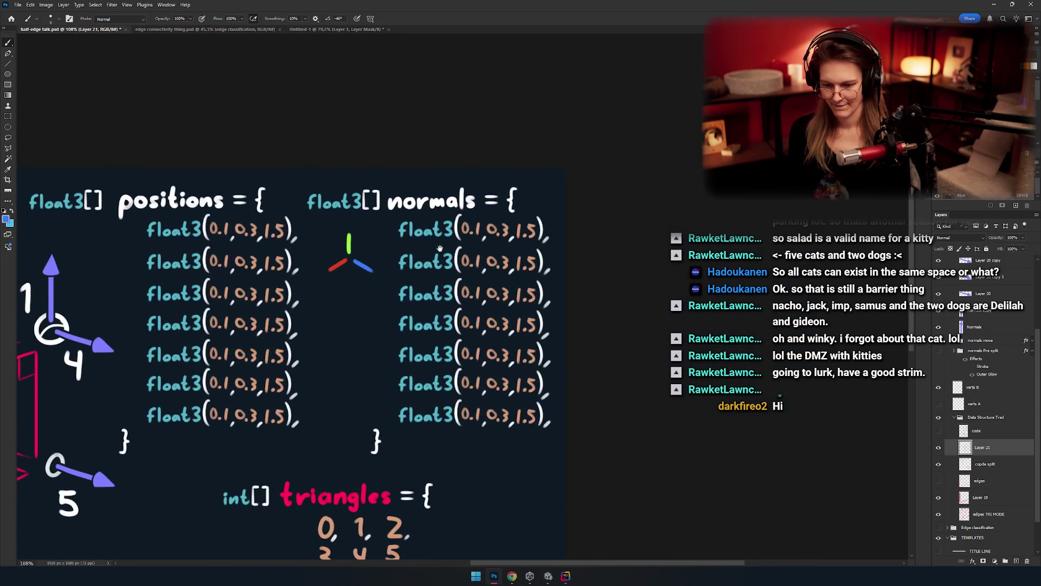
scroll(440, 249, down, 3)
scroll(584, 219, up, 4)
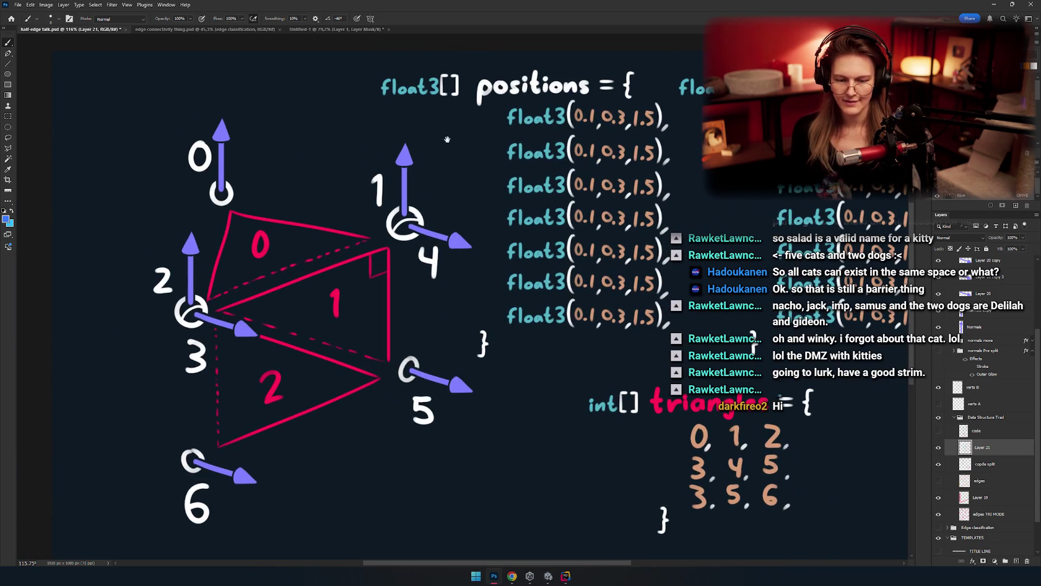
scroll(474, 267, down, 2)
scroll(457, 179, up, 6)
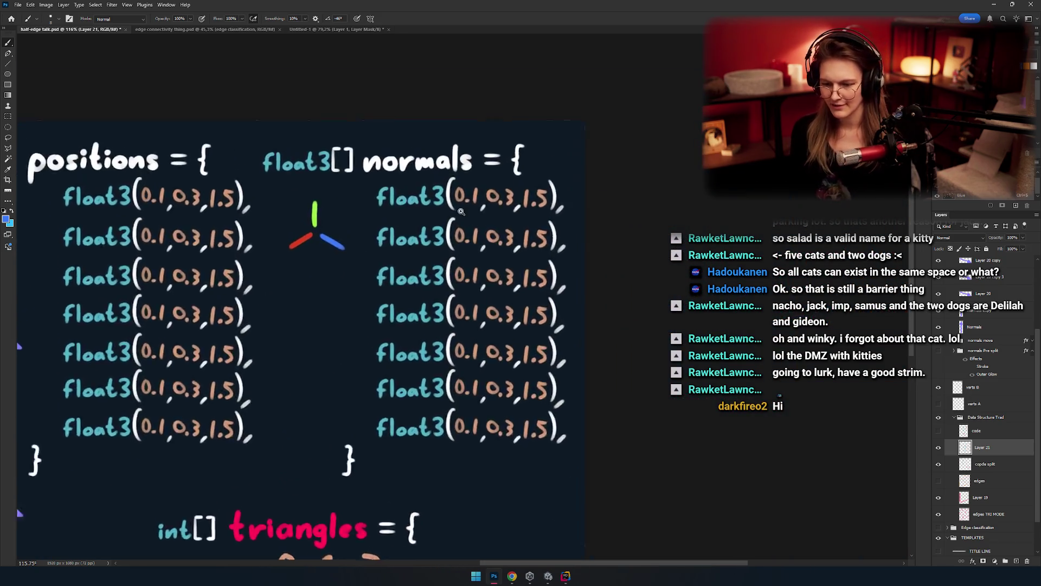
key(e)
mouse_move(460, 193)
mouse_down()
mouse_move(497, 146)
mouse_move(488, 188)
mouse_move(461, 210)
mouse_move(502, 157)
mouse_move(509, 172)
mouse_move(467, 196)
mouse_move(477, 209)
mouse_move(494, 148)
mouse_up()
Step: Finish erasing the remaining values in the first normals row
key(ctrl+z)
scroll(488, 163, right, 2)
scroll(534, 179, down, 3)
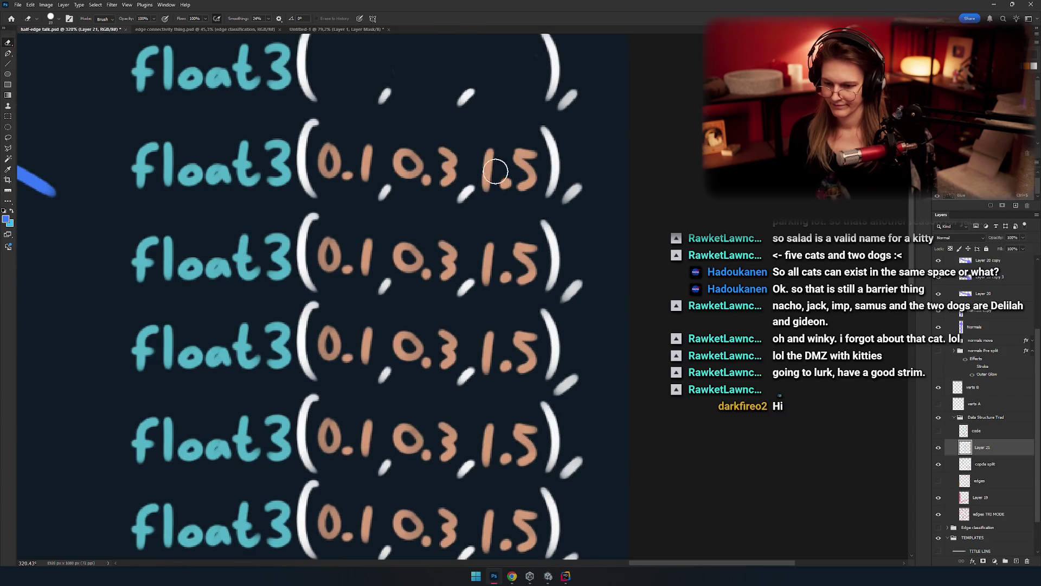
drag(495, 170, 493, 140)
scroll(523, 205, left, 2)
scroll(504, 159, up, 1)
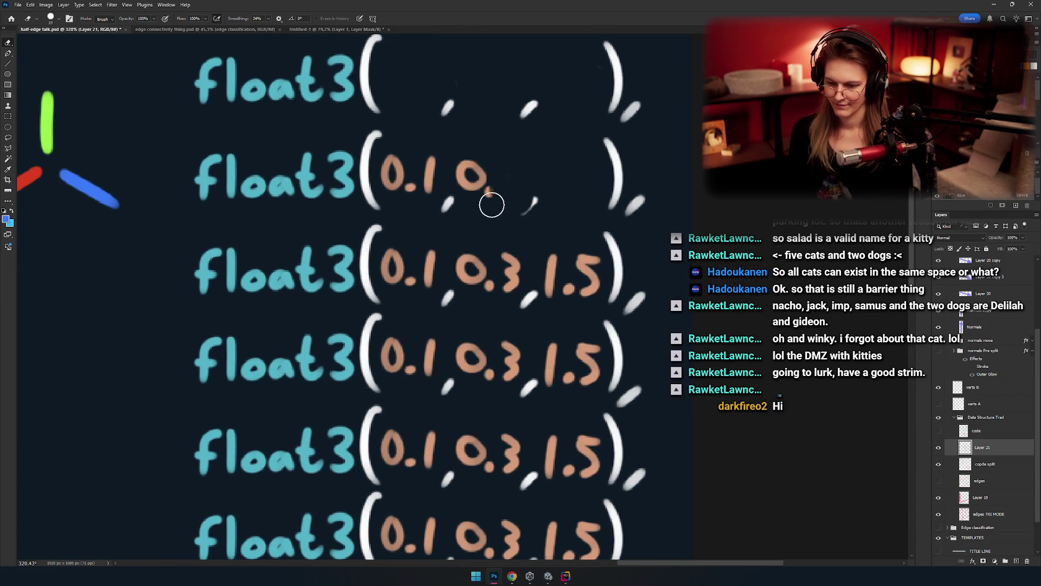
Step: Erase the second normals row's values, undoing strokes that spilled into the third row
drag(489, 212, 478, 205)
drag(481, 255, 495, 248)
key(ctrl+z)
key(ctrl+z)
key(ctrl+z)
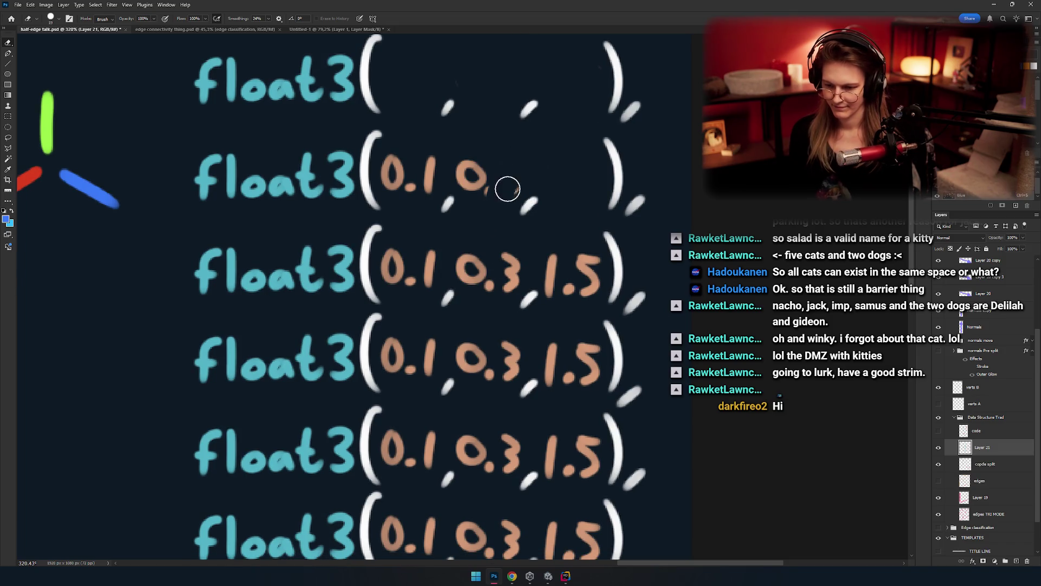
drag(393, 184, 432, 162)
drag(388, 268, 419, 259)
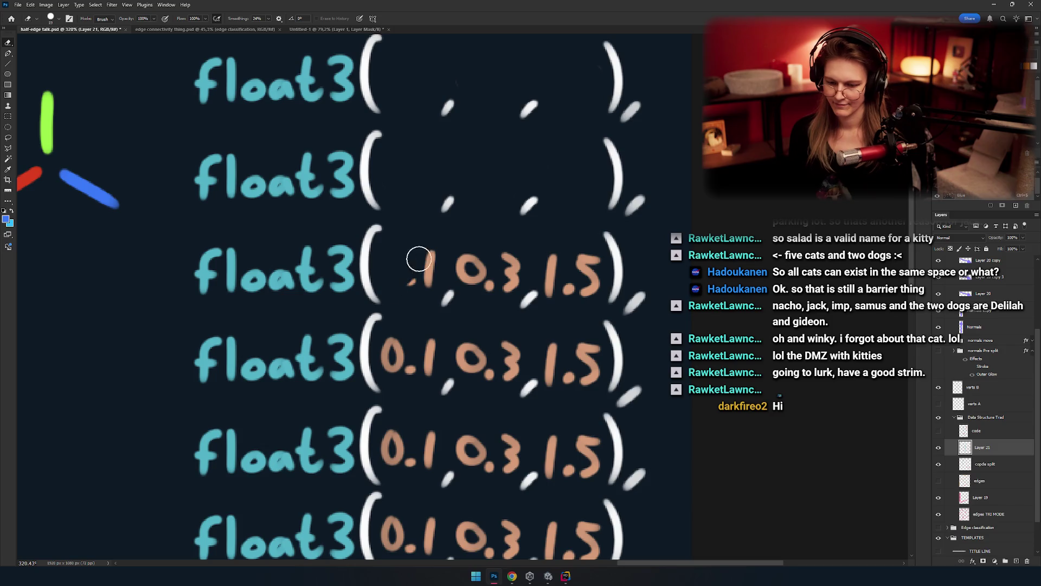
scroll(450, 251, up, 1)
drag(503, 269, 470, 300)
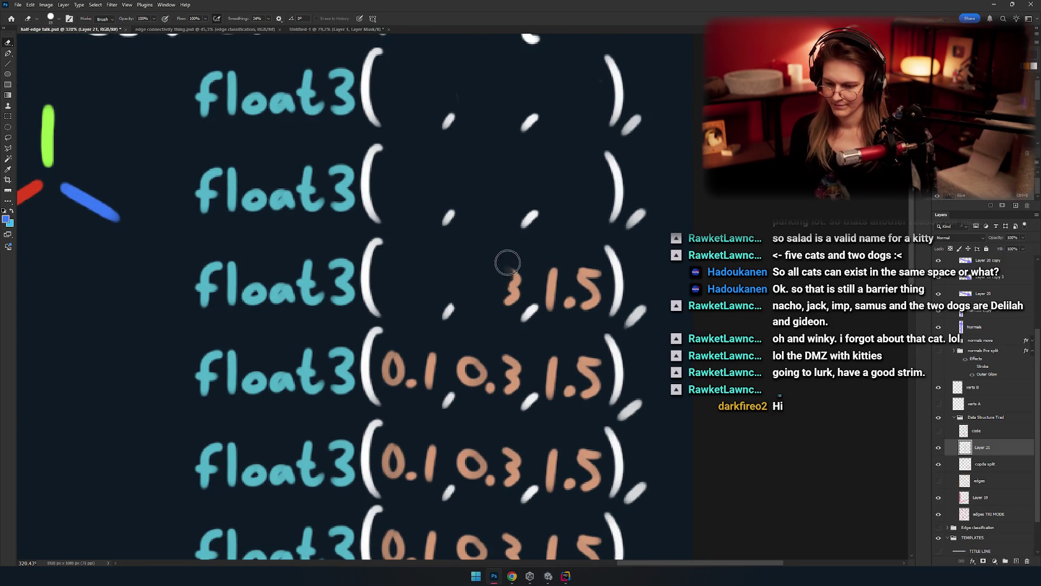
drag(576, 286, 573, 323)
key(ctrl+z)
key(ctrl+z)
key(ctrl+z)
scroll(450, 293, down, 2)
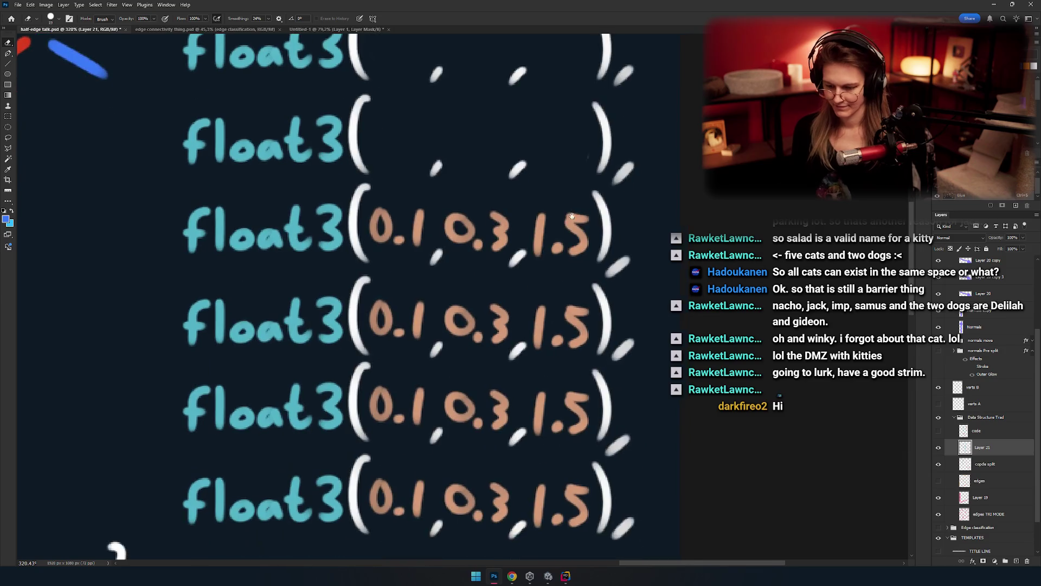
key(m)
scroll(450, 293, down, 1)
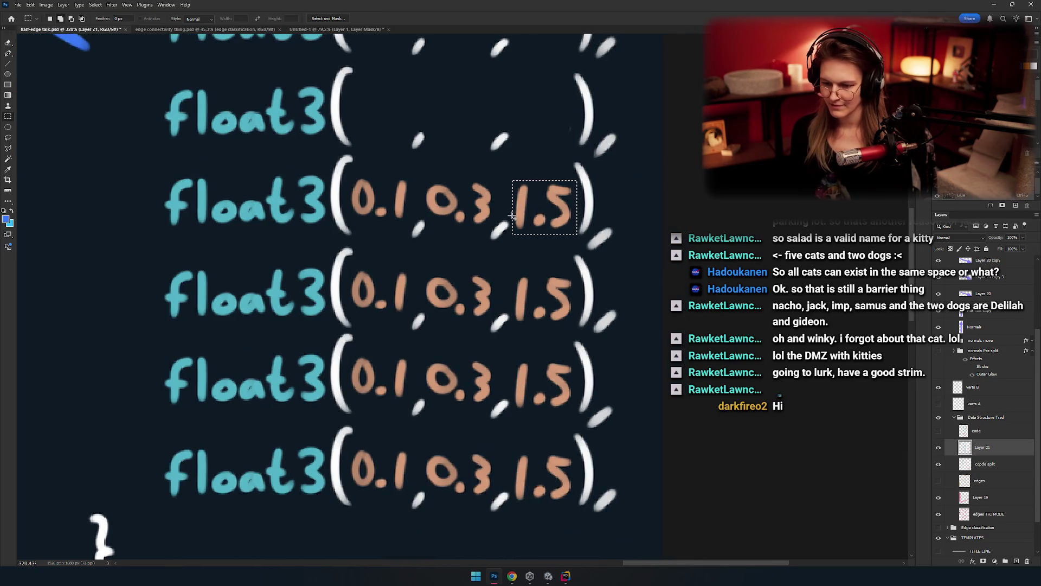
Step: Add the 0.1, 0.3 and 1.5 values of the normals rows to a rectangular selection
mouse_move(494, 204)
mouse_down()
mouse_move(428, 227)
mouse_move(430, 162)
mouse_up()
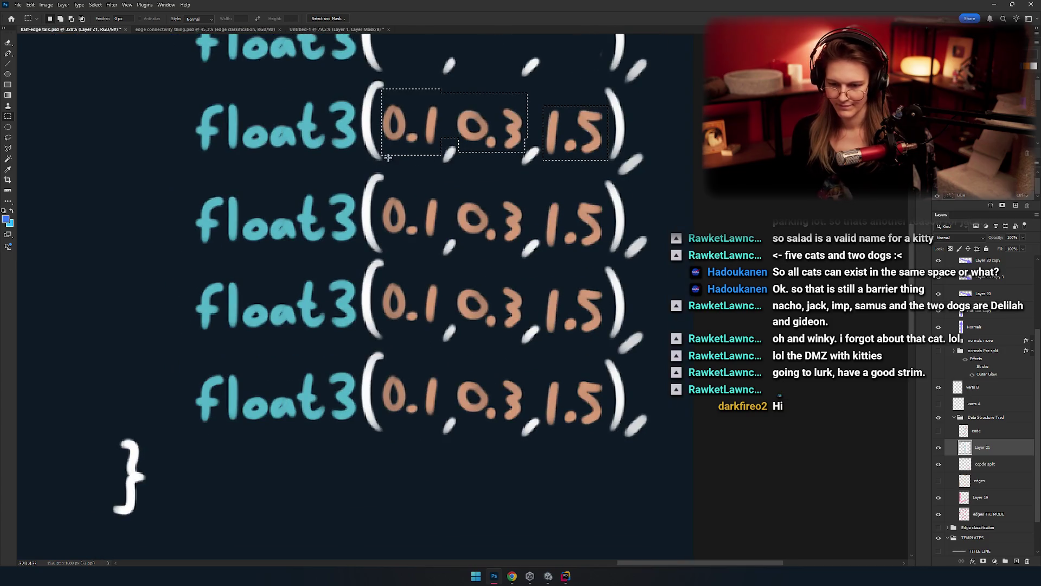
drag(385, 193, 443, 241)
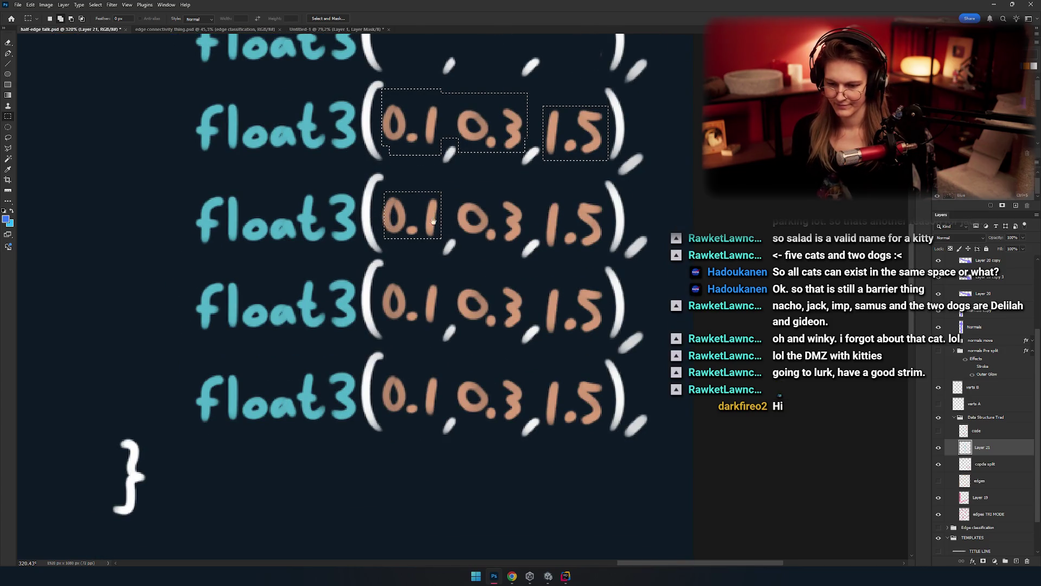
mouse_move(460, 194)
mouse_down()
mouse_move(409, 151)
mouse_move(445, 196)
mouse_move(427, 202)
mouse_move(403, 170)
mouse_up()
mouse_move(462, 139)
mouse_down()
mouse_move(485, 195)
mouse_move(525, 197)
mouse_up()
drag(520, 206, 529, 154)
drag(466, 175, 473, 183)
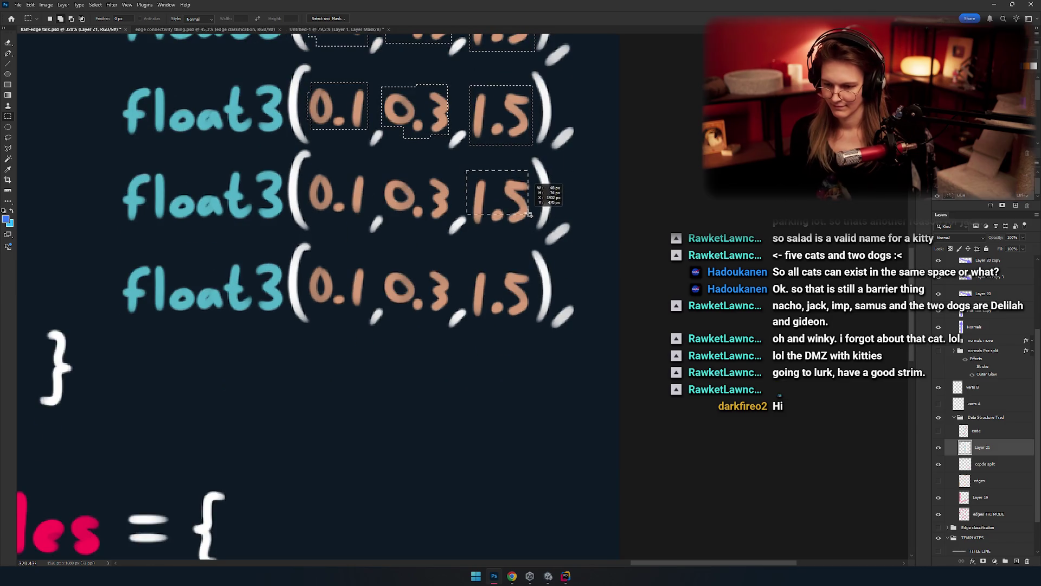
drag(530, 206, 466, 168)
mouse_move(535, 195)
mouse_down()
mouse_move(490, 227)
mouse_move(539, 203)
mouse_up()
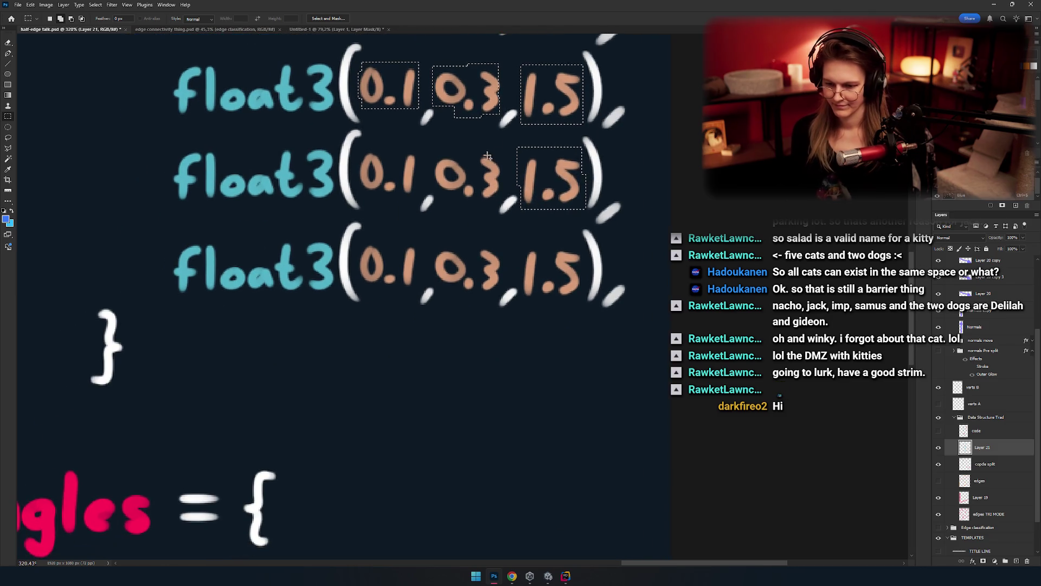
mouse_move(563, 155)
mouse_down()
mouse_move(384, 172)
mouse_move(356, 187)
mouse_up()
mouse_move(445, 188)
mouse_down()
mouse_move(400, 195)
mouse_move(422, 184)
mouse_move(466, 192)
mouse_up()
drag(387, 188, 459, 198)
Step: Add the third row's 1.5 and 0.3, delete all selected numbers, and clear a leftover speck
scroll(461, 217, right, 2)
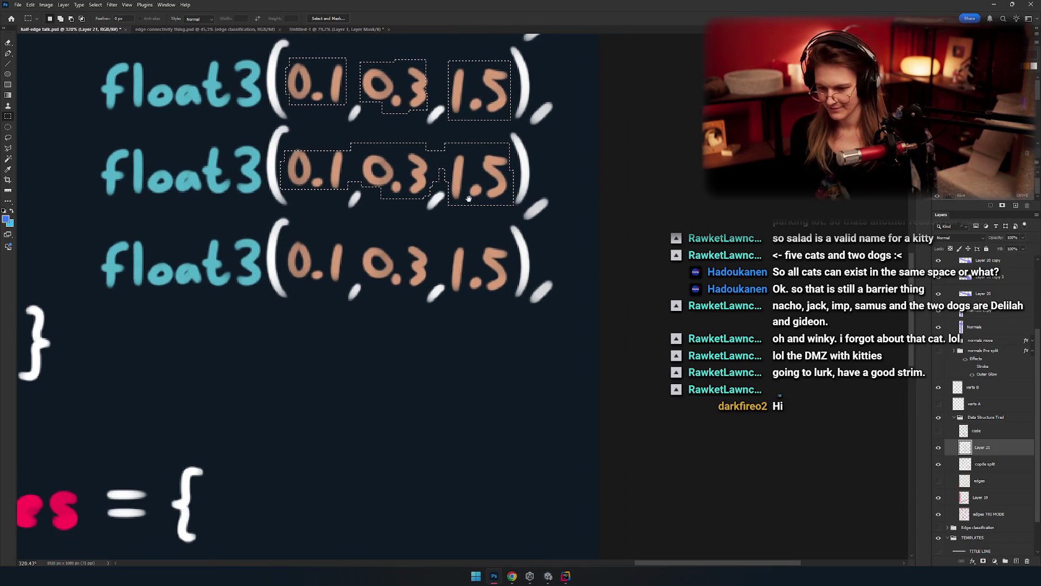
scroll(469, 230, down, 2)
drag(486, 216, 427, 280)
scroll(433, 244, left, 3)
scroll(434, 244, down, 1)
drag(480, 199, 408, 221)
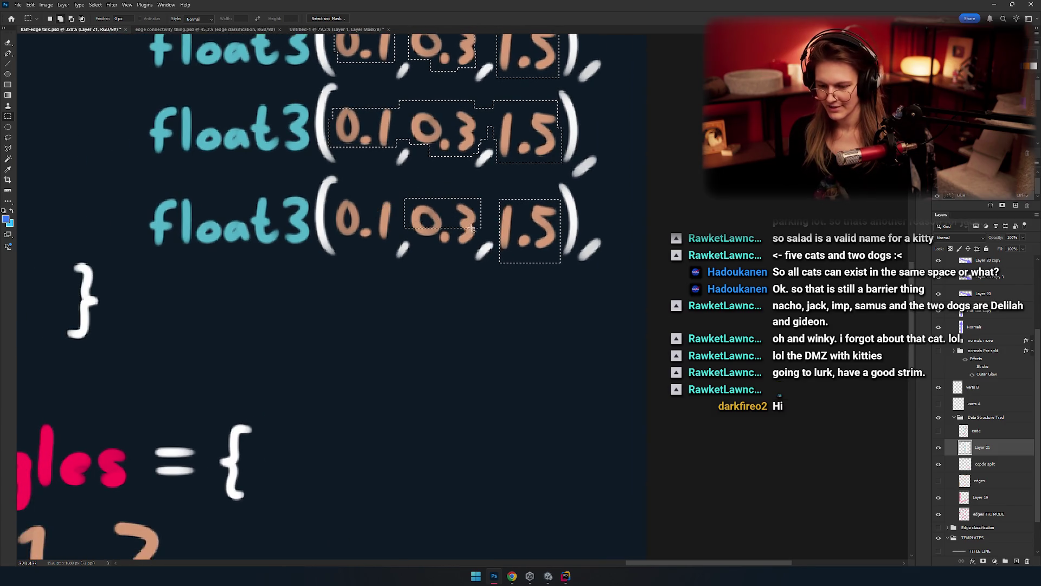
mouse_move(473, 229)
mouse_down()
mouse_move(432, 239)
mouse_move(427, 221)
mouse_move(373, 234)
mouse_move(434, 257)
mouse_move(414, 272)
mouse_up()
scroll(423, 223, left, 2)
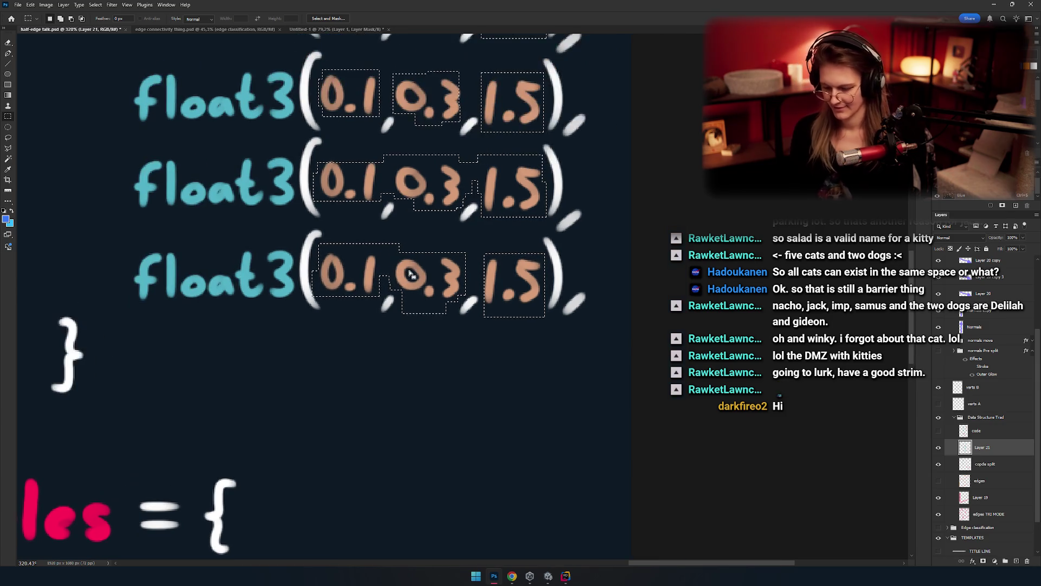
key(Delete)
mouse_move(374, 156)
mouse_down()
mouse_move(410, 308)
mouse_move(411, 297)
mouse_up()
drag(502, 202, 456, 235)
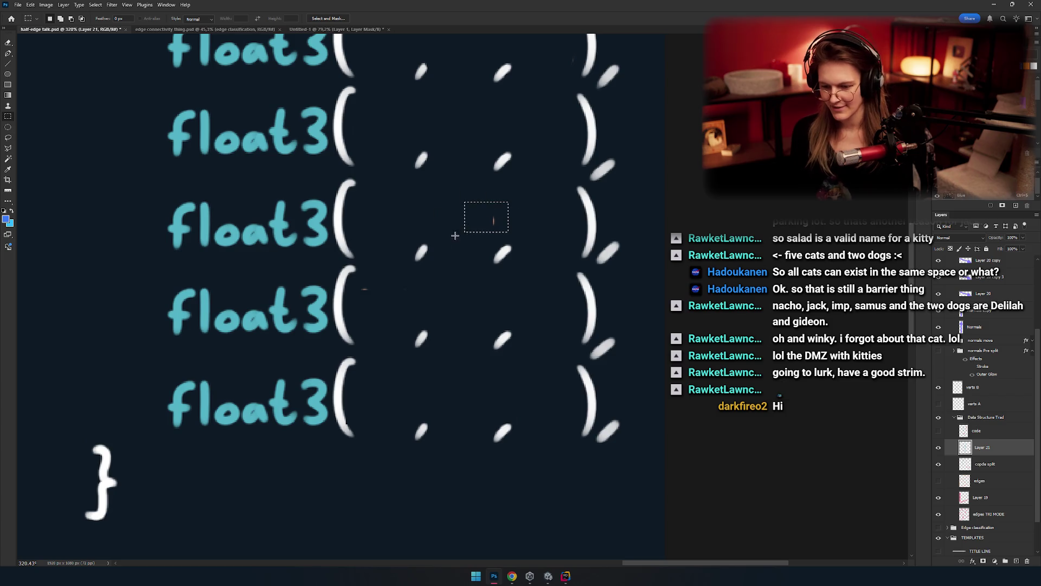
mouse_move(437, 296)
mouse_down()
mouse_move(465, 267)
mouse_move(388, 242)
mouse_move(418, 347)
mouse_move(350, 287)
mouse_up()
Step: Return to the Brush and survey the normals list, removing an accidental blue stroke
key(b)
key(e)
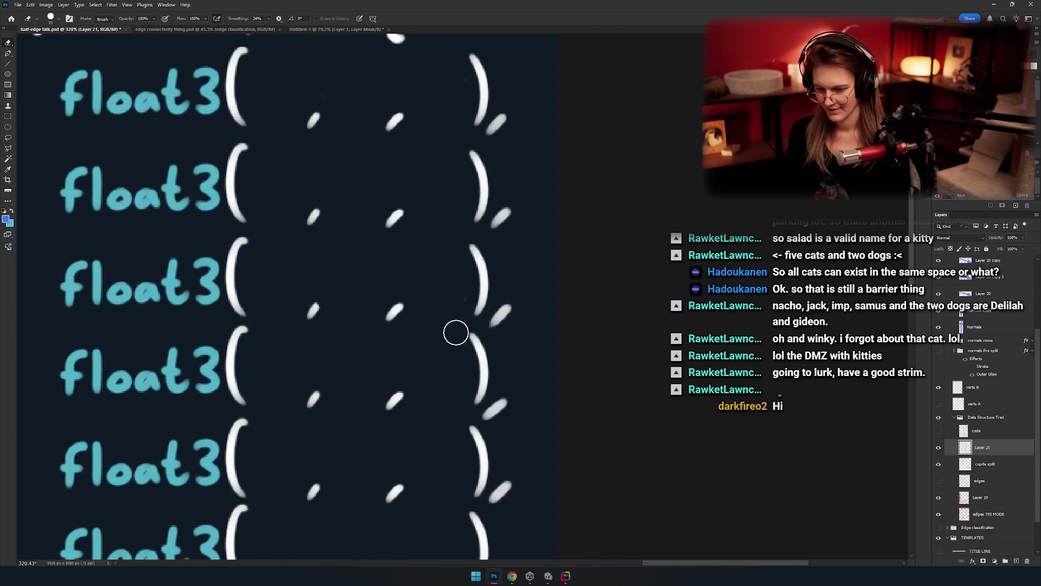
mouse_move(455, 287)
mouse_down()
mouse_move(353, 269)
mouse_move(368, 333)
mouse_move(468, 361)
mouse_move(475, 295)
mouse_up()
key(b)
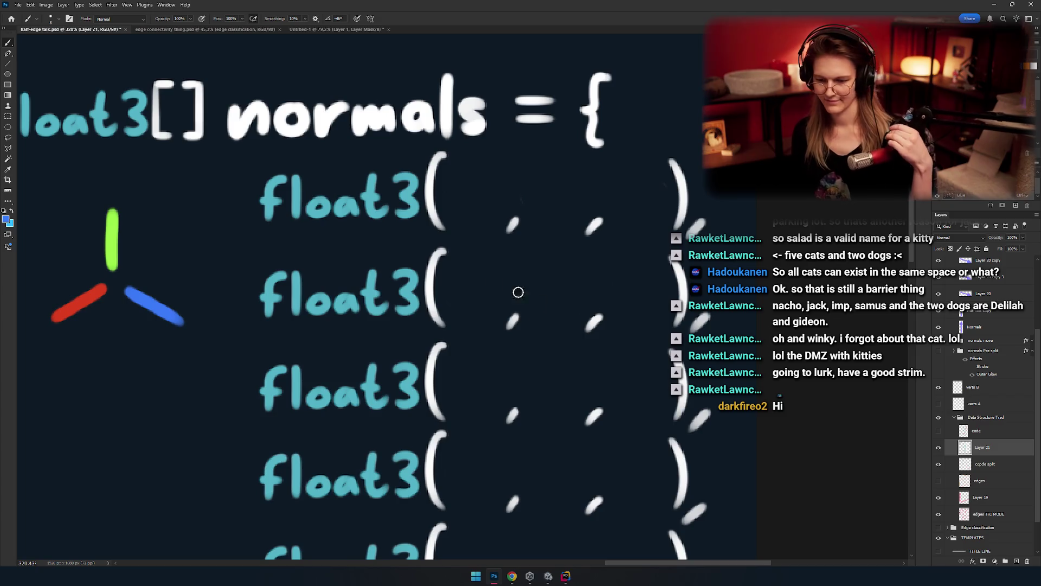
drag(572, 229, 675, 429)
key(ctrl+z)
drag(491, 375, 520, 302)
scroll(519, 302, down, 5)
mouse_move(440, 356)
mouse_down()
mouse_move(540, 270)
mouse_move(459, 204)
mouse_up()
scroll(512, 298, up, 6)
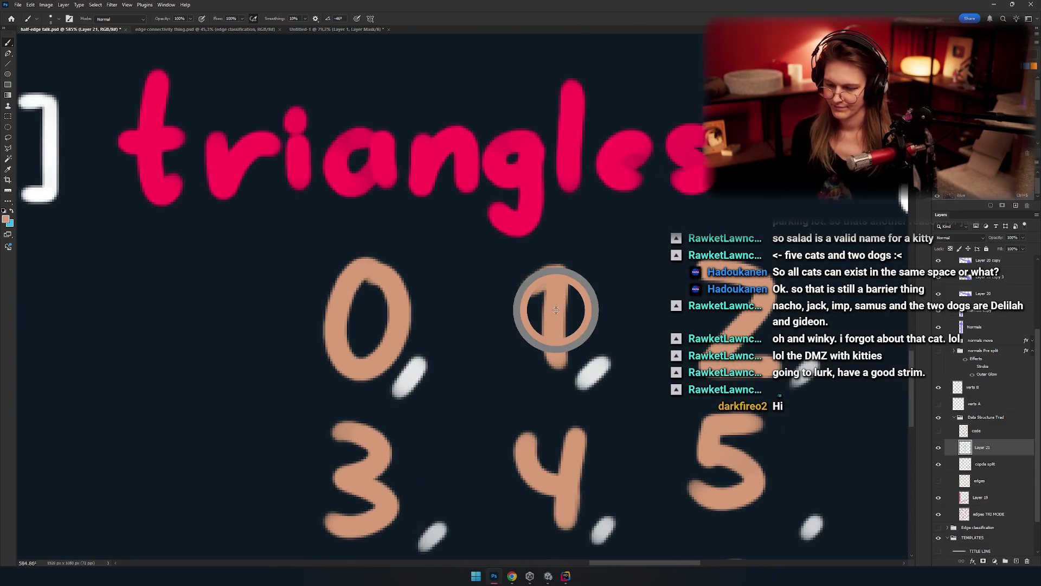
scroll(511, 298, down, 6)
Step: Paint an orange 0 in the first slot of the first normals float3 entry
mouse_move(511, 298)
mouse_down()
mouse_move(481, 289)
mouse_move(493, 365)
mouse_move(549, 330)
mouse_up()
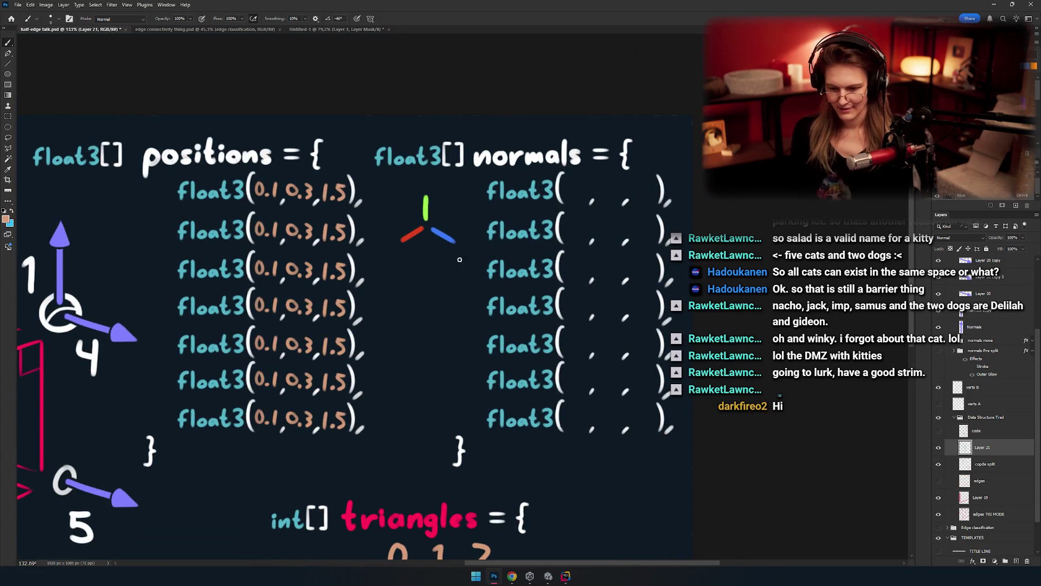
drag(459, 260, 559, 303)
key(ctrl+z)
mouse_move(324, 340)
mouse_down()
mouse_move(510, 326)
mouse_move(657, 283)
mouse_up()
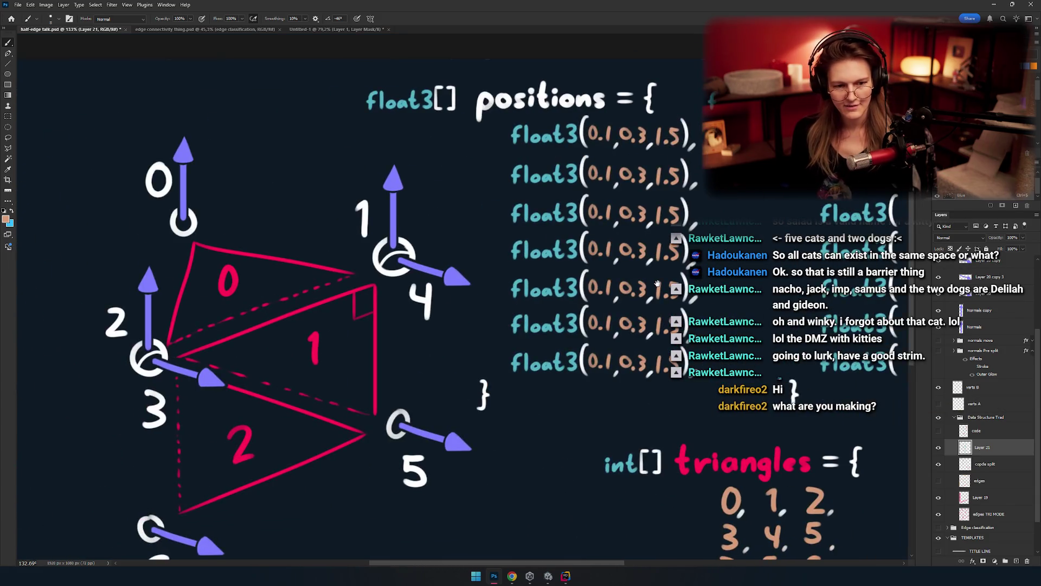
mouse_move(868, 135)
mouse_down()
mouse_move(617, 224)
mouse_move(415, 266)
mouse_up()
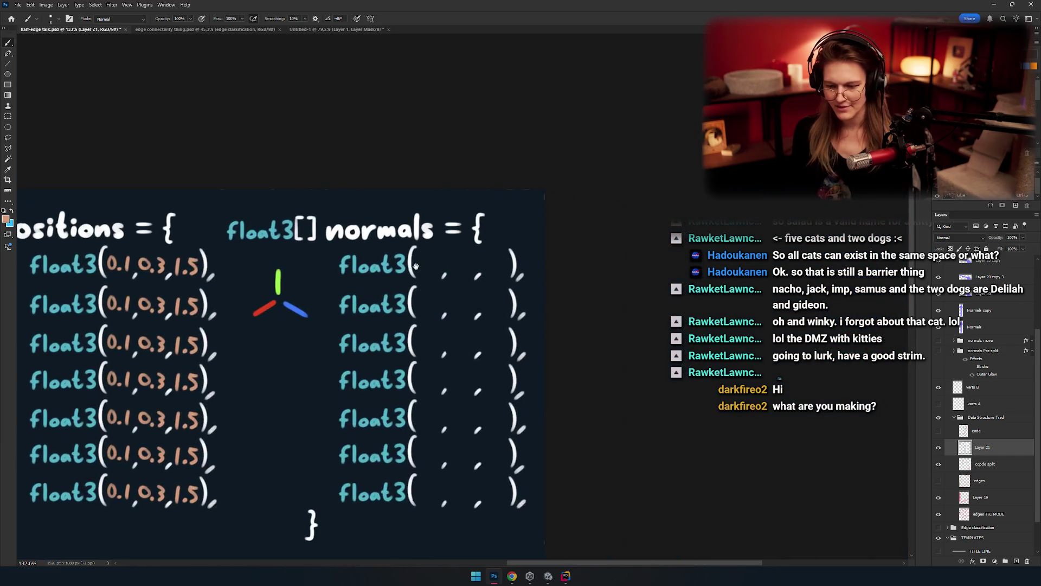
scroll(415, 266, up, 5)
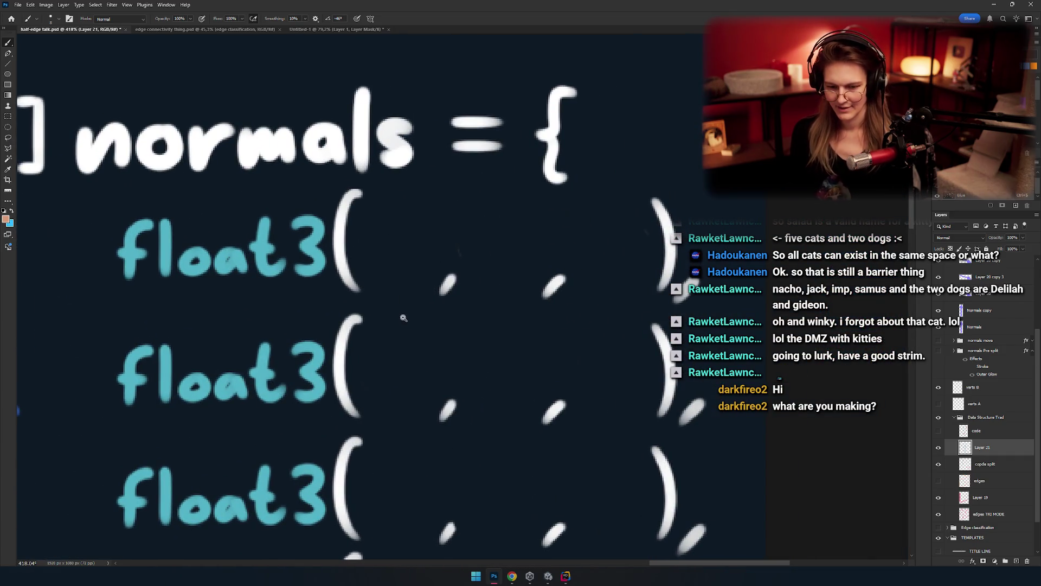
scroll(403, 318, down, 8)
scroll(488, 284, up, 6)
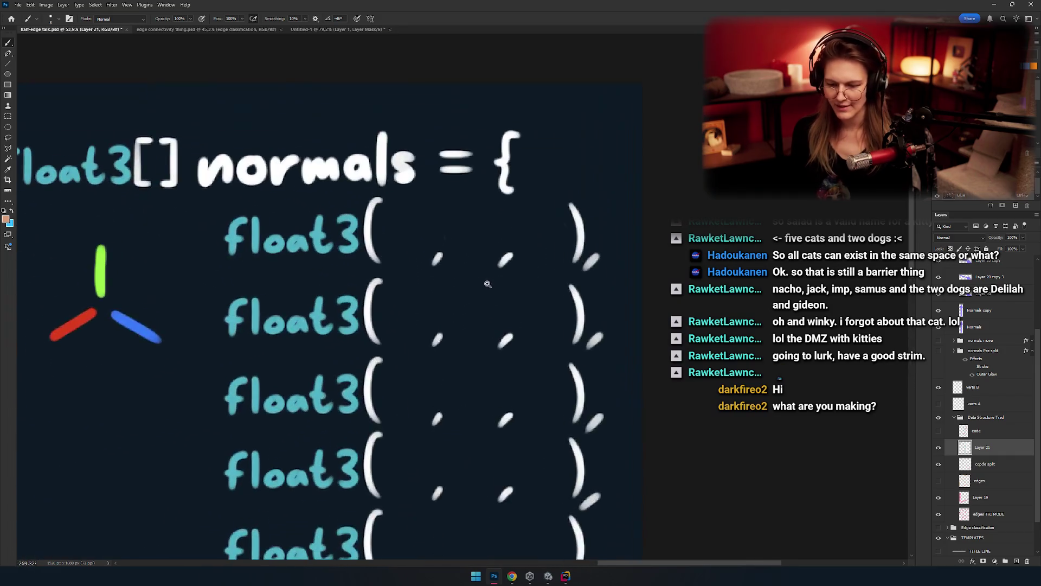
scroll(412, 239, up, 4)
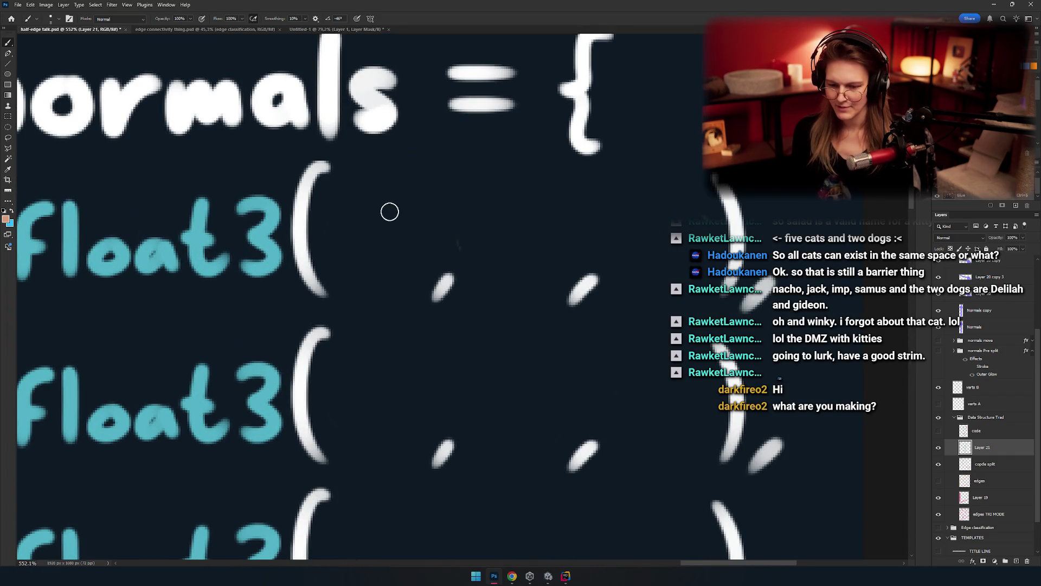
drag(401, 191, 398, 278)
key(ctrl+z)
key(ctrl+z)
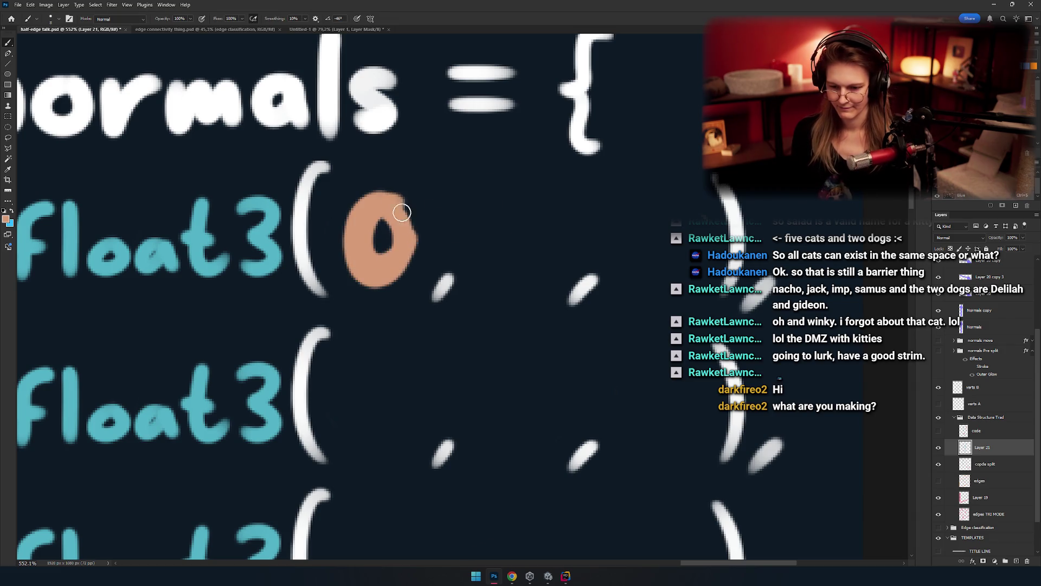
Step: Hand-letter 0, 1, 0 in orange into the first three normals rows
key(ctrl+z)
drag(393, 209, 397, 205)
drag(513, 196, 508, 279)
drag(521, 216, 396, 221)
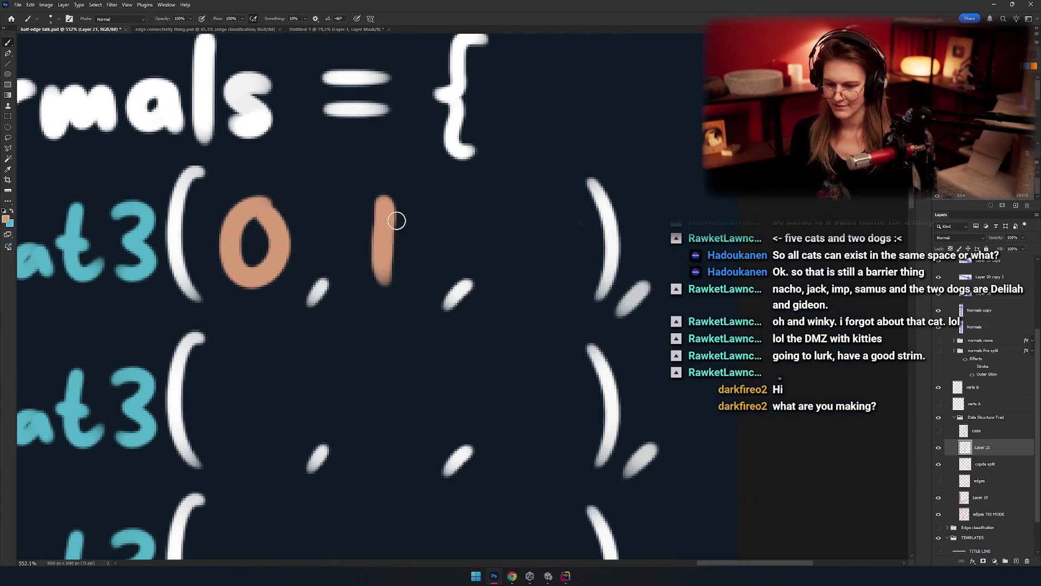
mouse_move(552, 208)
mouse_down()
mouse_move(537, 244)
mouse_move(600, 235)
mouse_up()
mouse_move(551, 213)
mouse_down()
mouse_move(593, 244)
mouse_move(396, 238)
mouse_up()
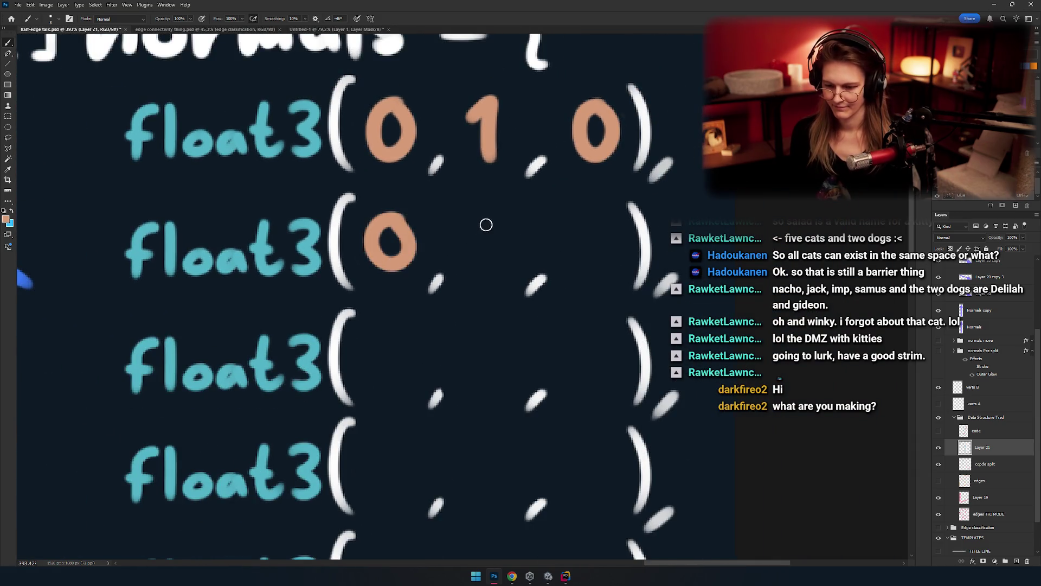
mouse_move(596, 234)
mouse_down()
mouse_move(599, 254)
mouse_move(595, 238)
mouse_up()
scroll(489, 287, down, 3)
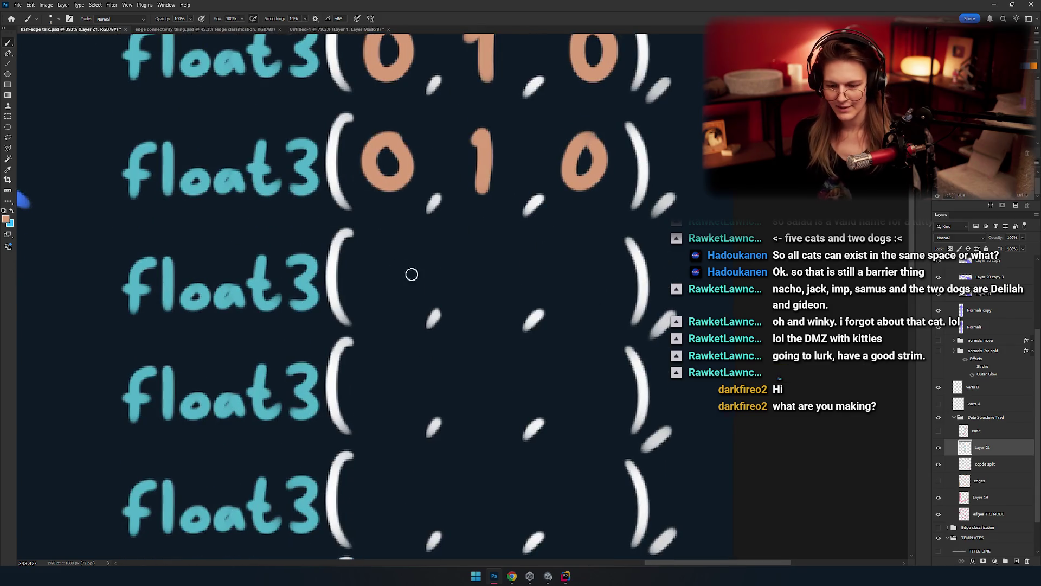
mouse_move(396, 247)
mouse_down()
mouse_move(401, 299)
mouse_move(398, 250)
mouse_up()
drag(482, 307, 475, 239)
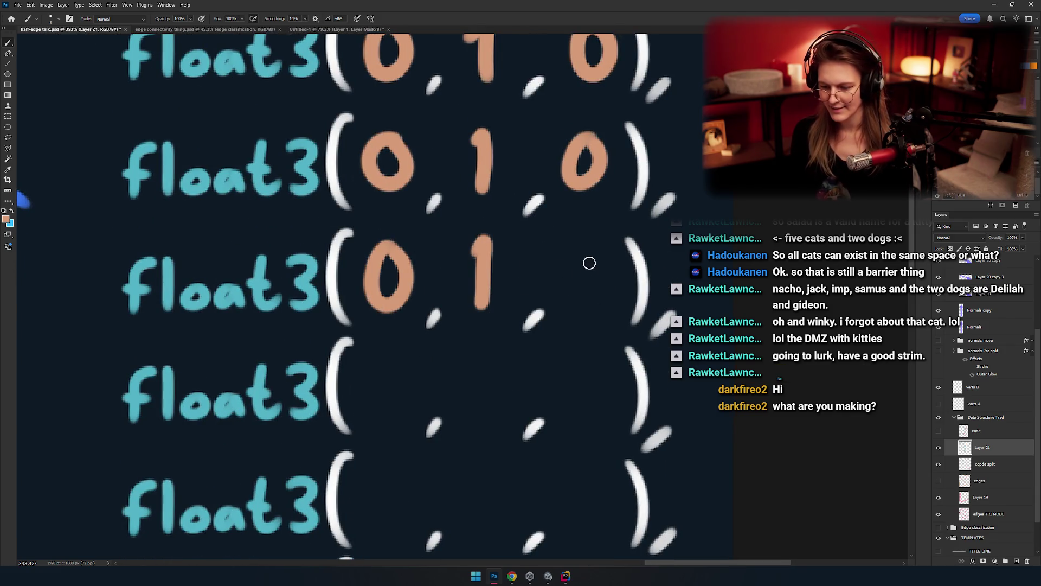
drag(589, 263, 522, 270)
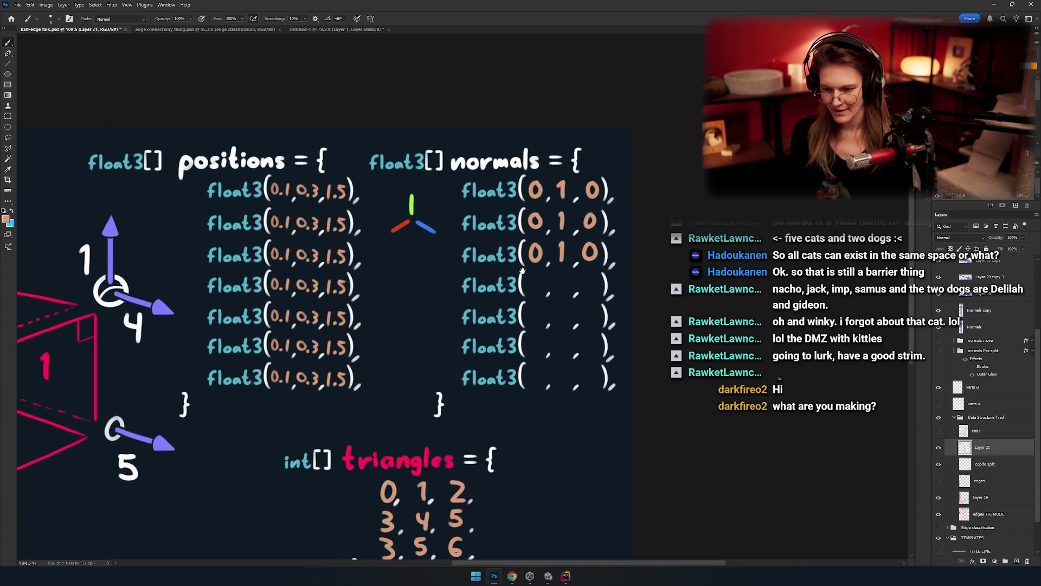
Step: Paint the 1 in the last slot of the fourth normals row, redrawing a misdrawn attempt
scroll(522, 270, down, 3)
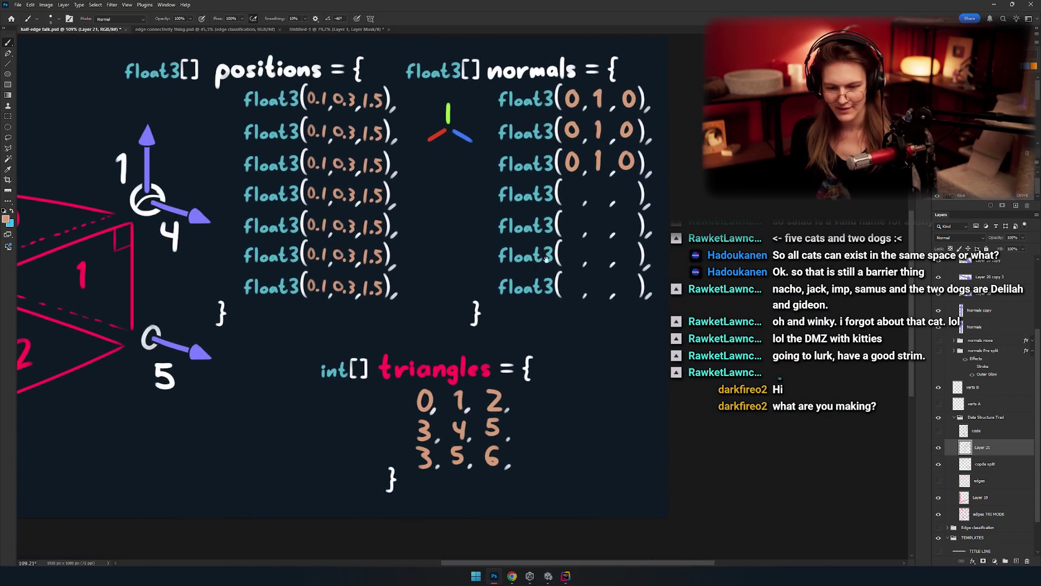
scroll(547, 259, down, 2)
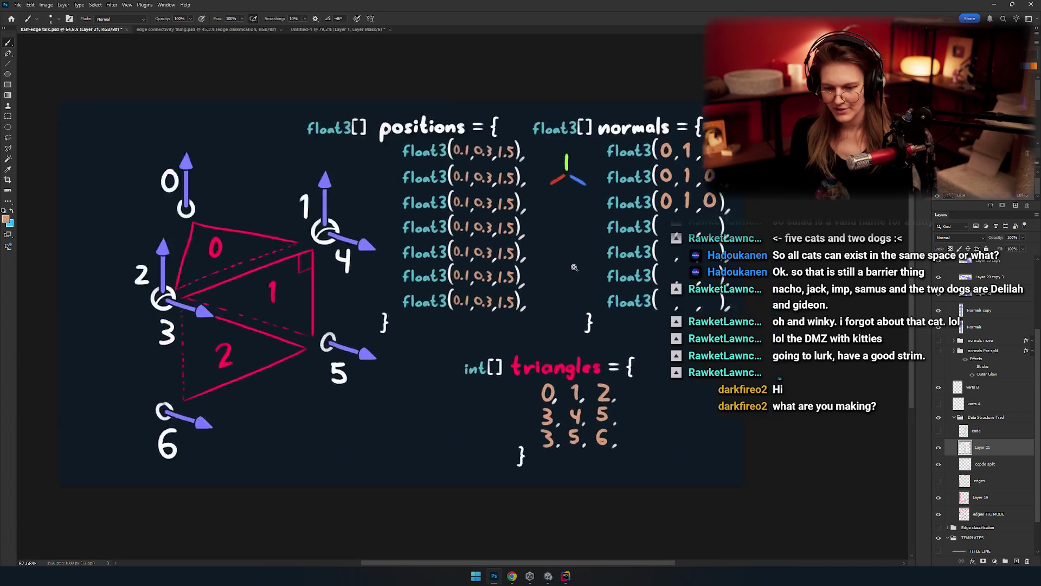
scroll(574, 268, up, 2)
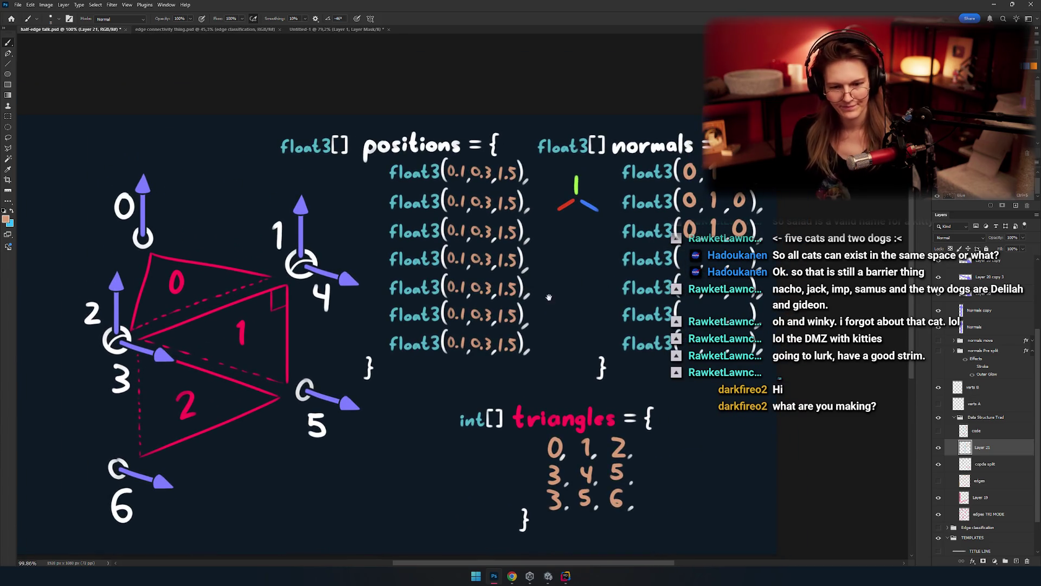
scroll(549, 297, down, 2)
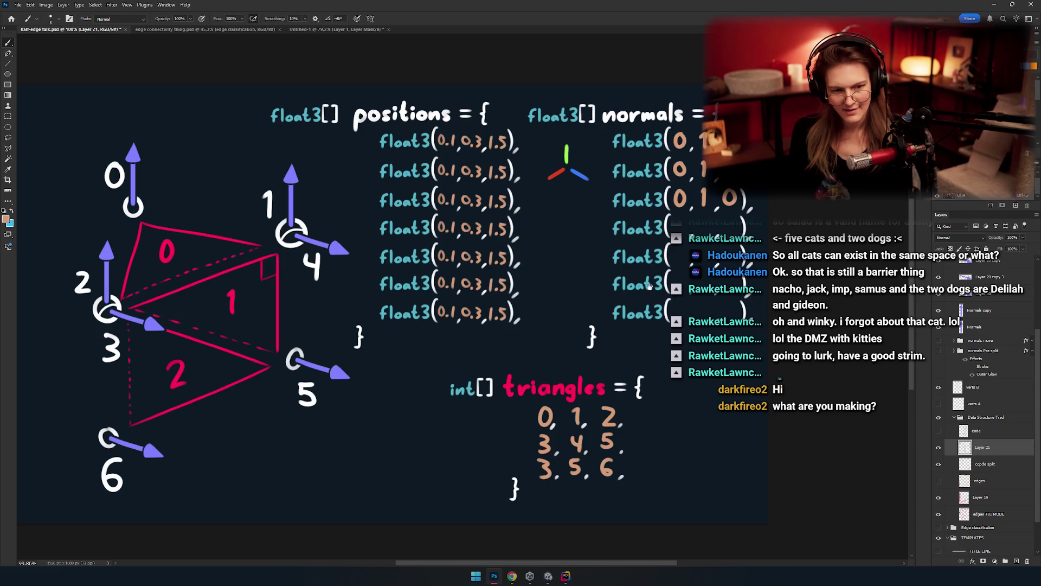
scroll(649, 286, down, 2)
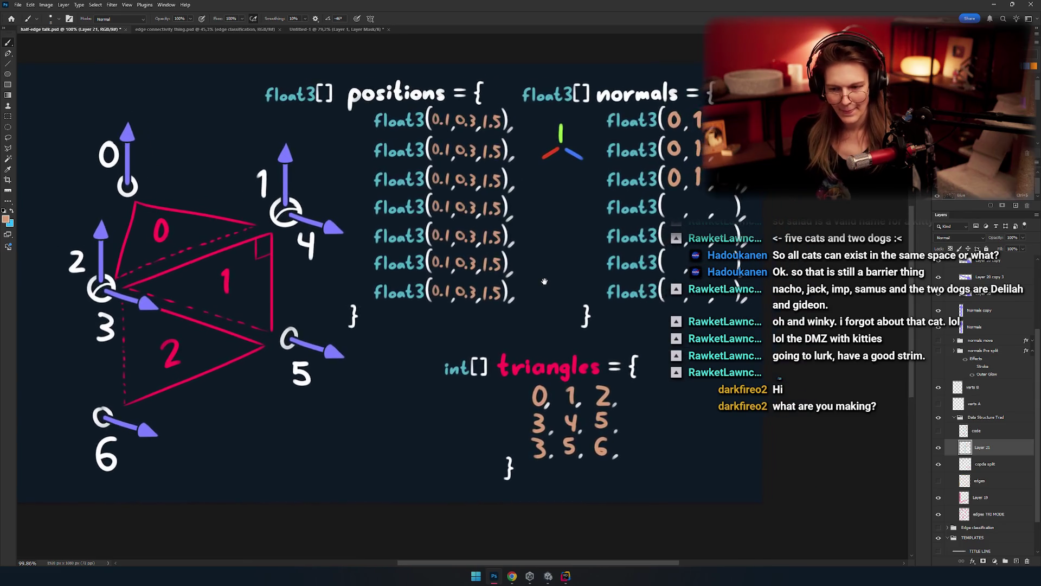
drag(545, 282, 525, 291)
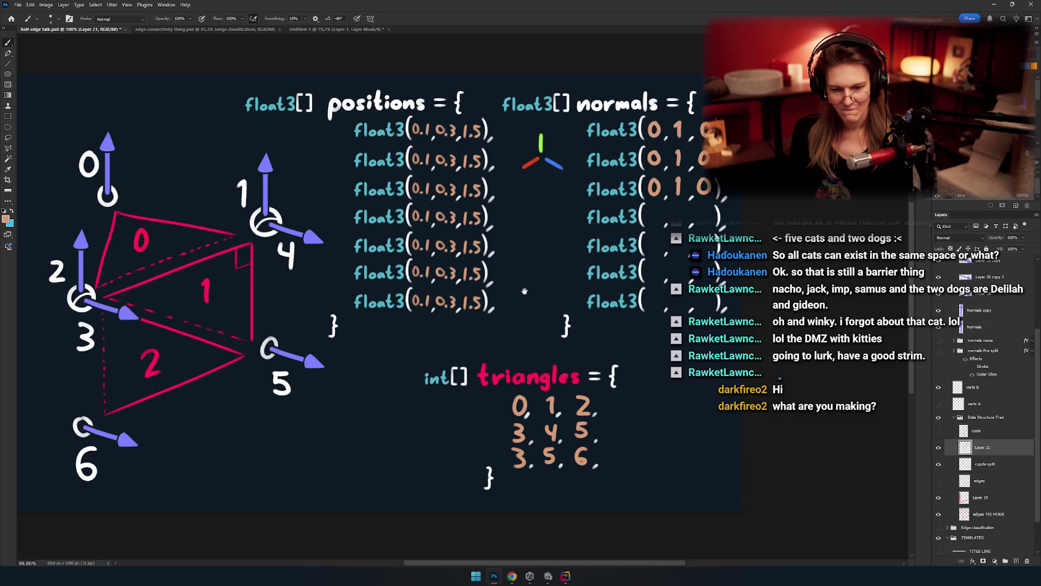
scroll(525, 291, up, 10)
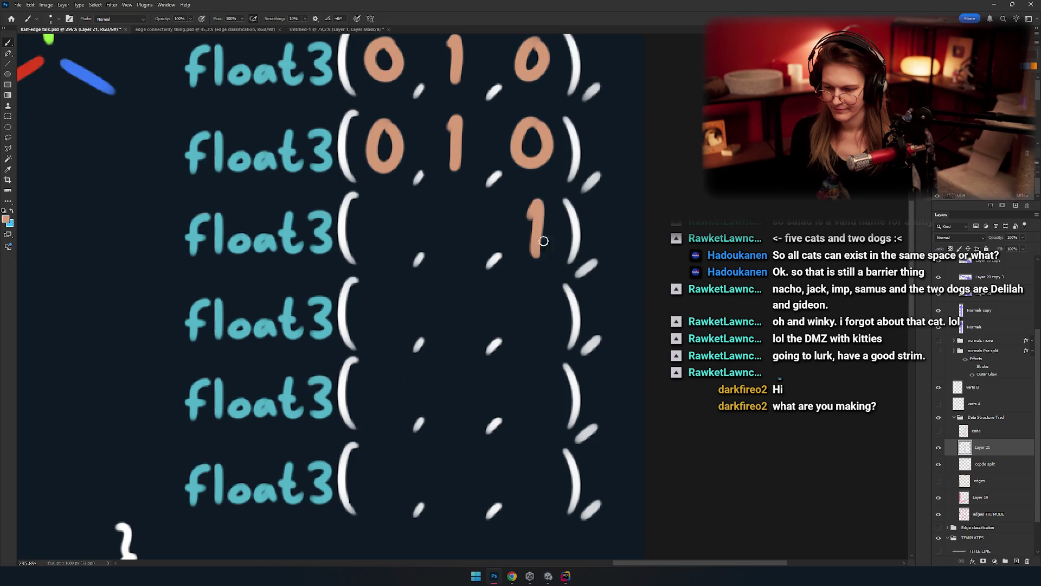
scroll(544, 241, down, 2)
key(ctrl+z)
click(539, 195)
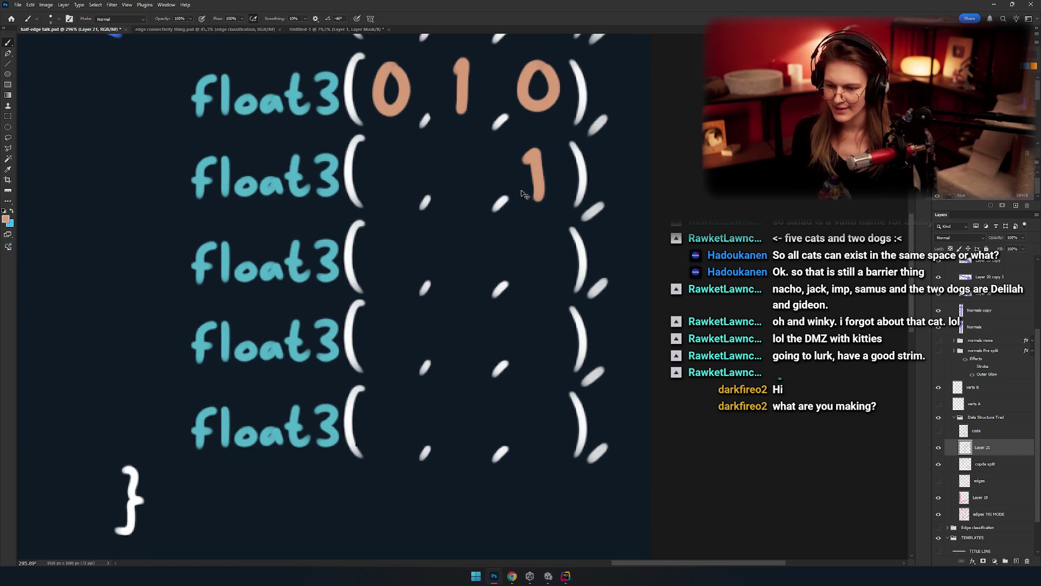
scroll(537, 221, down, 2)
drag(540, 150, 524, 189)
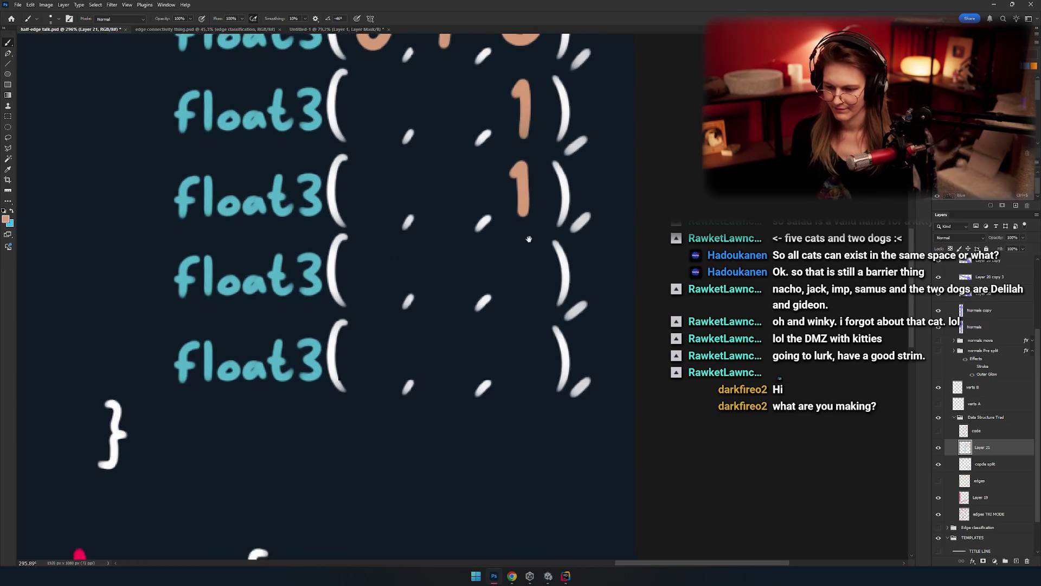
scroll(548, 324, down, 3)
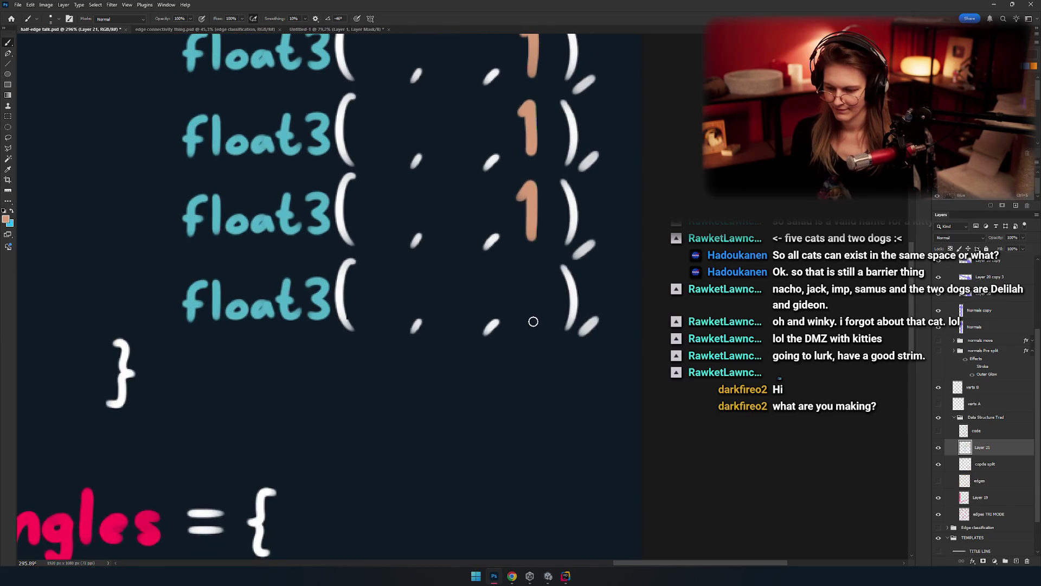
drag(537, 268, 524, 326)
scroll(524, 325, up, 5)
Step: Paint the 0s in the first and middle slots of rows four to seven so they read (0,0,1)
mouse_move(519, 156)
mouse_down()
mouse_move(517, 165)
mouse_move(520, 155)
mouse_up()
key(ctrl+z)
drag(452, 152, 448, 160)
key(ctrl+z)
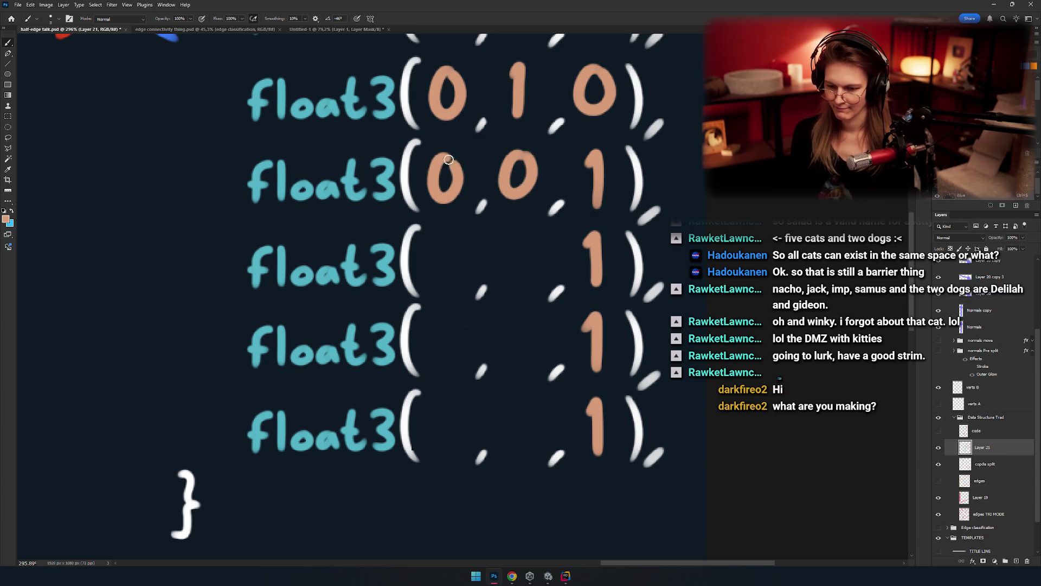
drag(443, 241, 445, 242)
key(ctrl+z)
drag(500, 272, 505, 261)
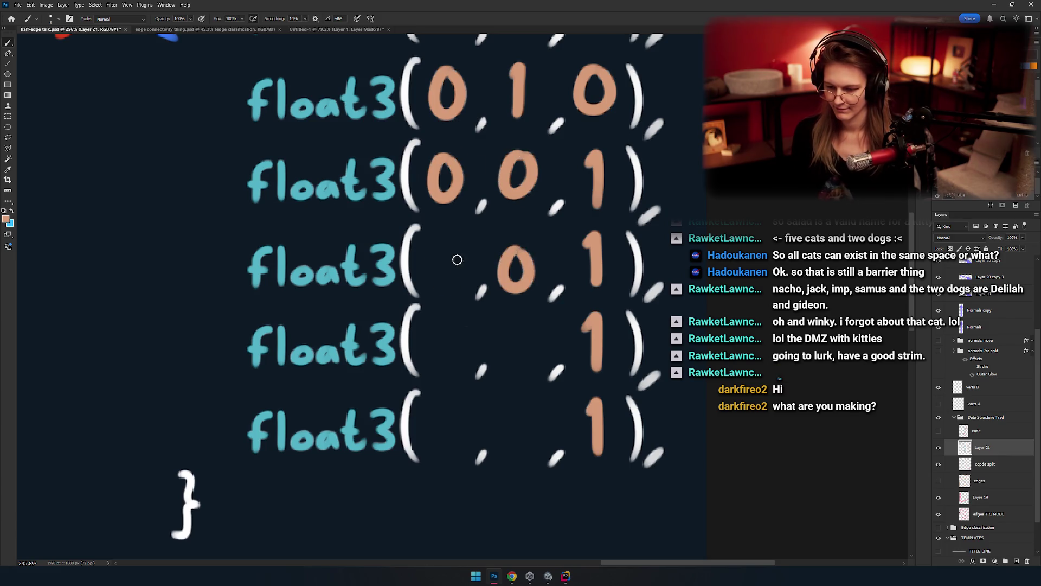
drag(445, 246, 428, 259)
scroll(449, 246, down, 3)
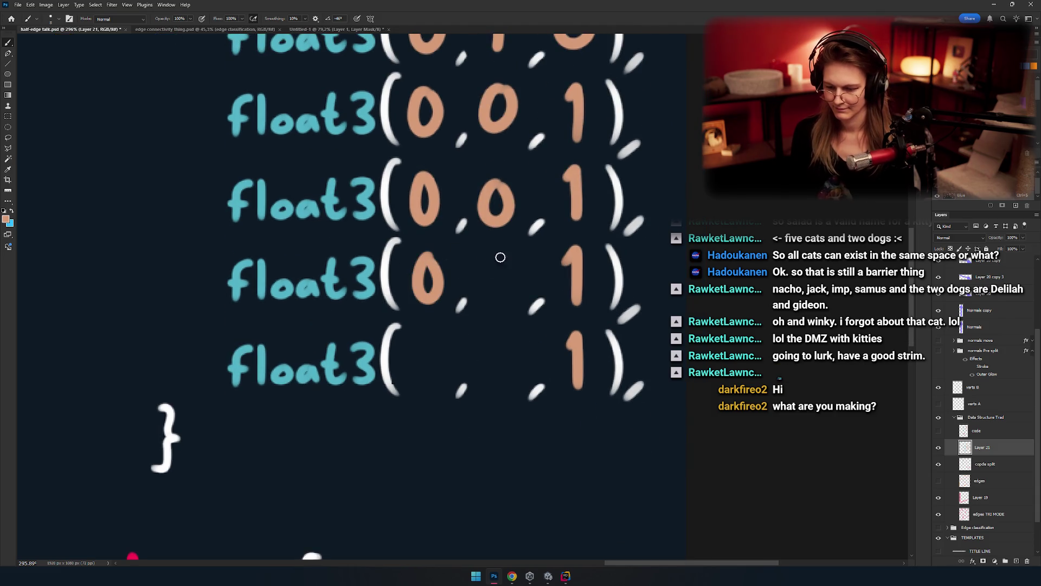
drag(500, 257, 494, 249)
scroll(496, 252, down, 3)
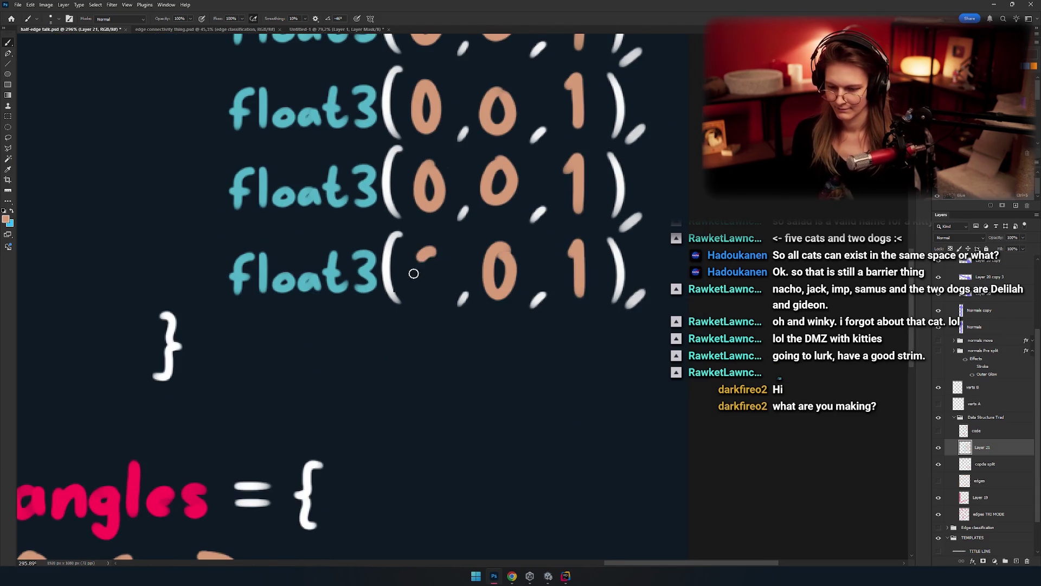
drag(413, 273, 429, 252)
scroll(464, 303, down, 10)
scroll(446, 279, up, 1)
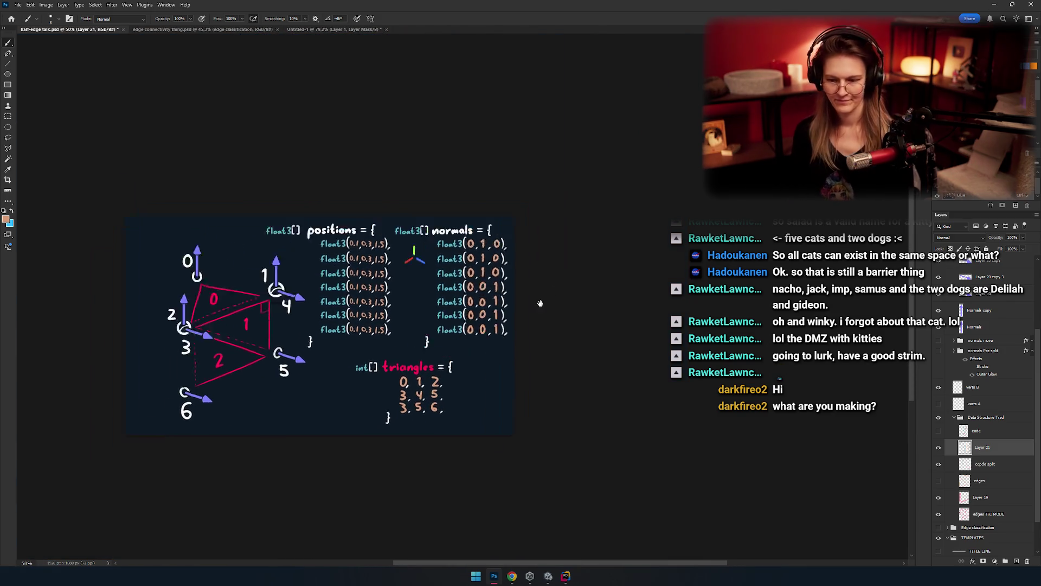
Step: Paint the remaining letters of 'normals' in the array heading blue
scroll(540, 293, up, 5)
drag(515, 331, 573, 335)
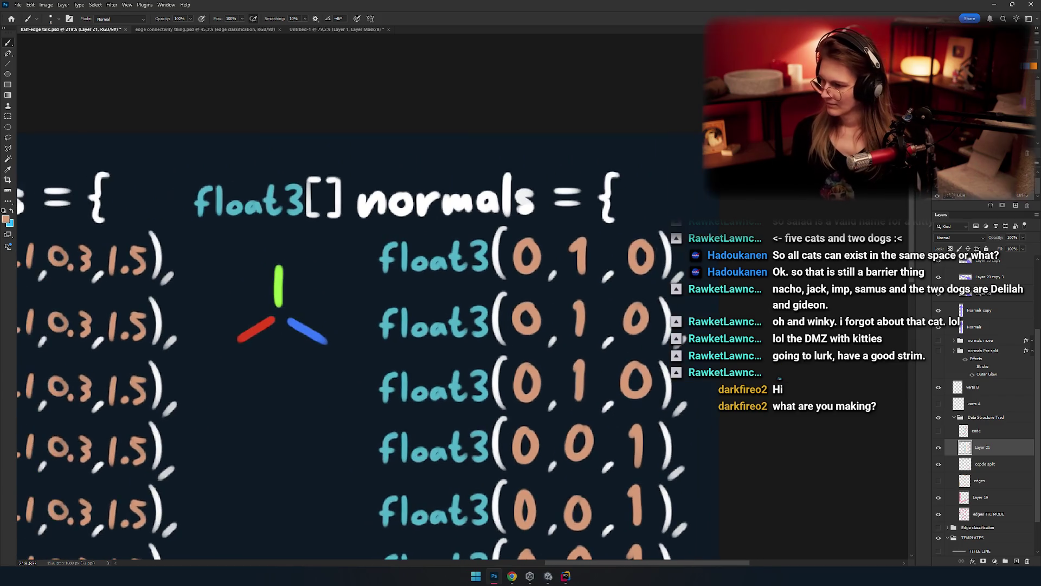
drag(461, 224, 404, 246)
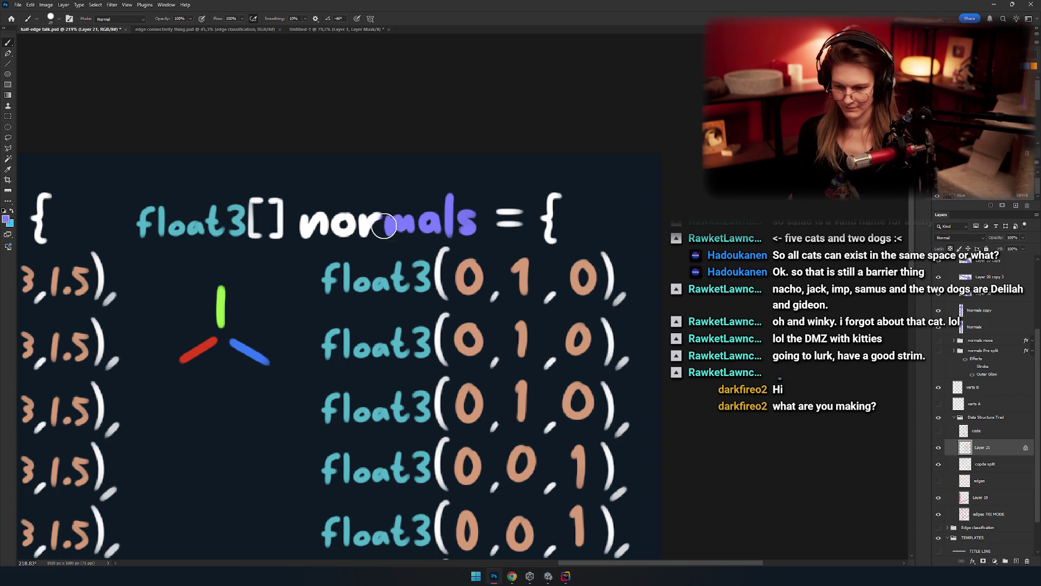
drag(384, 225, 304, 234)
scroll(454, 198, down, 5)
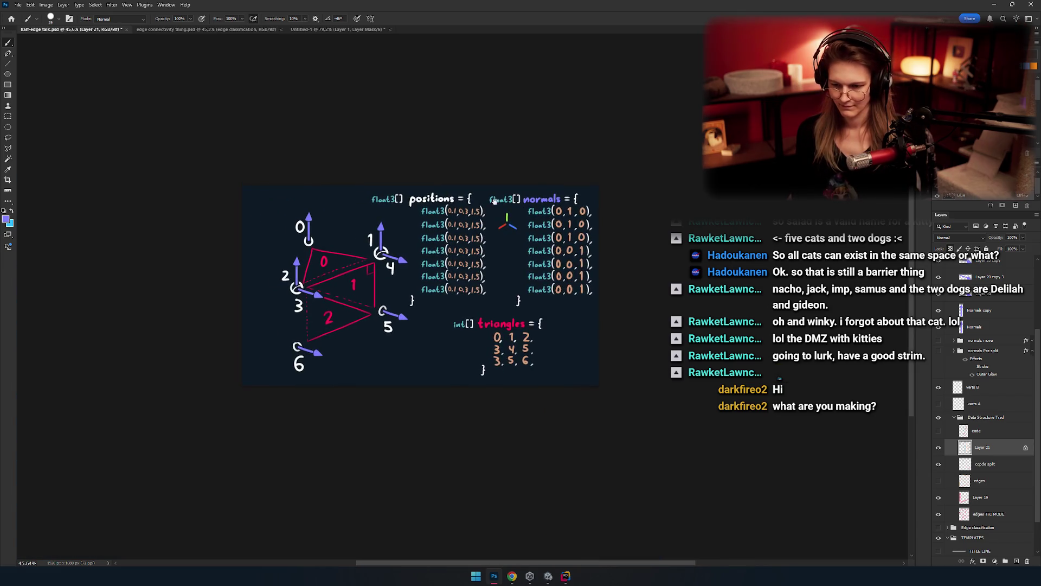
scroll(477, 281, up, 4)
drag(478, 280, 475, 300)
key(e)
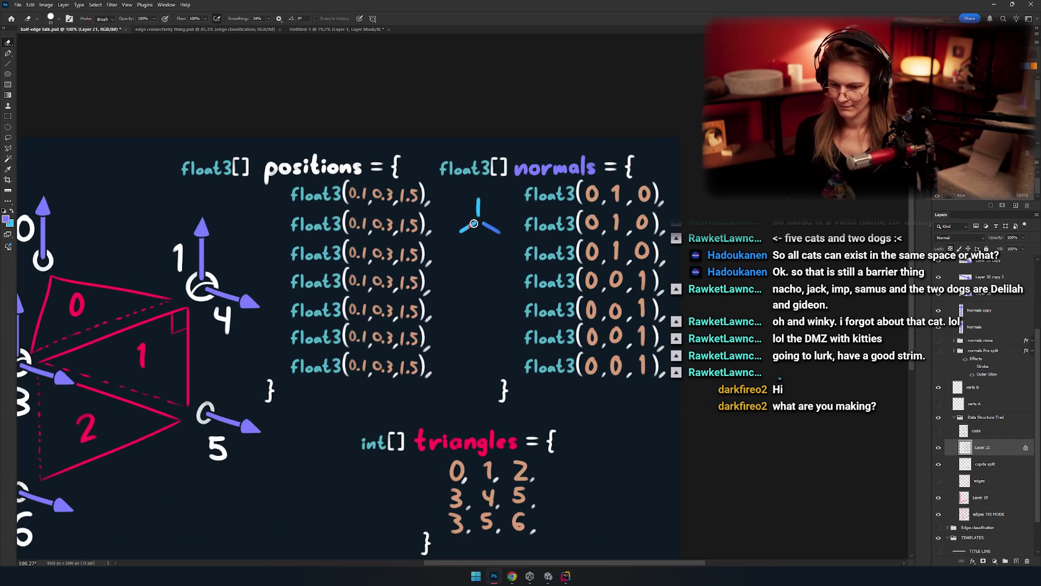
key(bracketright)
key(bracketright)
key(bracketright)
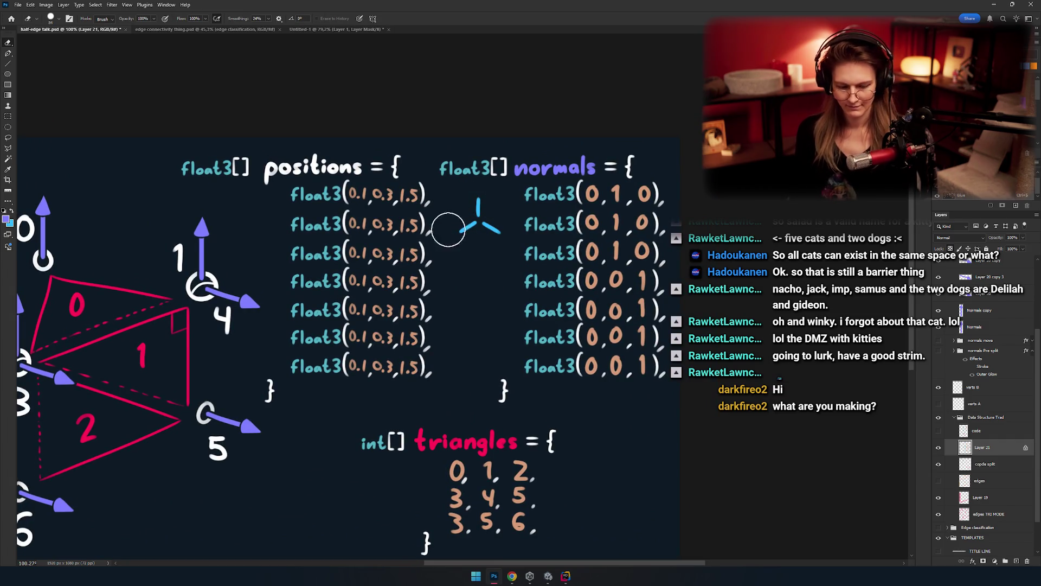
scroll(467, 300, down, 5)
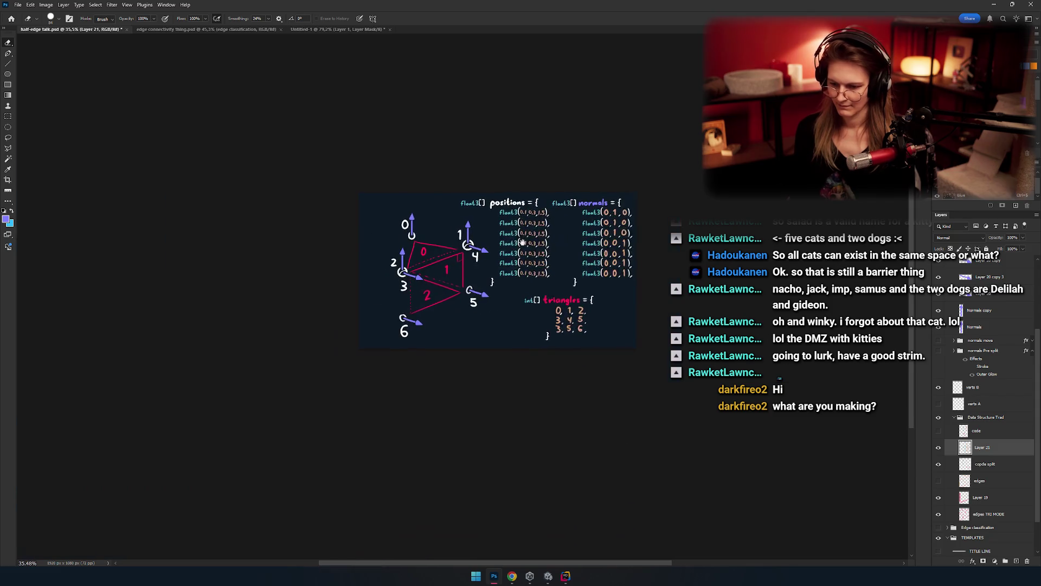
scroll(518, 252, up, 4)
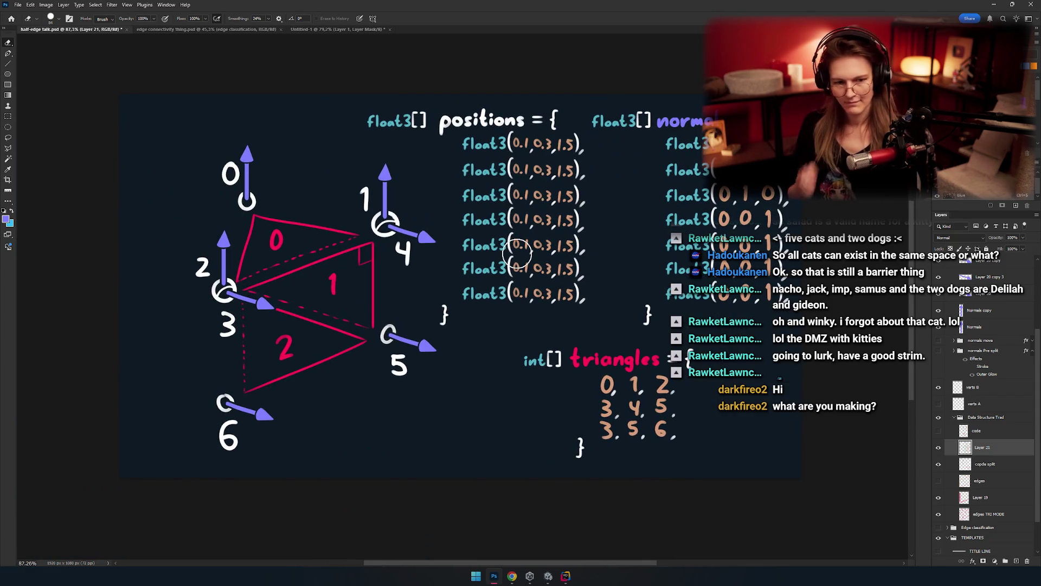
mouse_move(517, 254)
mouse_down()
mouse_move(479, 289)
mouse_move(450, 237)
mouse_up()
scroll(478, 289, down, 2)
scroll(441, 261, up, 2)
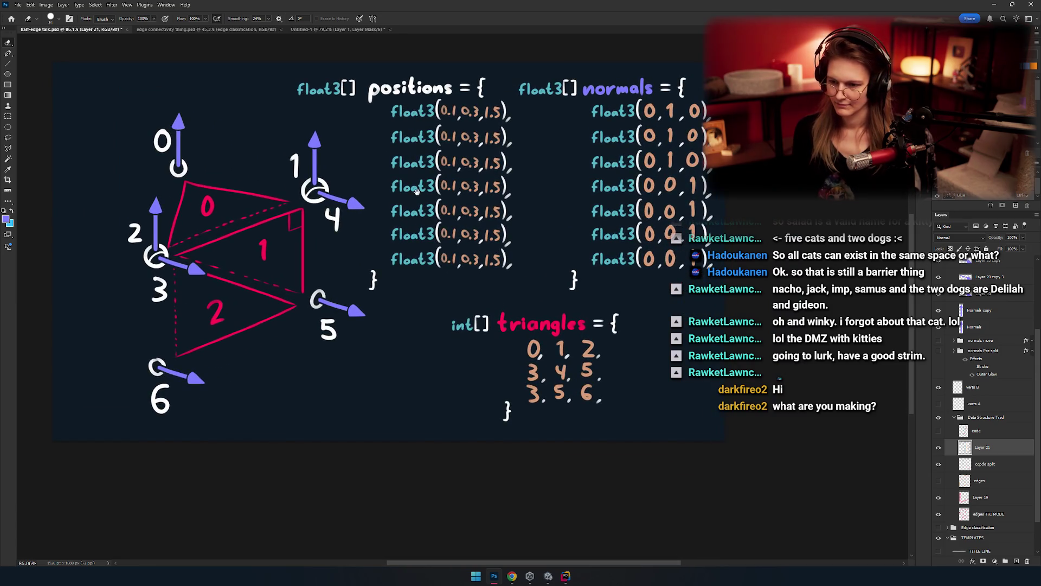
mouse_move(368, 188)
mouse_down()
mouse_move(390, 239)
mouse_move(488, 217)
mouse_up()
scroll(488, 217, down, 1)
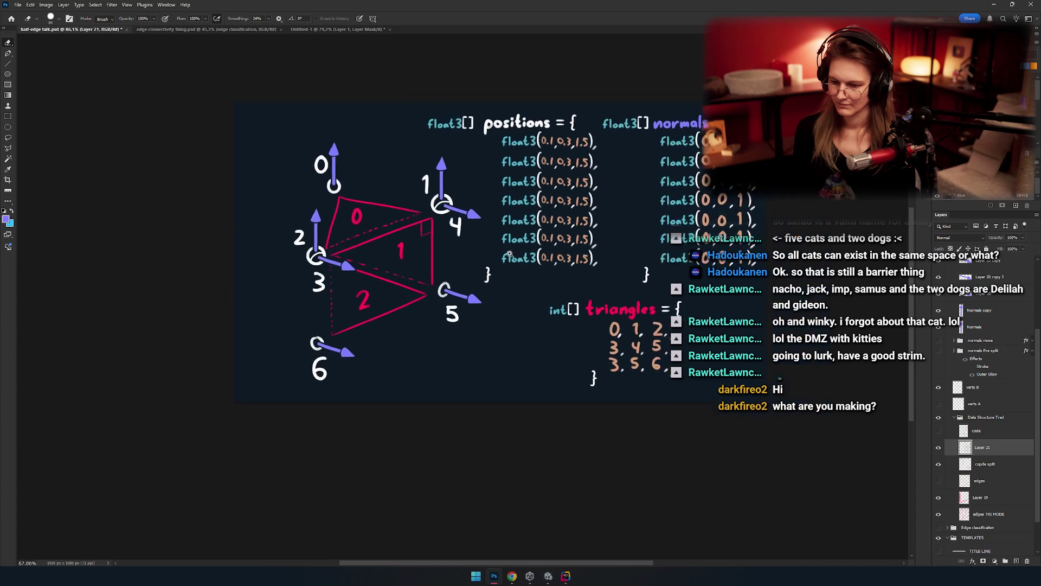
mouse_move(542, 271)
mouse_down()
mouse_move(508, 305)
mouse_move(512, 289)
mouse_move(489, 299)
mouse_up()
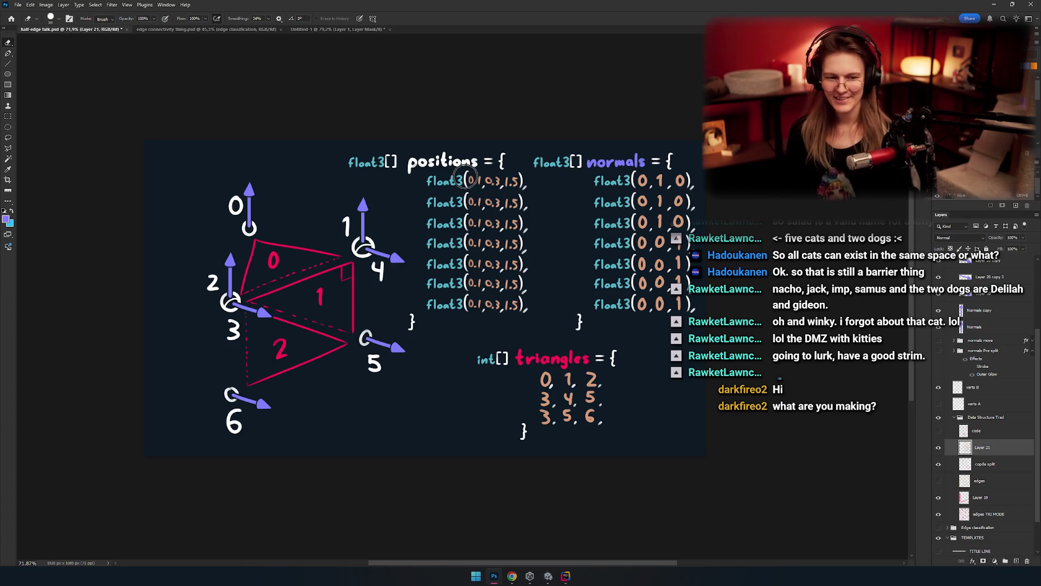
scroll(488, 313, left, 3)
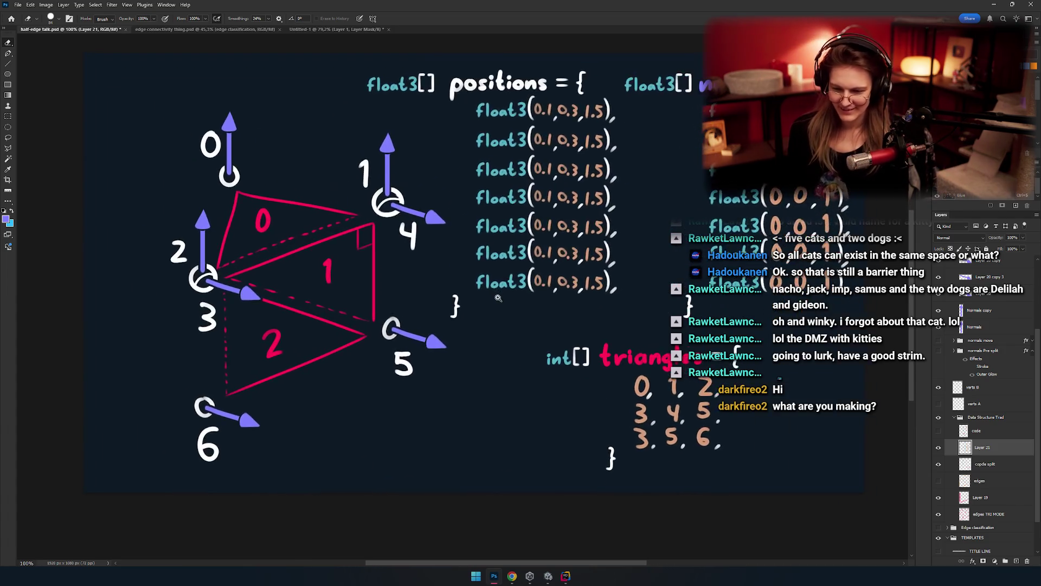
scroll(477, 354, right, 2)
scroll(477, 354, up, 2)
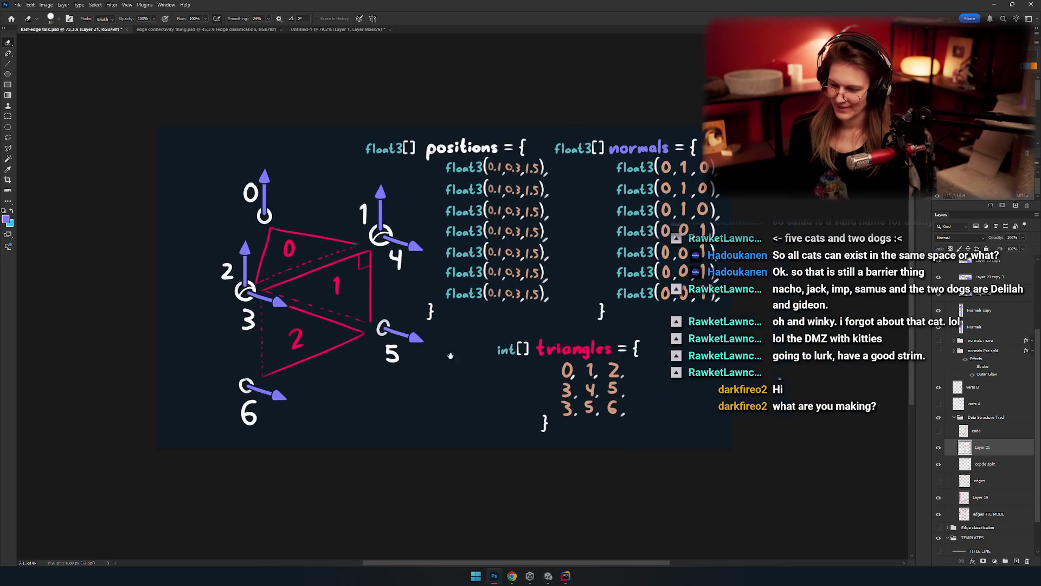
scroll(519, 323, right, 2)
scroll(533, 354, down, 2)
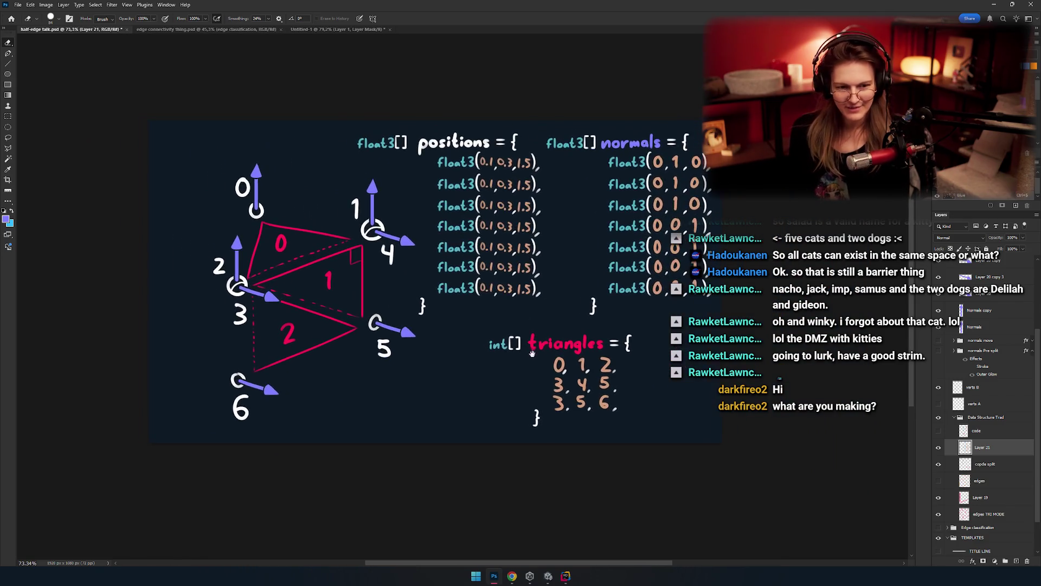
scroll(531, 351, right, 2)
scroll(488, 331, down, 2)
scroll(455, 313, up, 3)
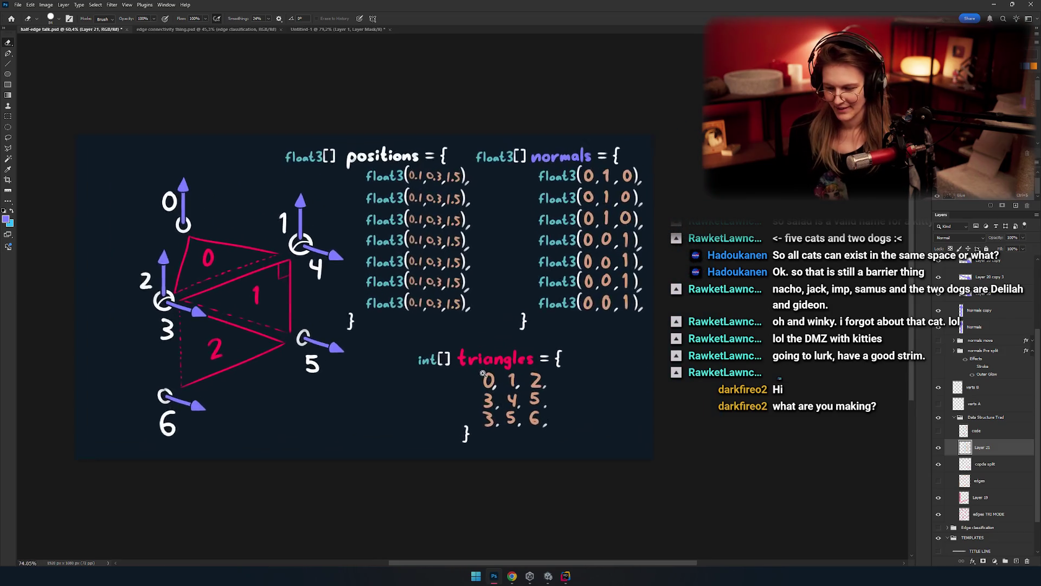
scroll(455, 313, right, 2)
key(v)
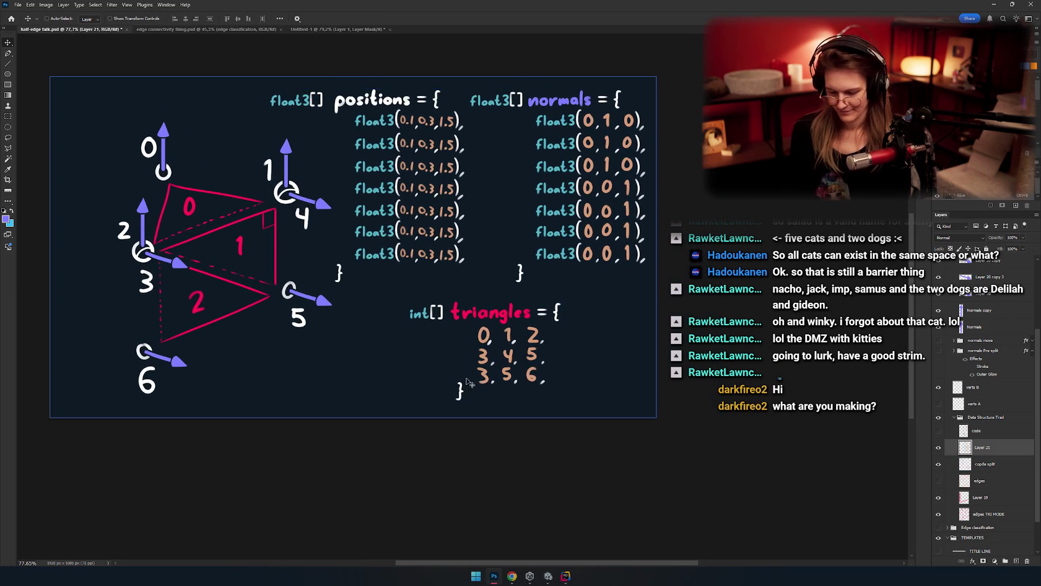
Step: Merge the top layer down, nudge the triangles code up-left, and select the whole canvas
key(Delete)
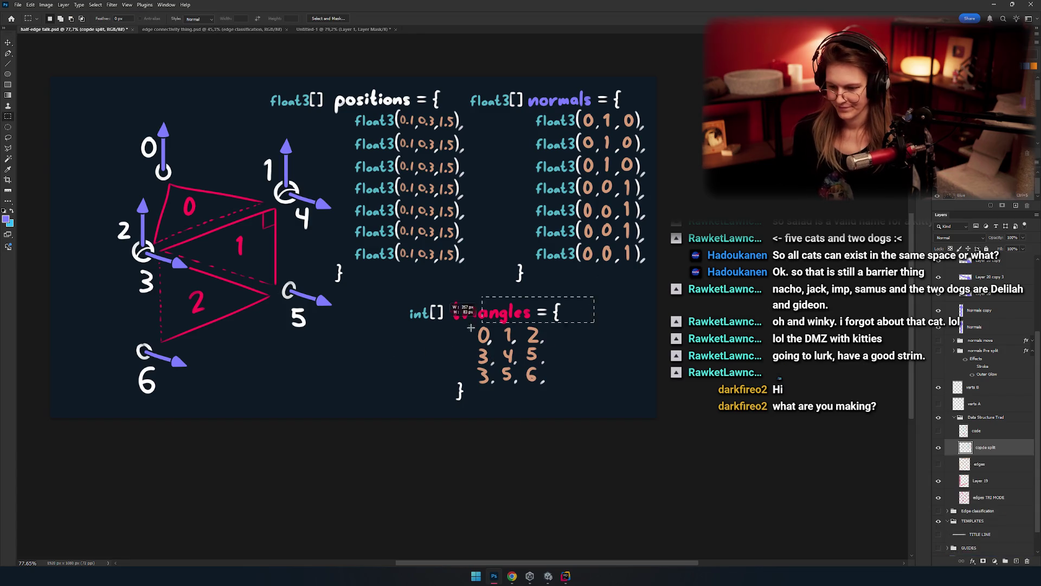
drag(518, 344, 509, 339)
scroll(516, 330, down, 3)
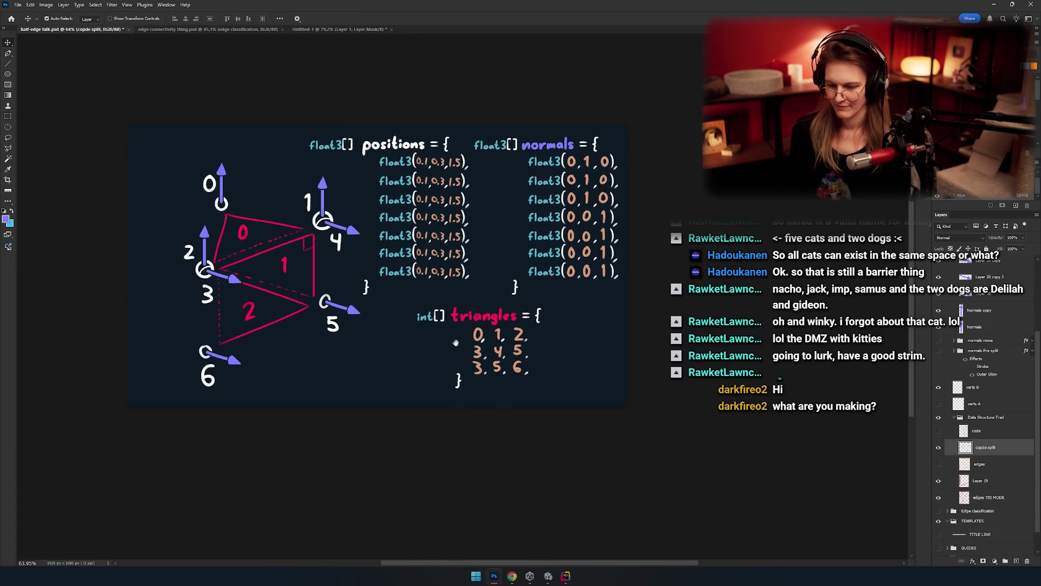
key(ctrl+a)
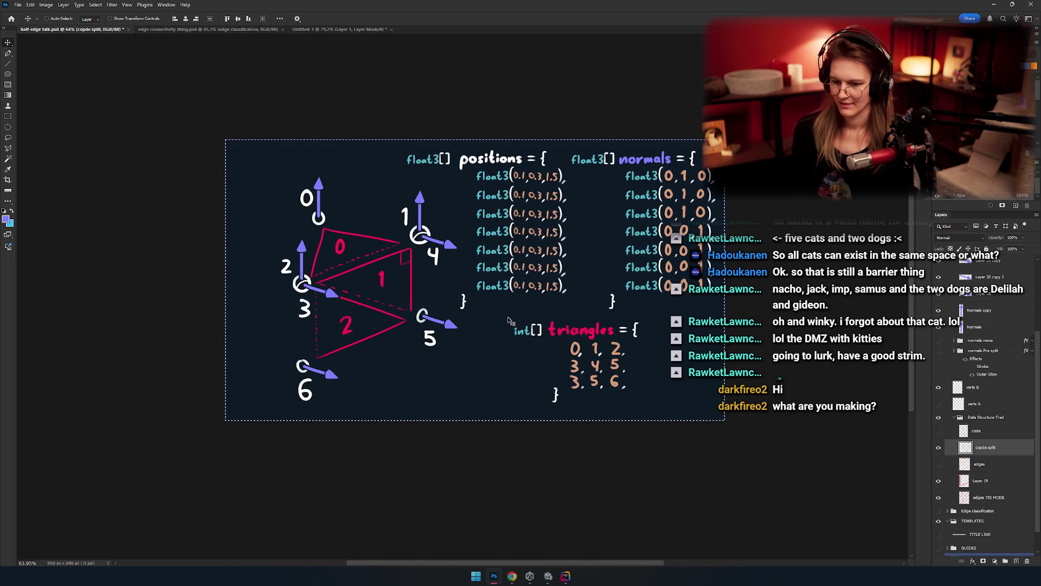
Step: Bring the Google Slides browser window to the front
key(alt+Tab)
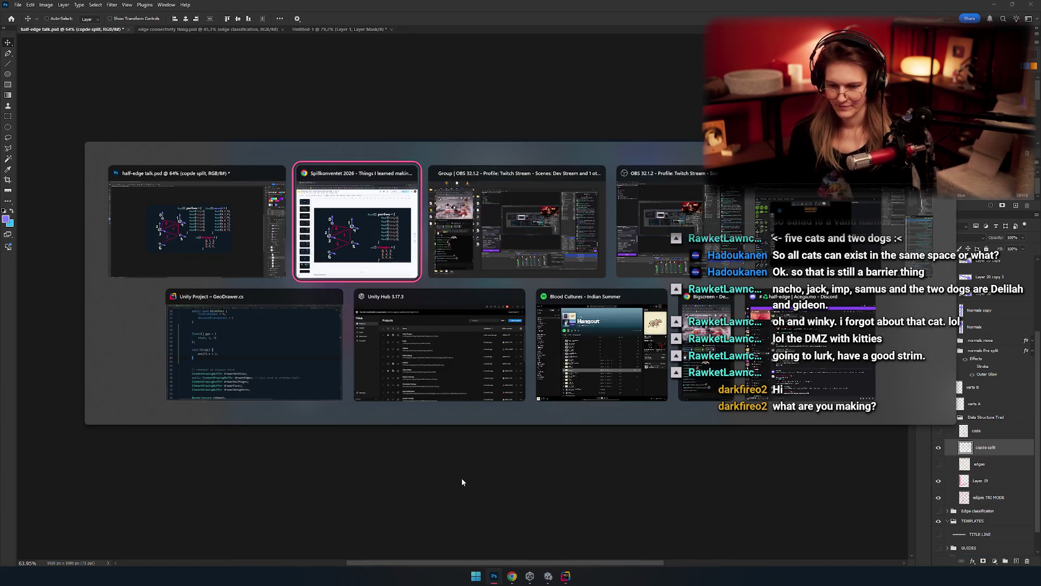
key(Escape)
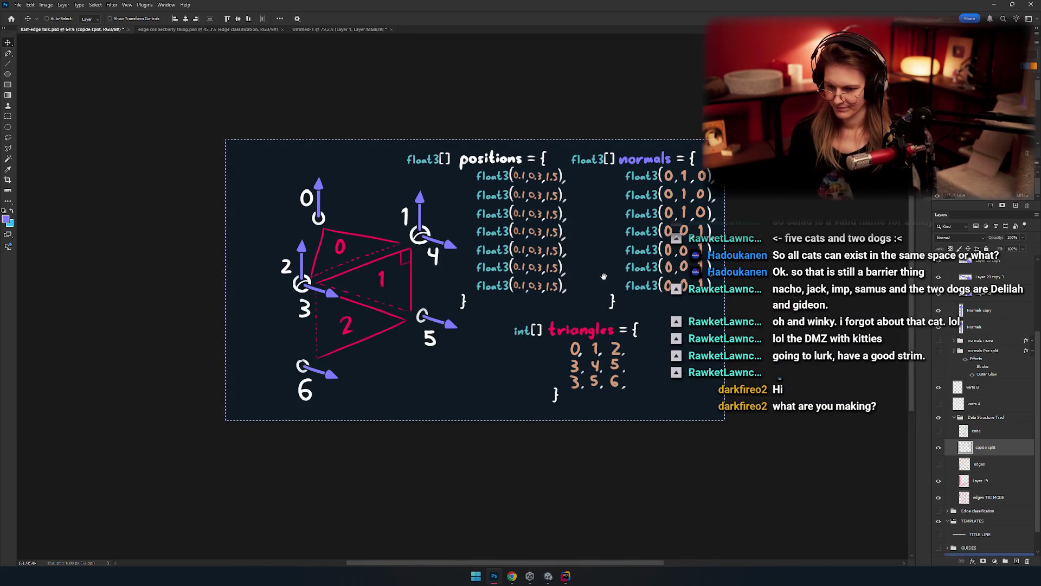
drag(604, 276, 575, 285)
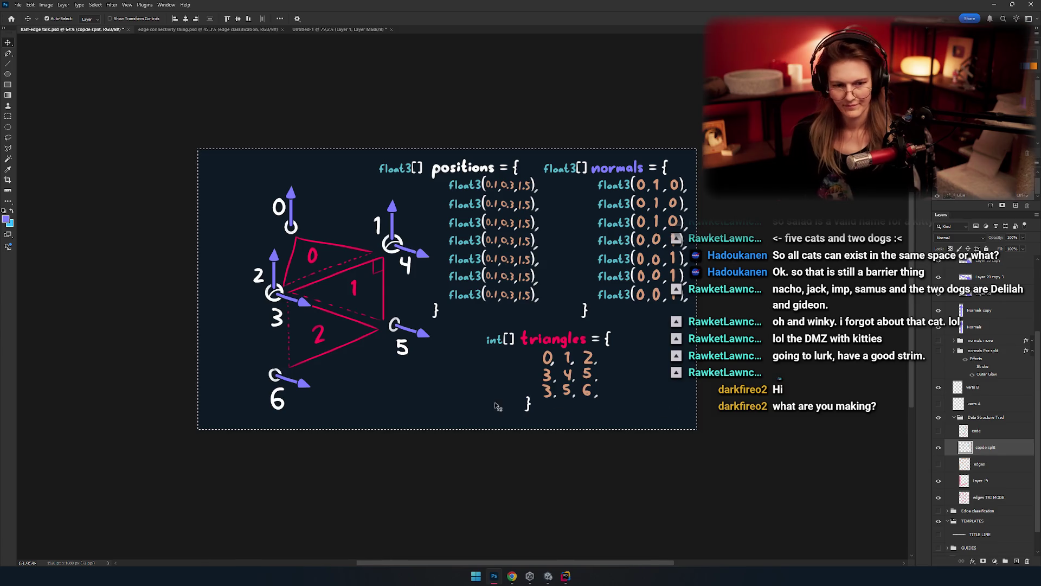
key(alt+Tab)
key(alt+shift+Tab)
key(Escape)
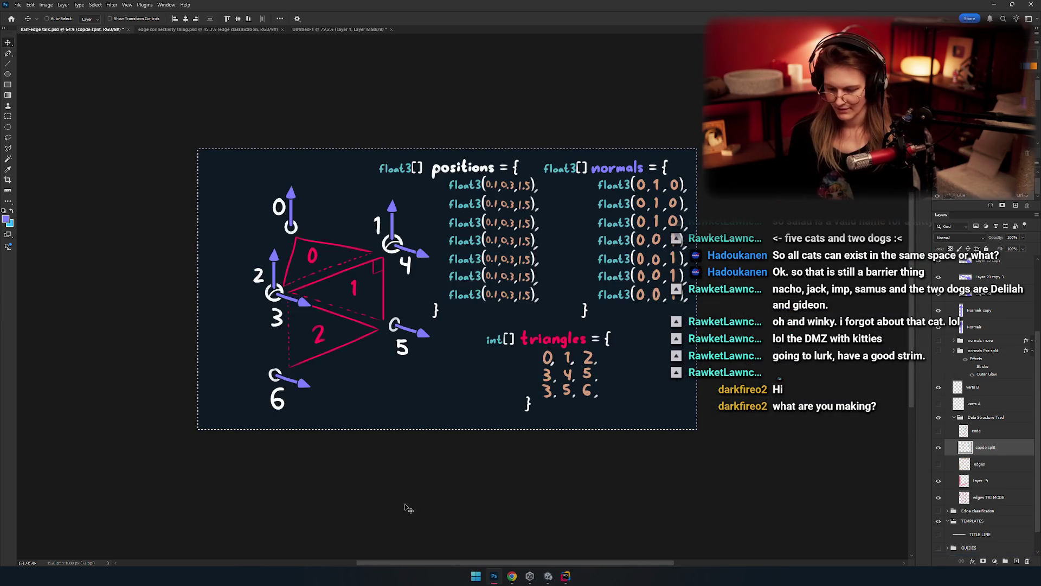
click(513, 576)
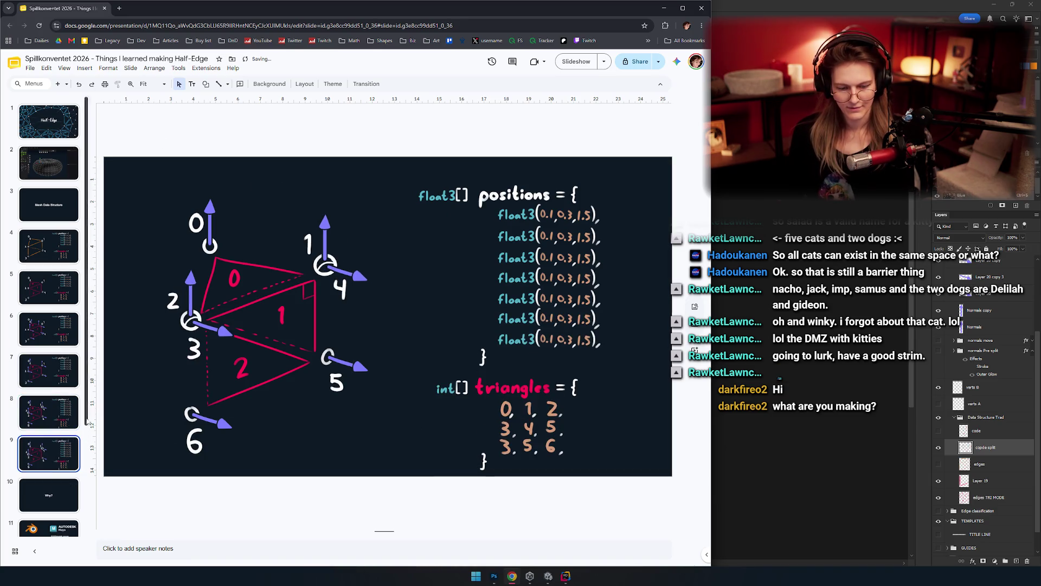
Step: Add a new slide 9 holding the pasted normals diagram, enlarged to fill the slide
key(ctrl+m)
key(ctrl+v)
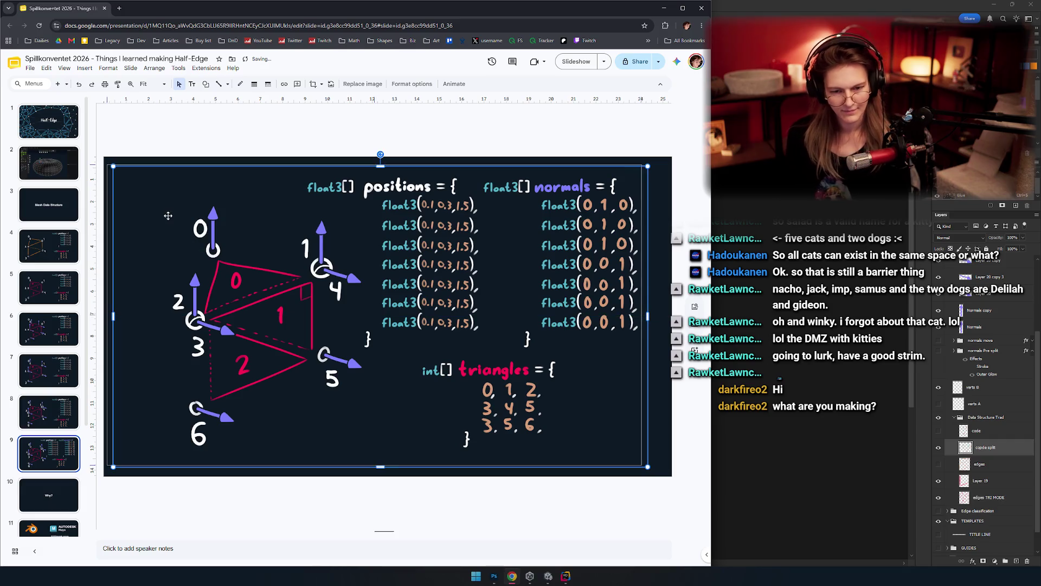
drag(246, 293, 237, 283)
drag(638, 457, 672, 476)
Step: Move from slide 4 back to the Half-Edge title slide
click(555, 501)
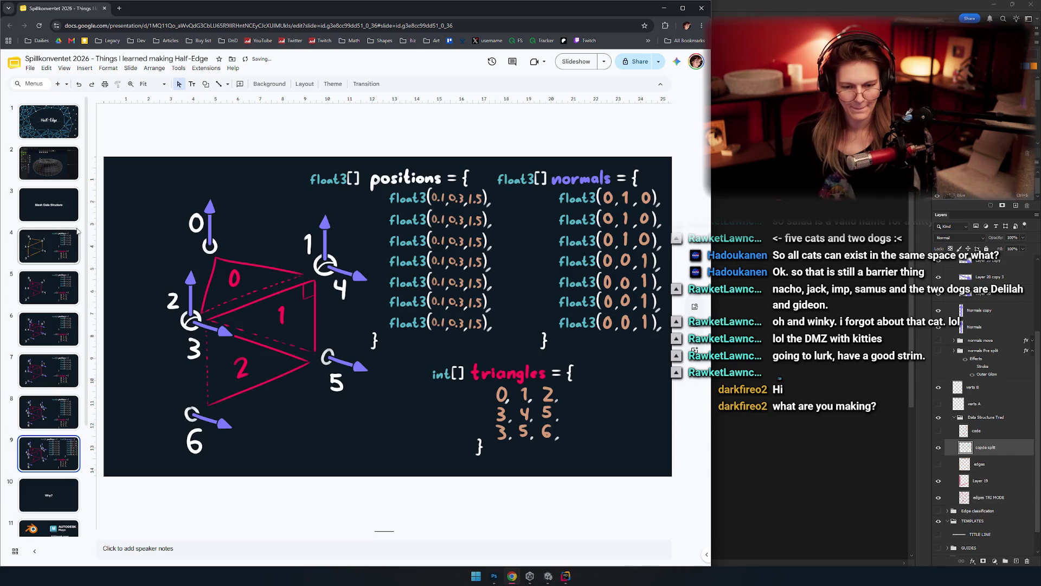
click(47, 251)
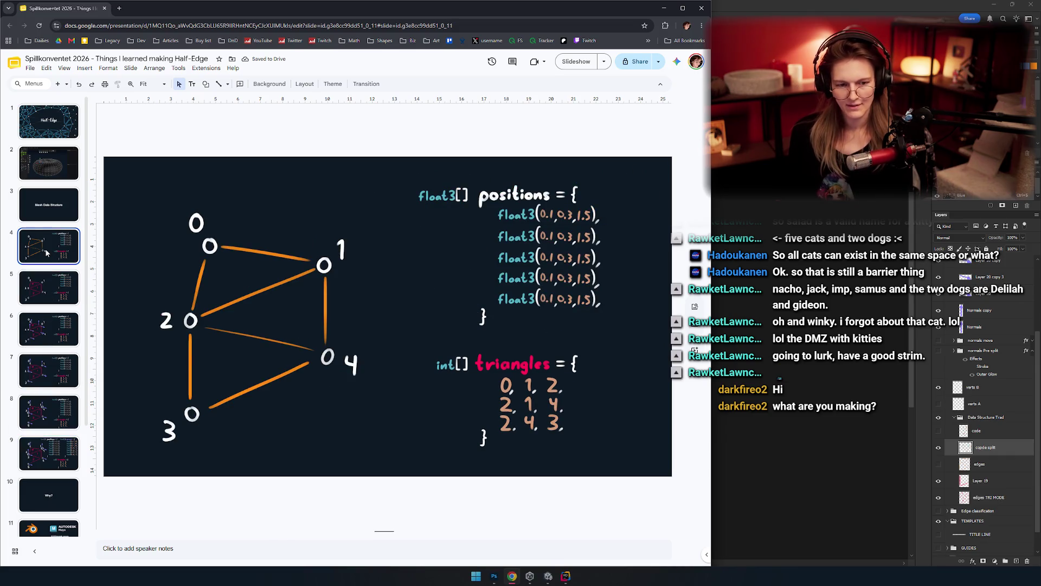
key(Up)
key(Up)
key(Up)
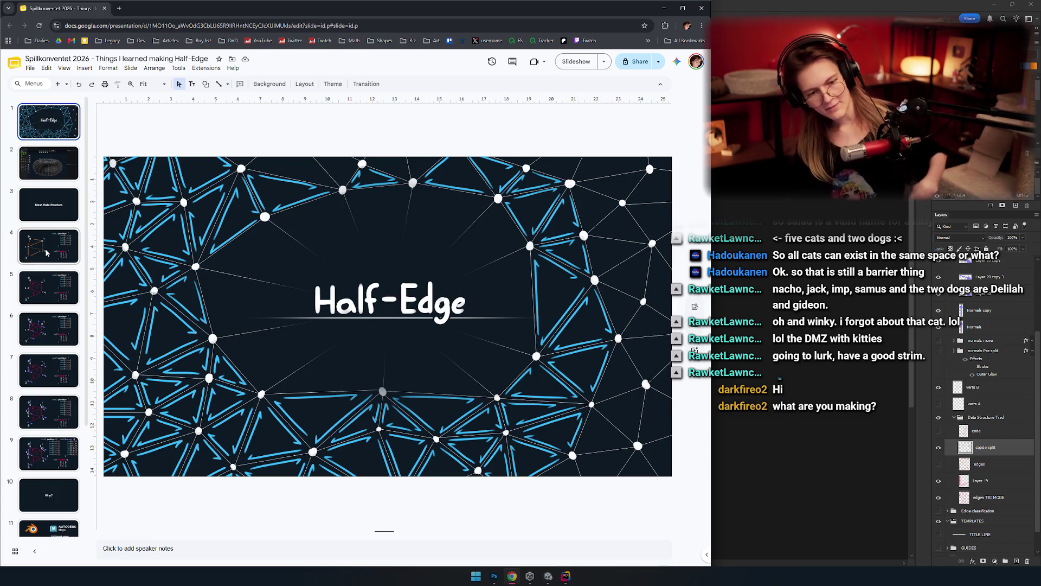
Step: Step through the deck slide by slide, from slide 2 to the new normals slide 9
key(Down)
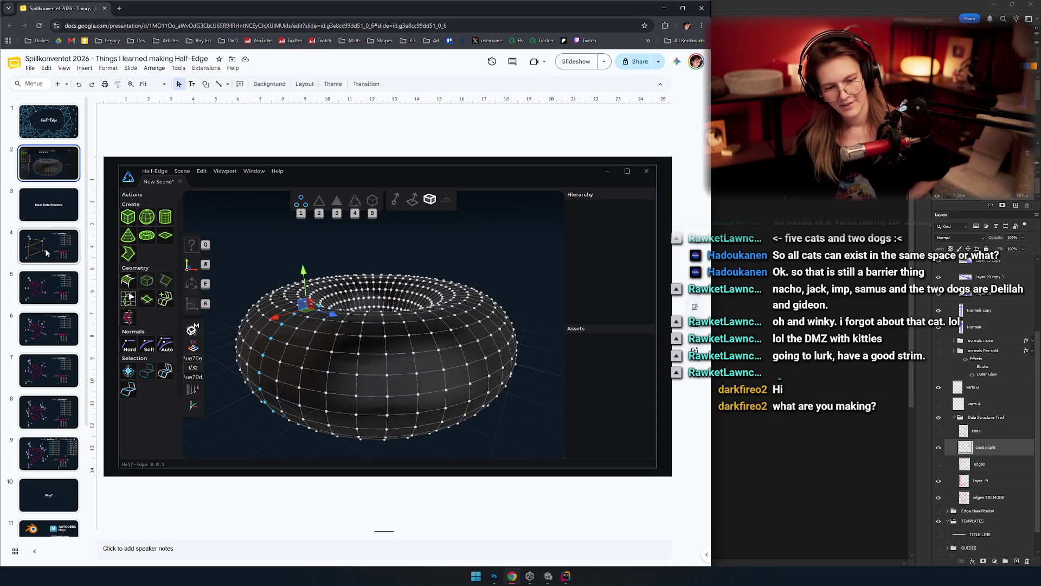
key(Down)
key(Down)
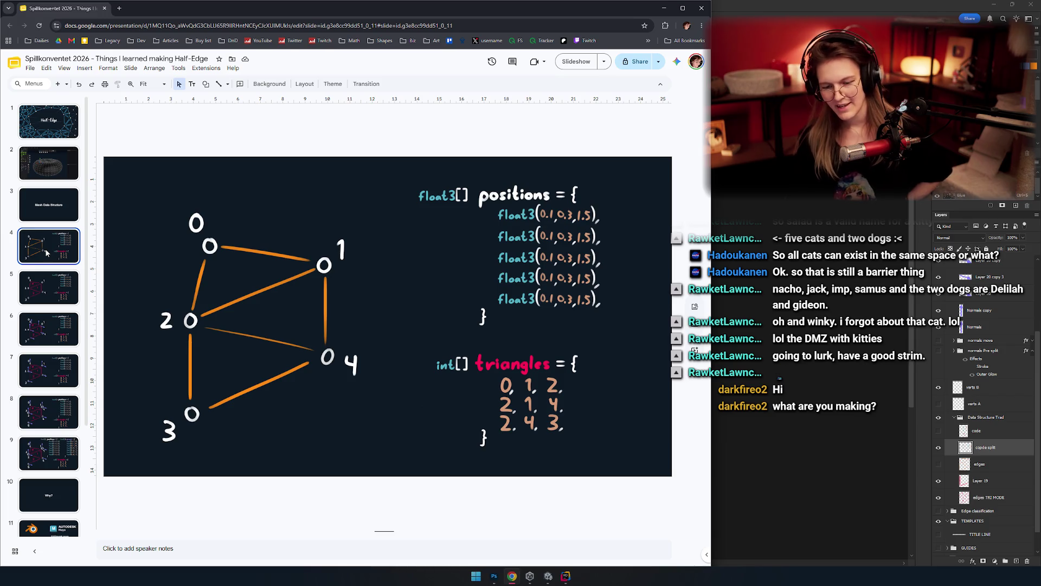
key(Down)
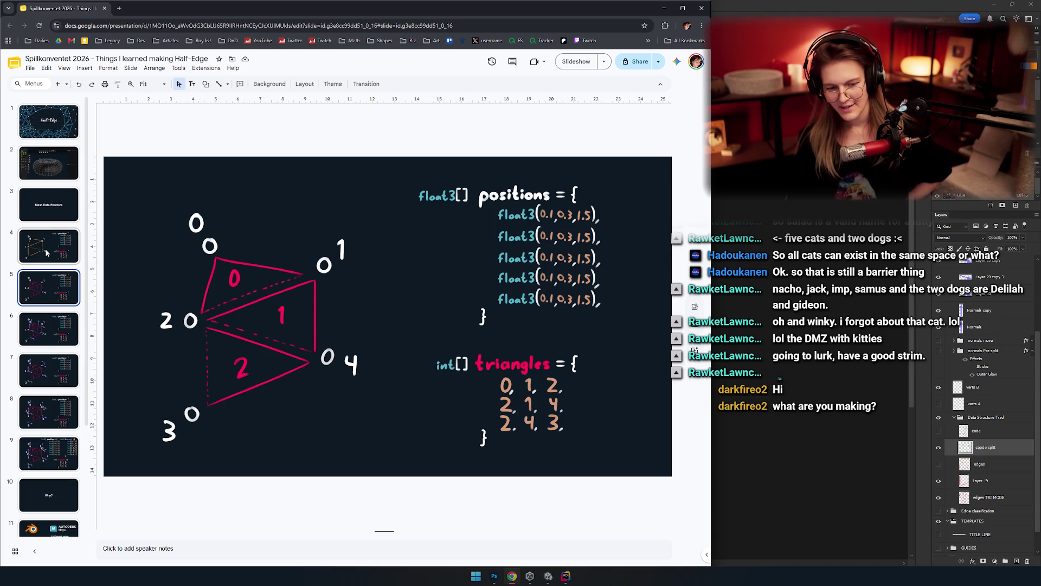
key(Down)
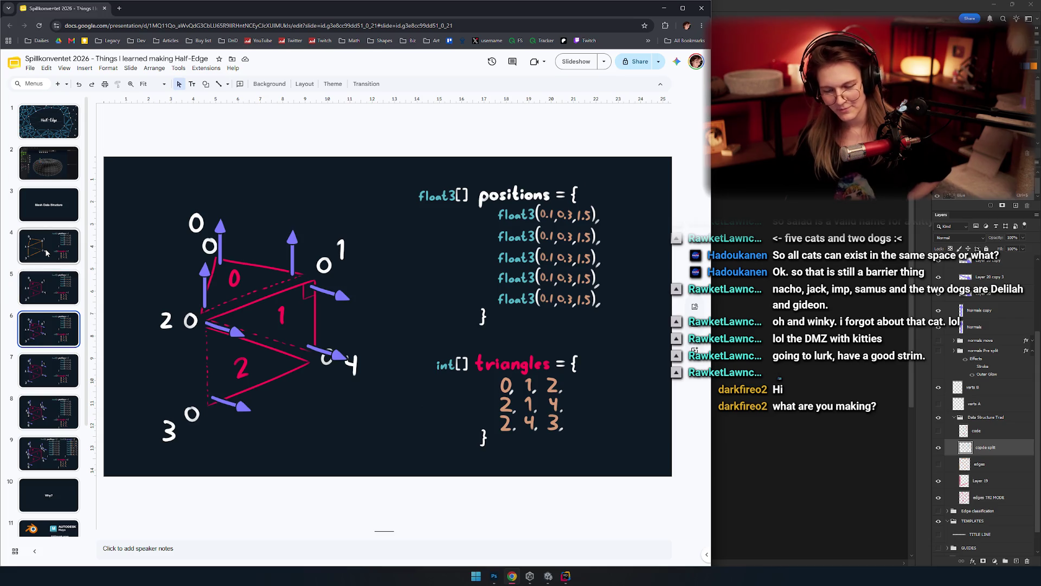
key(Down)
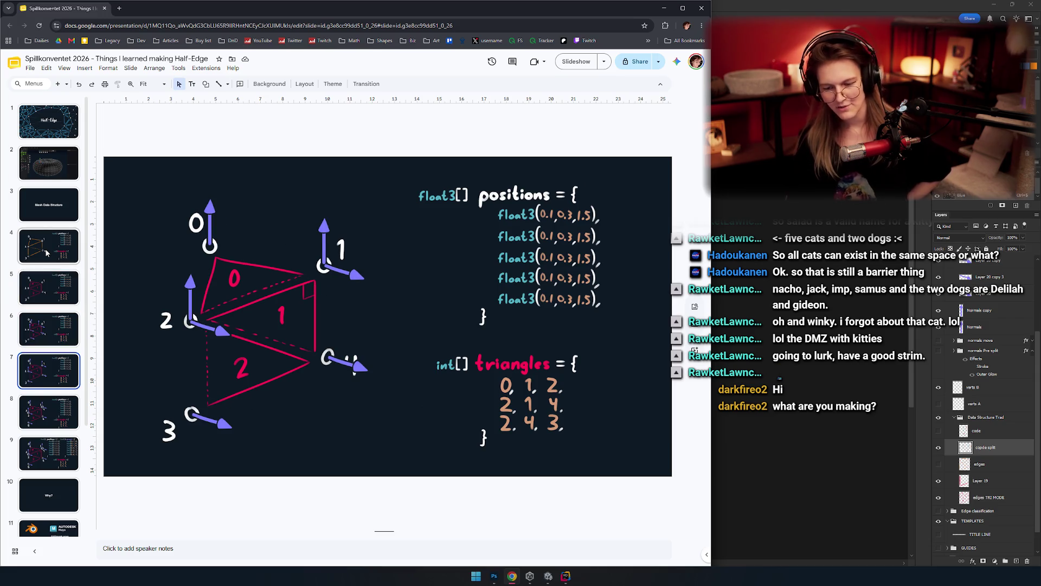
key(Down)
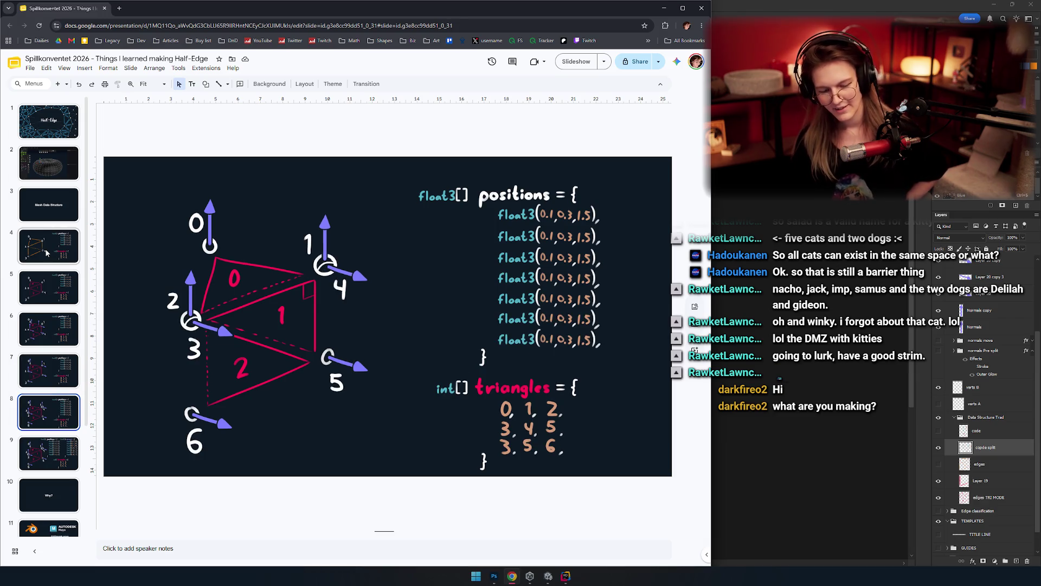
key(Down)
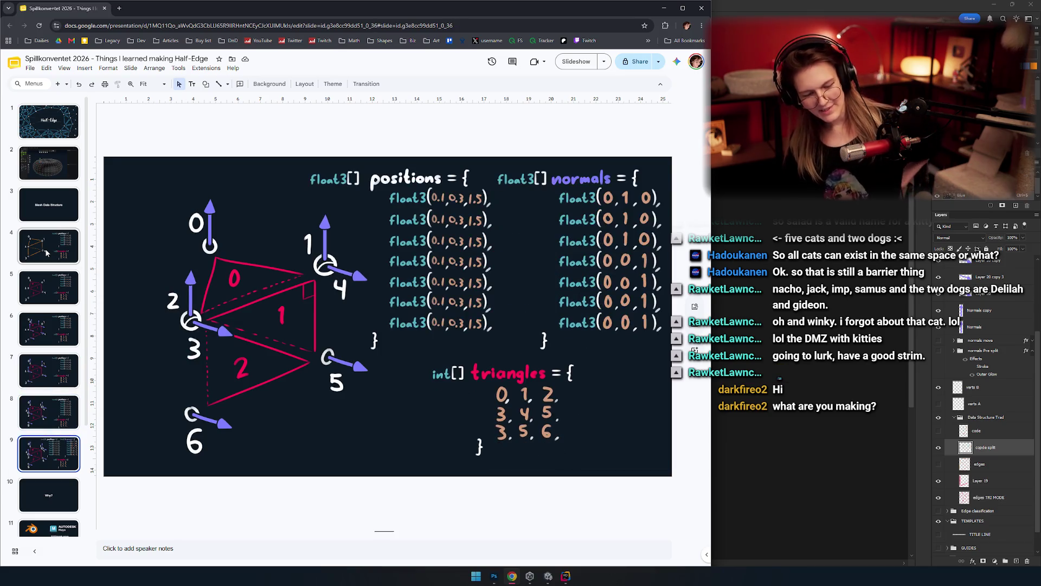
Step: Browse neighbouring slides and settle on slide 9's positions, normals and triangles diagram
key(Down)
key(Up)
key(Up)
key(Up)
key(Down)
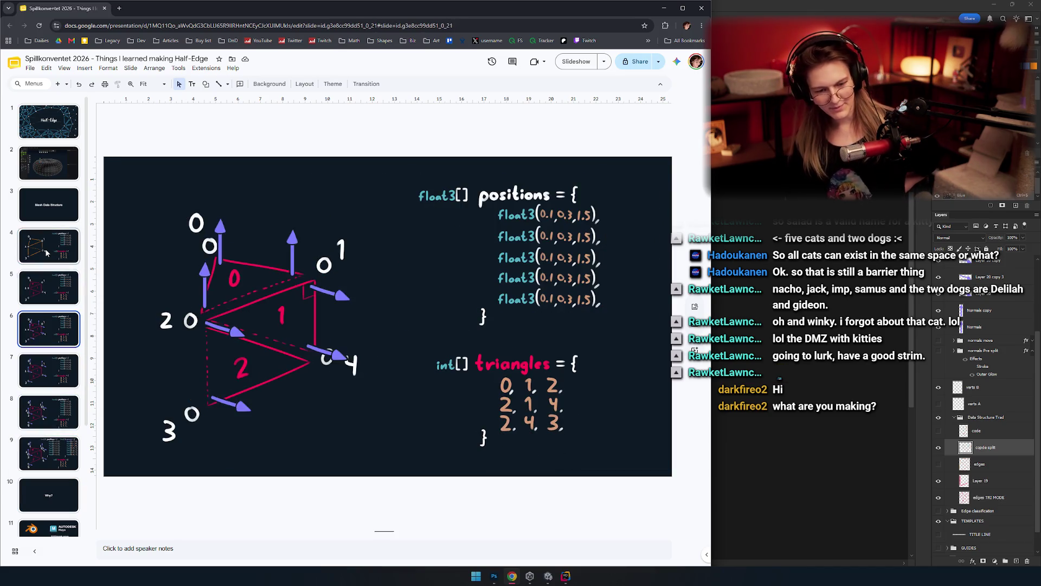
key(Up)
key(Down)
key(Down)
key(Down)
key(Up)
key(Up)
key(Up)
key(Up)
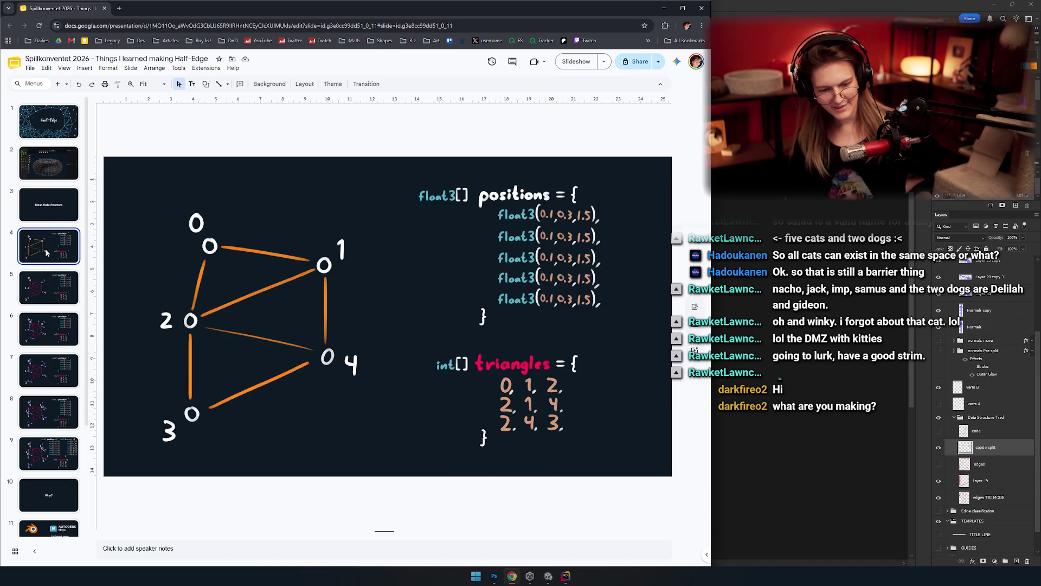
key(Down)
key(Down)
key(Down)
key(Down)
scroll(47, 277, down, 1)
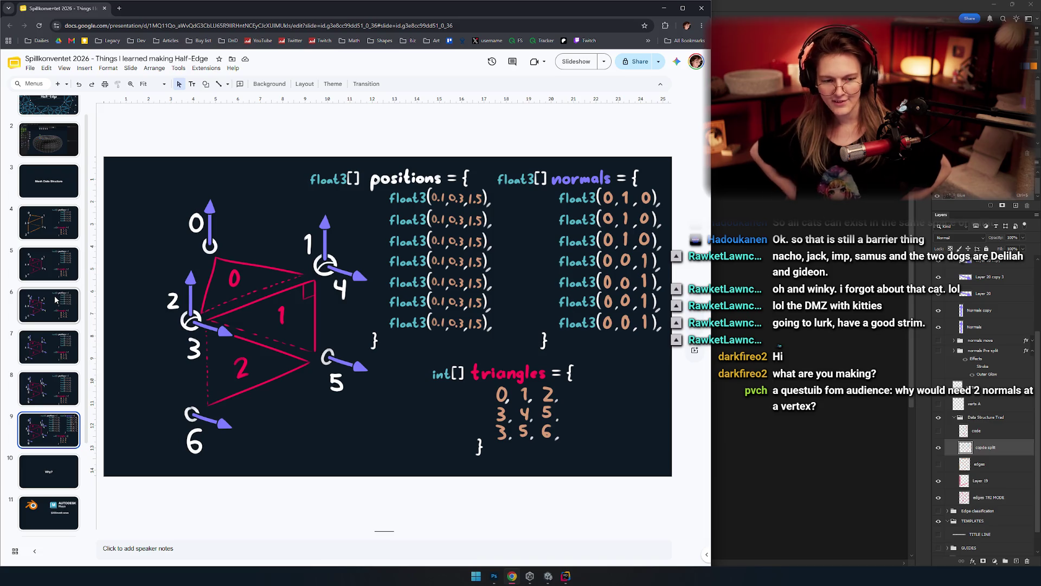
Step: Glance at the GeoDrawer.cs code and the Photoshop diagram, then switch to the Unity editor
click(566, 576)
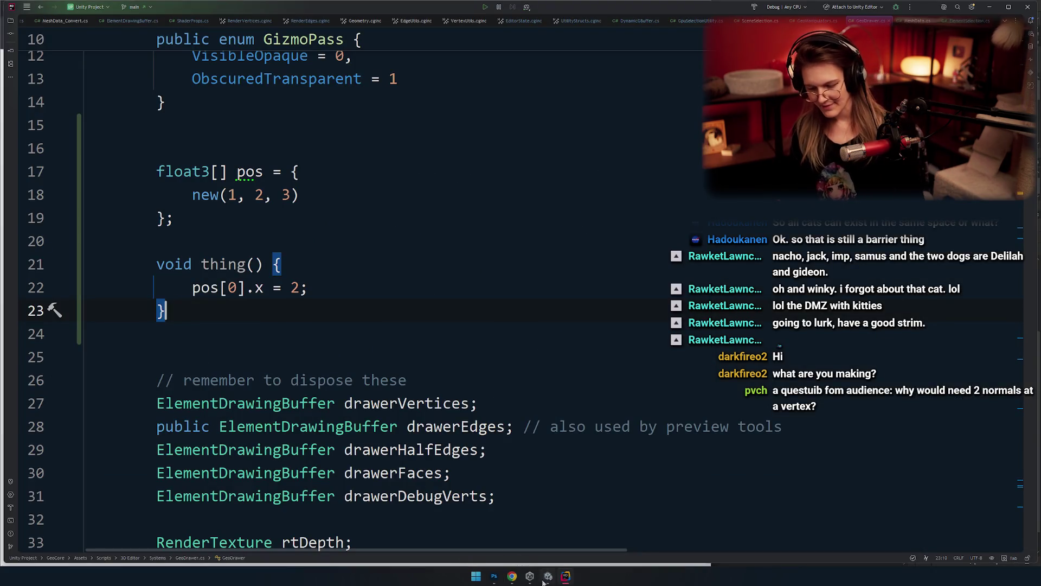
click(494, 576)
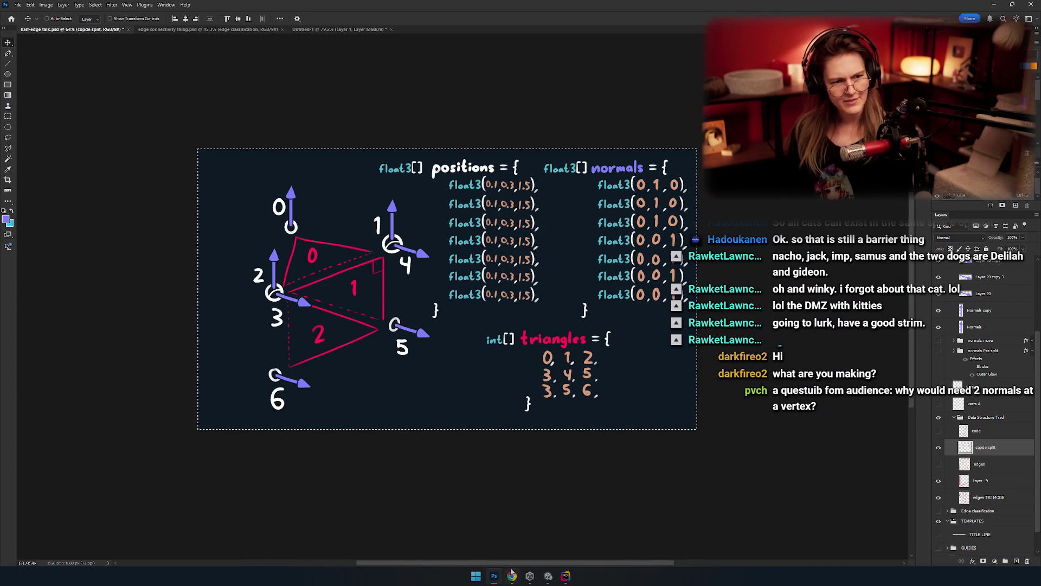
key(alt+Tab)
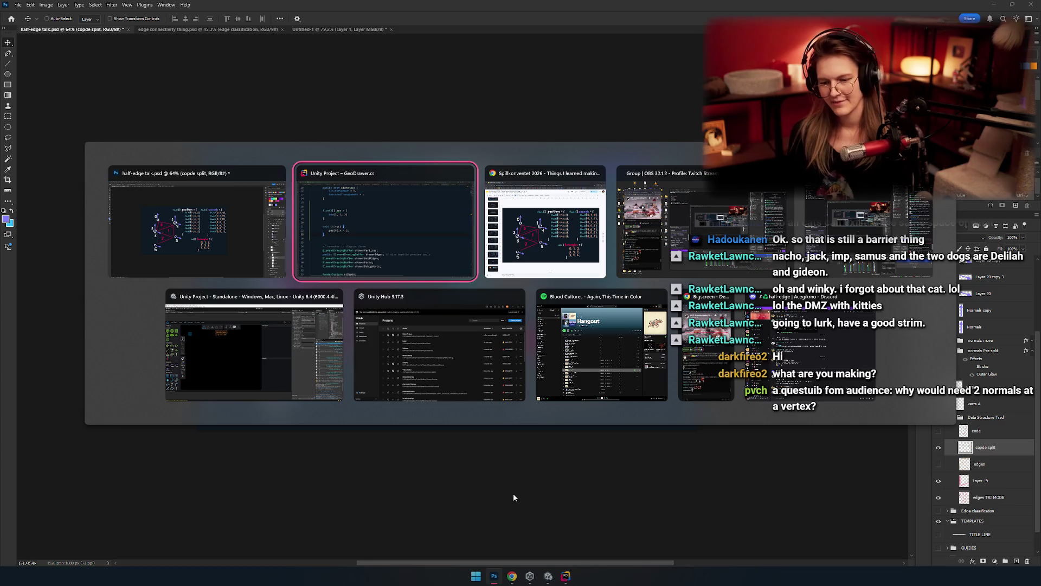
key(Tab)
key(Tab)
key(shift+Tab)
key(shift+Tab)
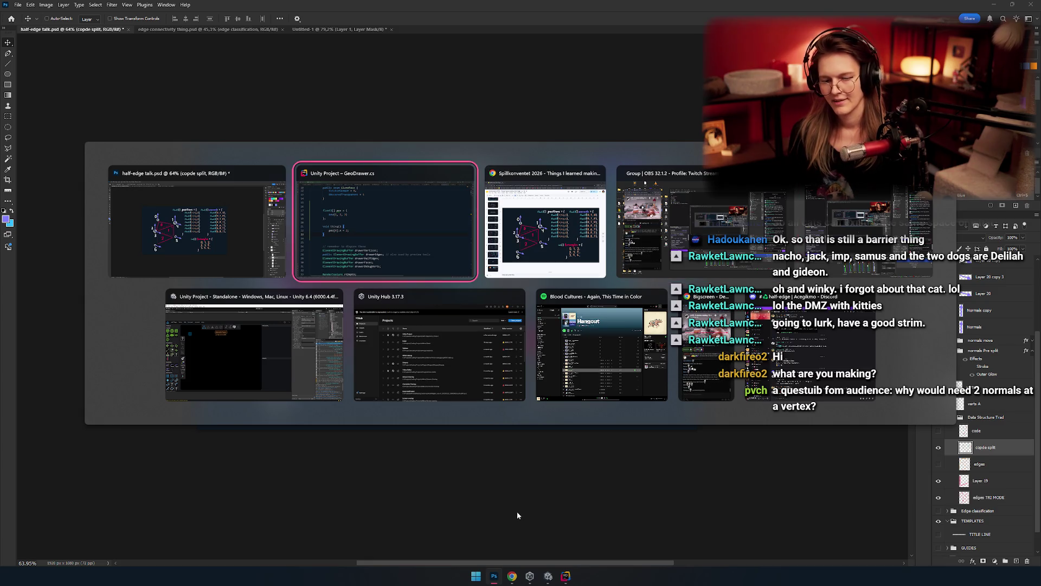
key(shift+Tab)
click(268, 380)
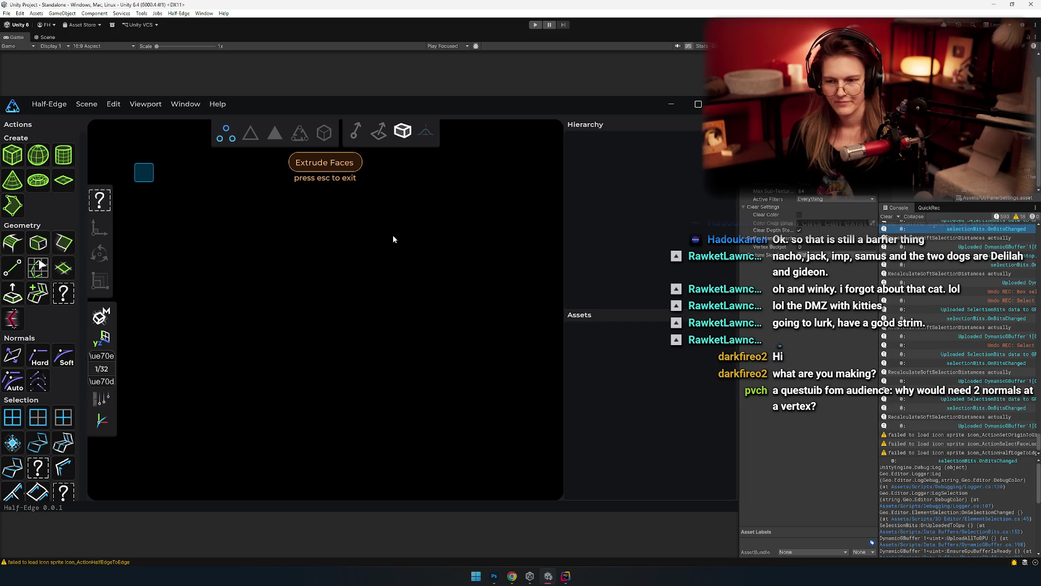
Step: Run the Half-Edge app and create a new box from its base rectangle and height
click(534, 26)
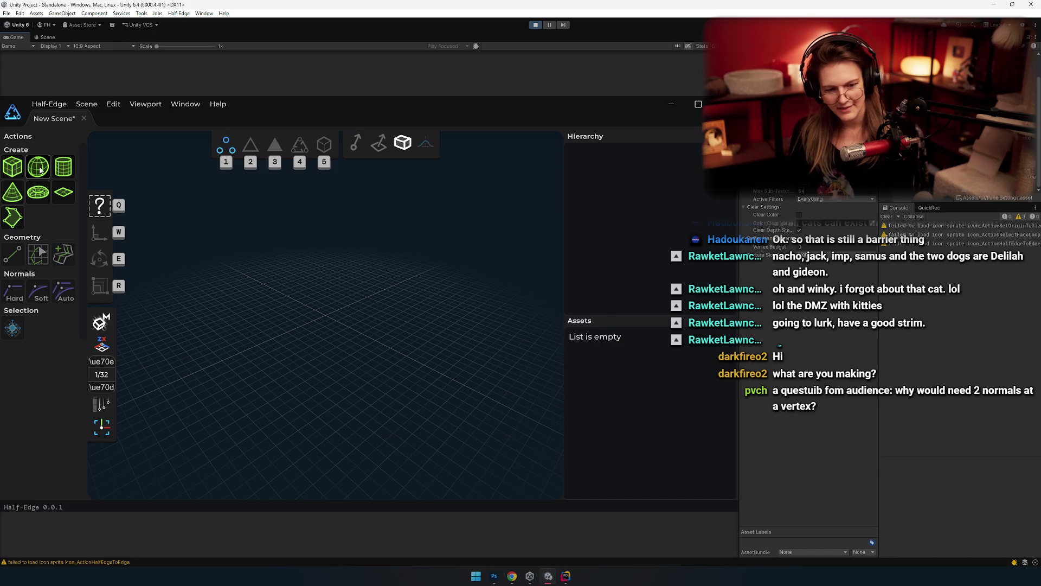
click(12, 166)
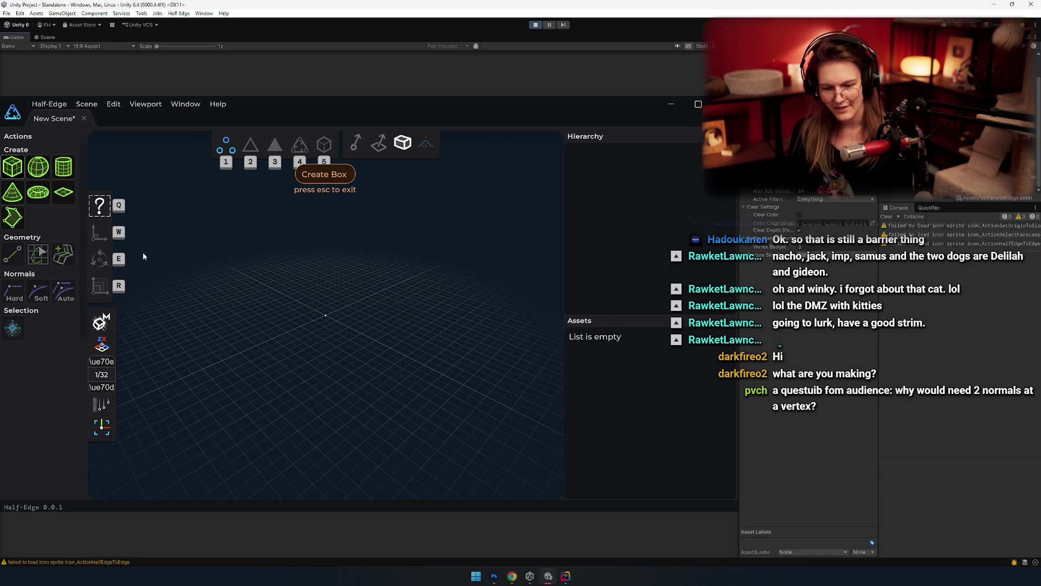
click(320, 401)
click(337, 324)
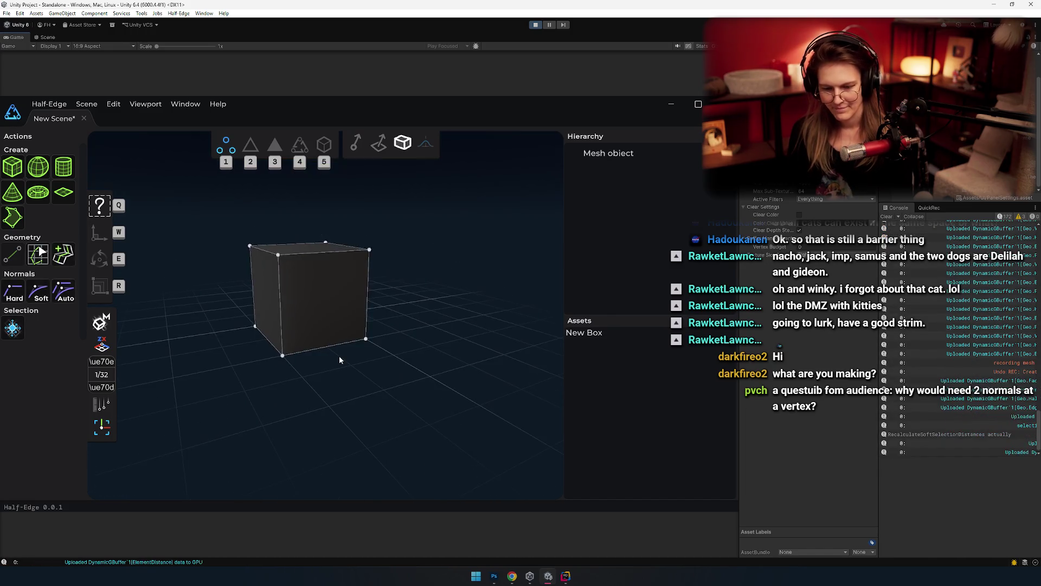
Step: Delete the picked cube faces, then select all of the box's vertices
key(3)
ctrl+click(414, 337)
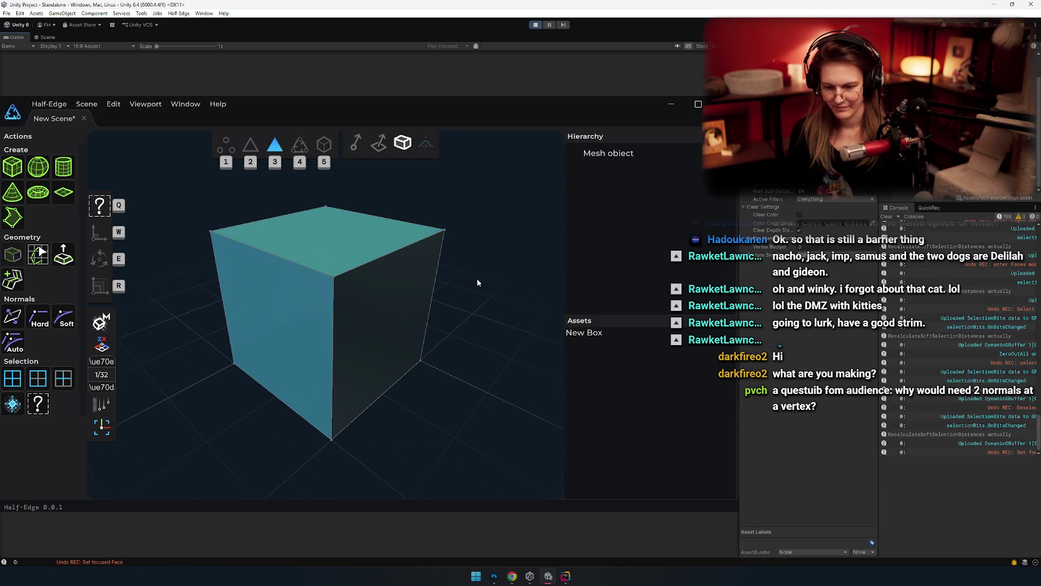
key(Delete)
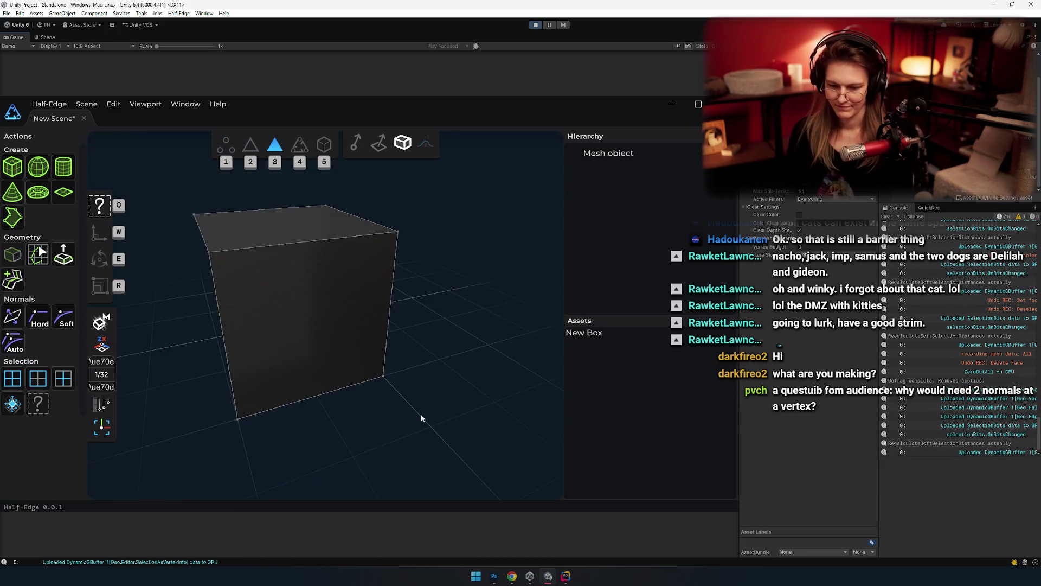
key(1)
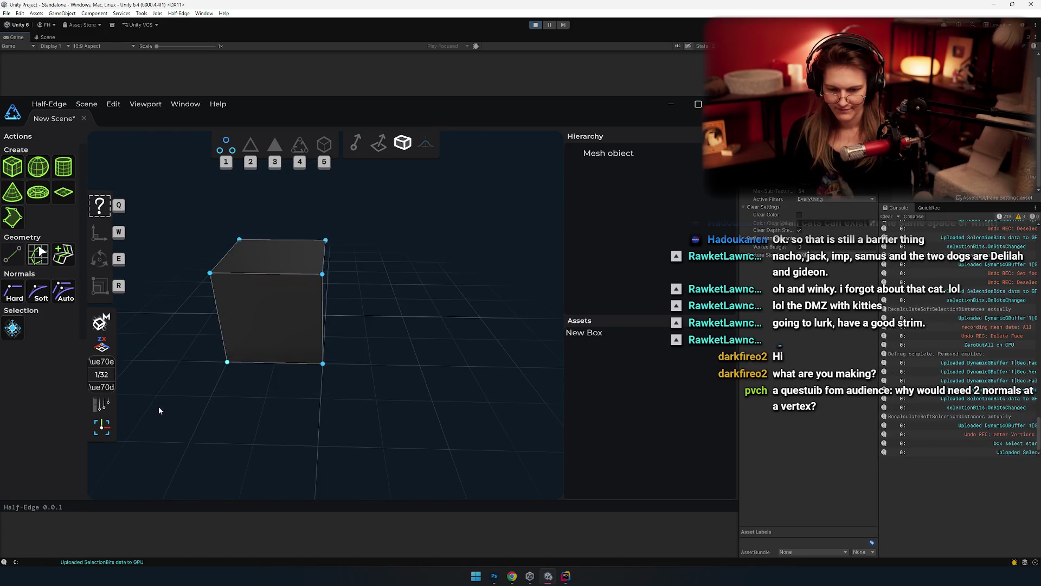
drag(158, 405, 461, 206)
mouse_move(391, 380)
mouse_down()
mouse_move(432, 432)
mouse_move(450, 412)
mouse_move(452, 383)
mouse_move(347, 380)
mouse_move(260, 344)
mouse_up()
Step: In edge mode, try selecting a top edge of the cube, then clear the selection
key(2)
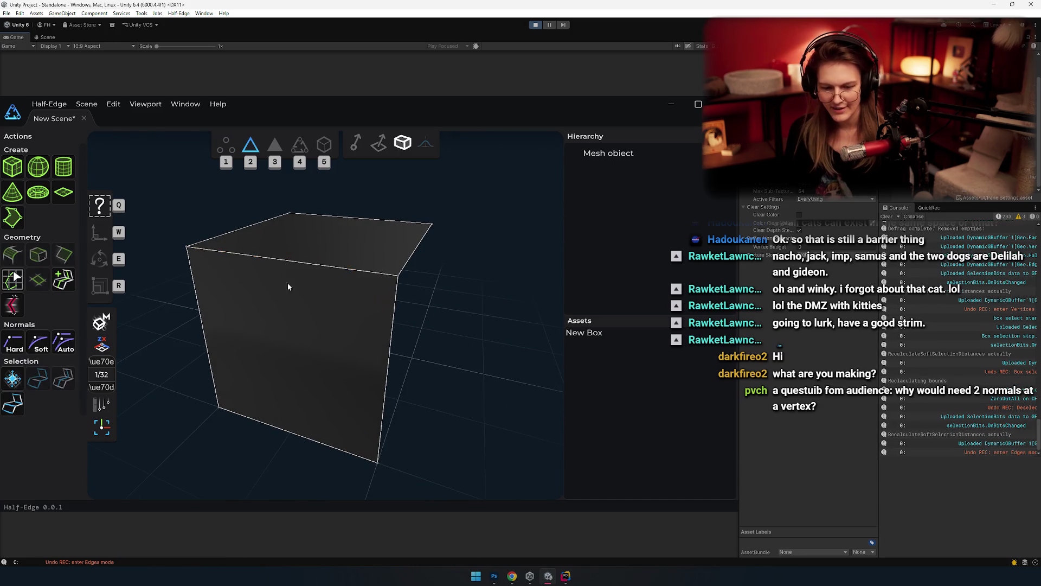
mouse_move(287, 287)
mouse_down()
mouse_move(252, 427)
mouse_move(255, 335)
mouse_move(360, 337)
mouse_move(358, 298)
mouse_move(374, 278)
mouse_move(437, 274)
mouse_move(408, 370)
mouse_move(492, 378)
mouse_move(383, 379)
mouse_move(451, 420)
mouse_move(457, 440)
mouse_move(319, 363)
mouse_move(230, 375)
mouse_move(198, 442)
mouse_move(295, 250)
mouse_move(379, 426)
mouse_move(416, 201)
mouse_move(449, 170)
mouse_move(486, 252)
mouse_move(363, 322)
mouse_move(460, 408)
mouse_move(441, 328)
mouse_move(483, 414)
mouse_move(429, 367)
mouse_move(311, 166)
mouse_move(412, 260)
mouse_move(355, 235)
mouse_move(311, 271)
mouse_move(360, 327)
mouse_move(351, 347)
mouse_move(373, 281)
mouse_move(330, 278)
mouse_move(372, 439)
mouse_move(370, 405)
mouse_move(482, 241)
mouse_move(447, 266)
mouse_move(465, 252)
mouse_move(450, 249)
mouse_move(245, 336)
mouse_move(369, 326)
mouse_up()
click(437, 271)
click(383, 379)
key(1)
Step: Select a top edge, change its shading, and inspect the top corner up close
key(2)
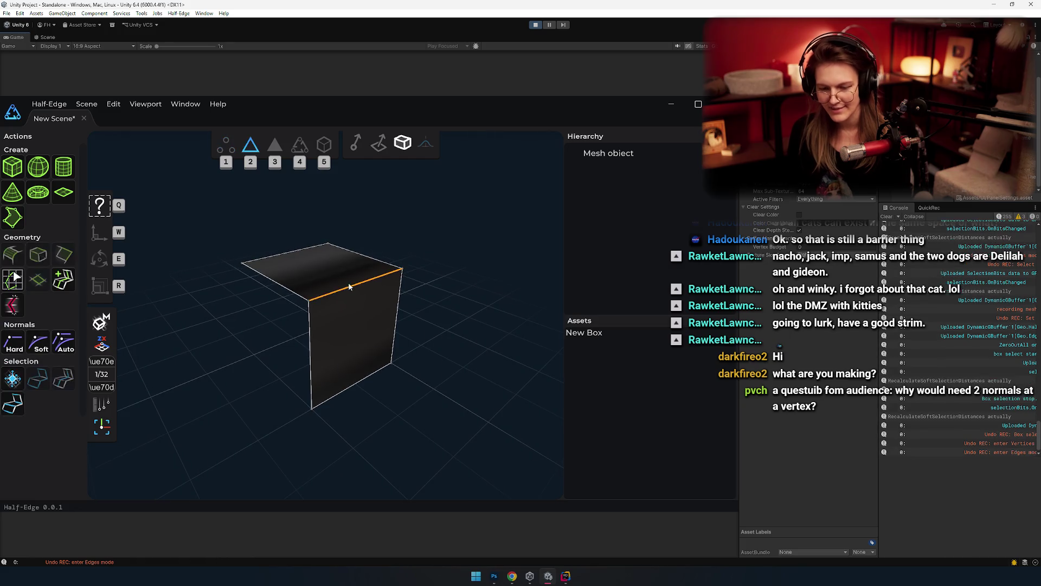
click(370, 263)
click(44, 343)
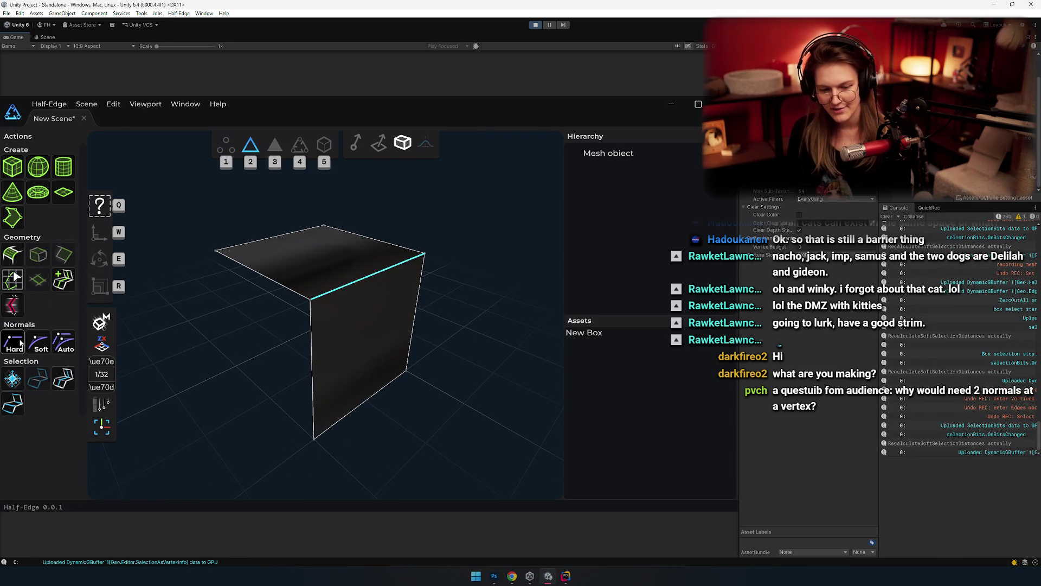
mouse_move(373, 396)
mouse_down()
mouse_move(322, 441)
mouse_move(317, 350)
mouse_move(510, 265)
mouse_up()
key(1)
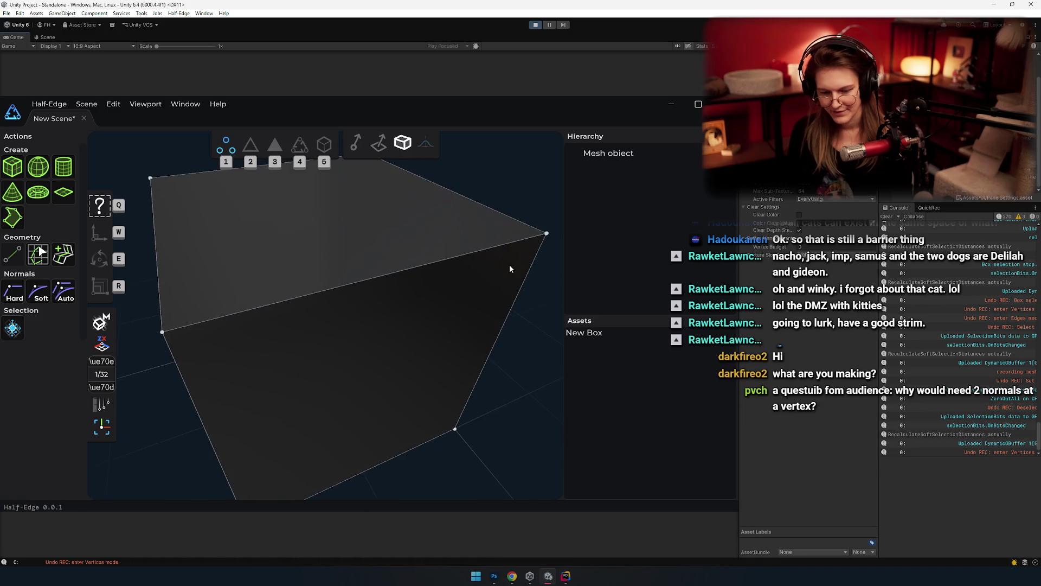
scroll(427, 317, up, 3)
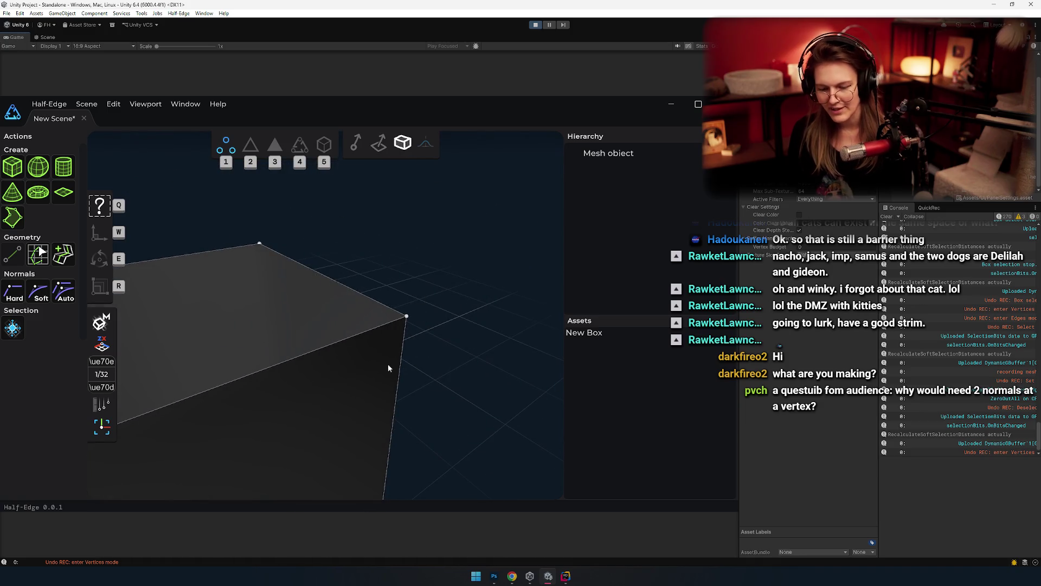
scroll(388, 367, down, 3)
scroll(399, 325, up, 3)
mouse_move(399, 347)
mouse_down()
mouse_move(402, 394)
mouse_move(387, 349)
mouse_up()
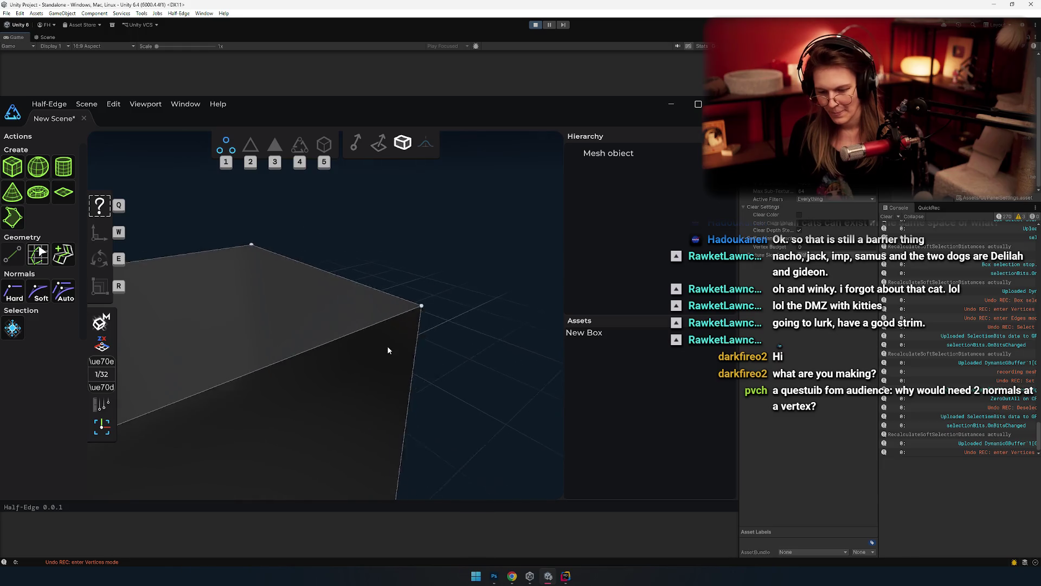
scroll(386, 351, down, 2)
key(alt+Tab)
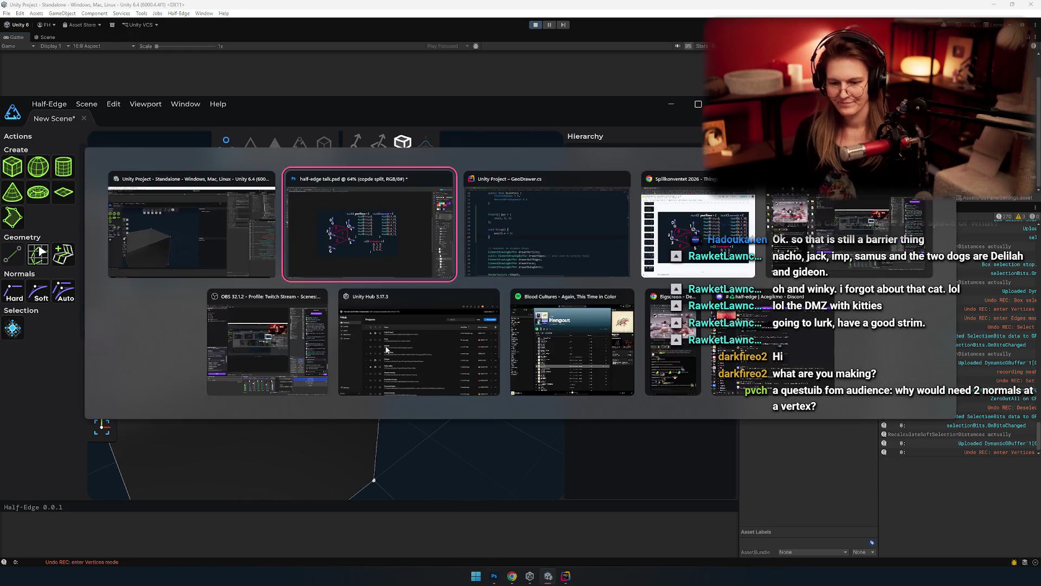
key(alt+shift+Tab)
key(alt+Tab)
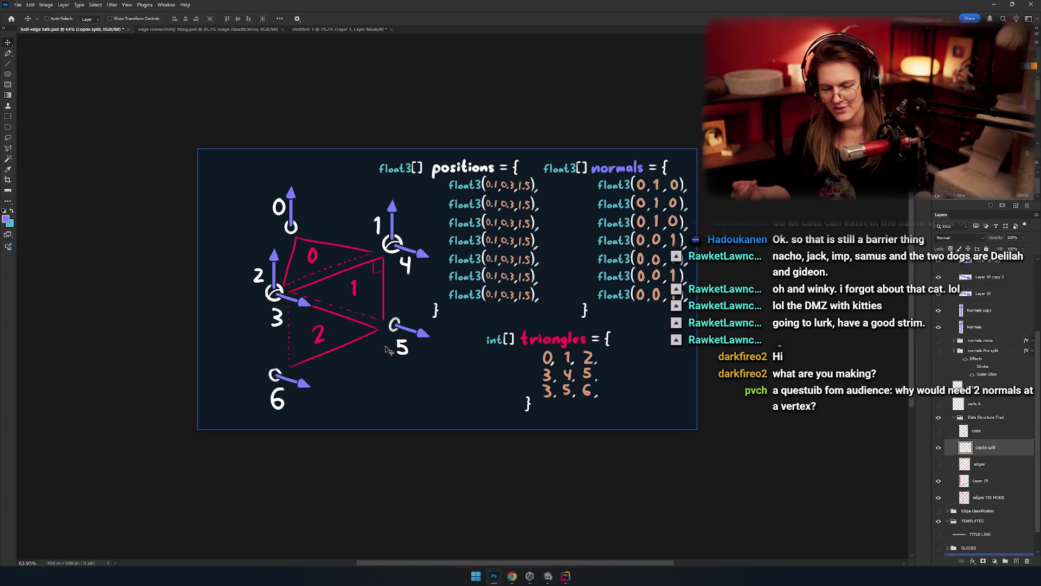
key(alt+Tab)
key(alt+Tab)
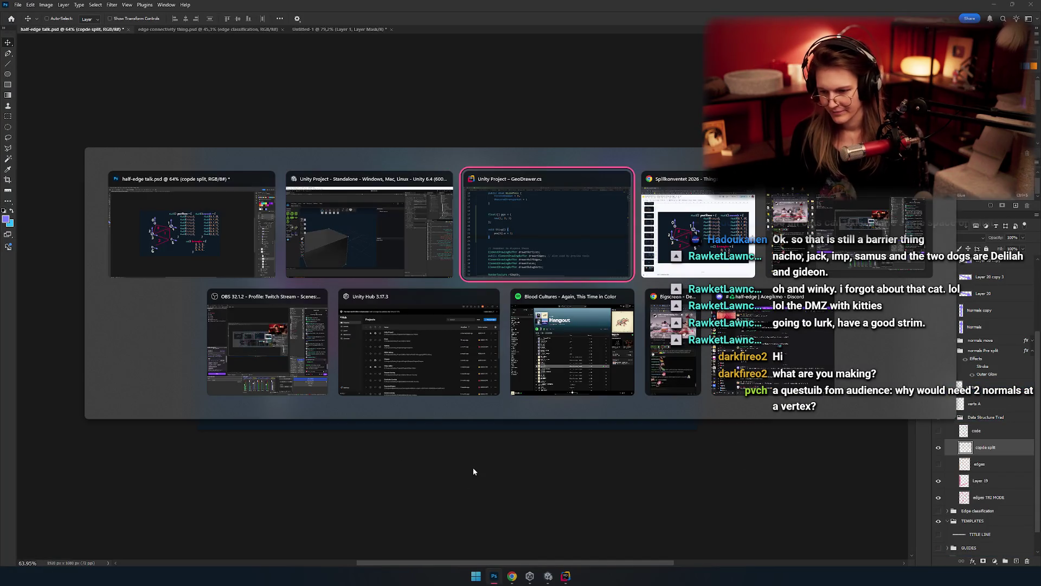
key(alt+shift+Tab)
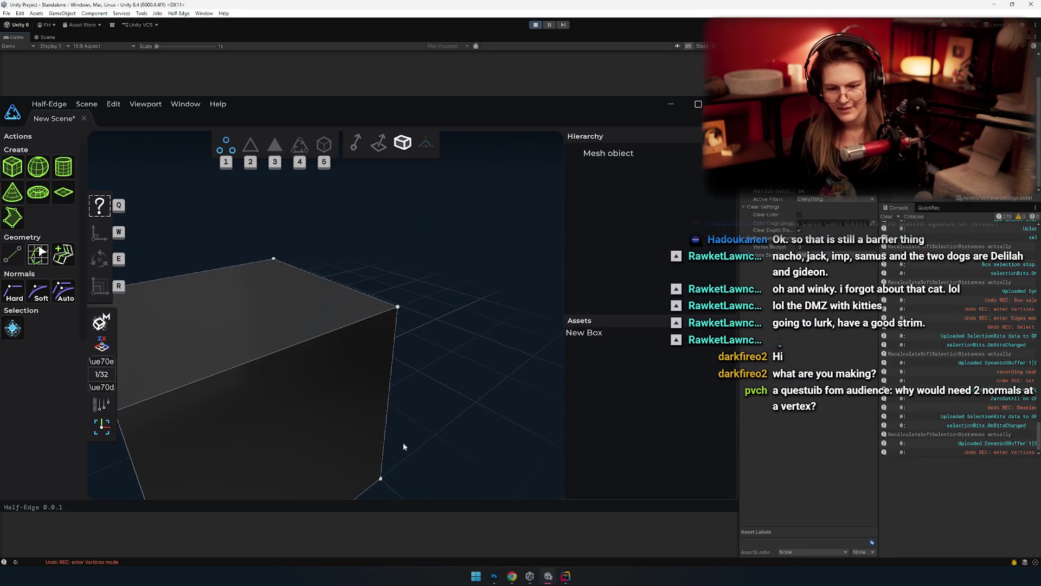
mouse_move(402, 441)
mouse_down()
mouse_move(404, 415)
mouse_move(448, 385)
mouse_move(405, 420)
mouse_up()
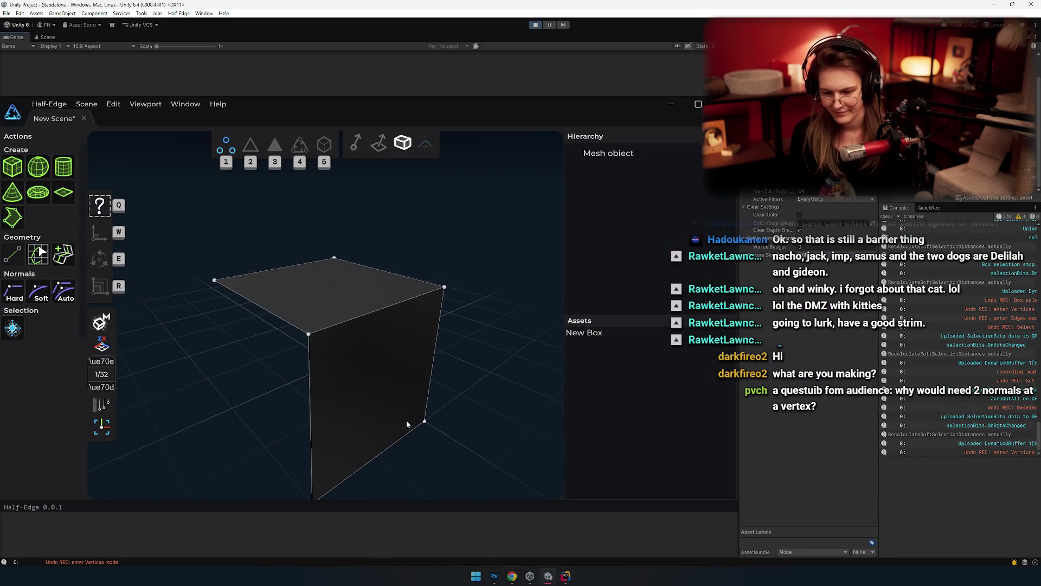
Step: Select the cube's top-back edge and set its normals to Soft
key(3)
key(2)
click(317, 284)
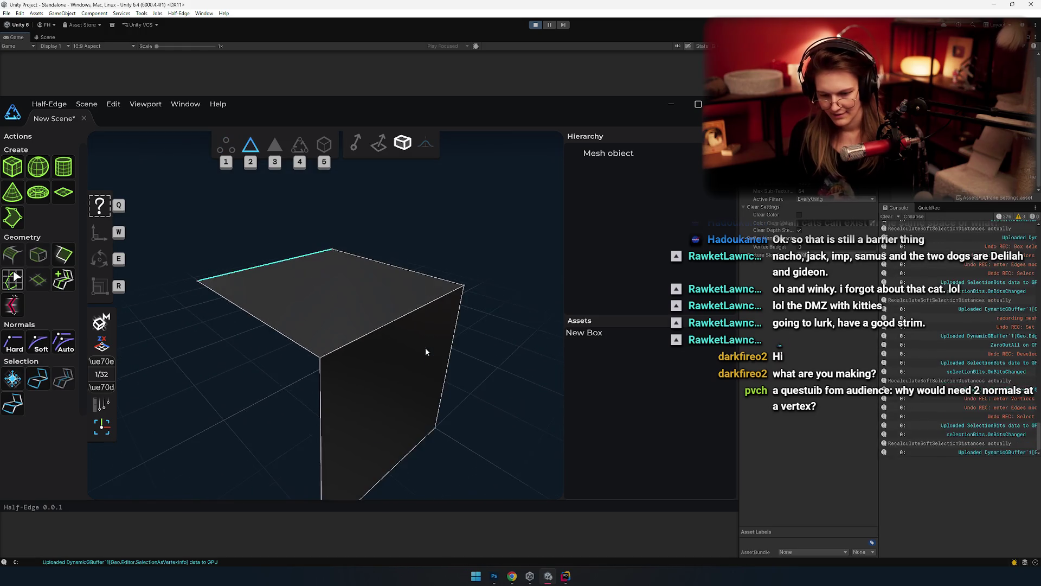
mouse_move(425, 352)
mouse_down()
mouse_move(384, 319)
mouse_move(405, 352)
mouse_up()
drag(287, 338, 212, 292)
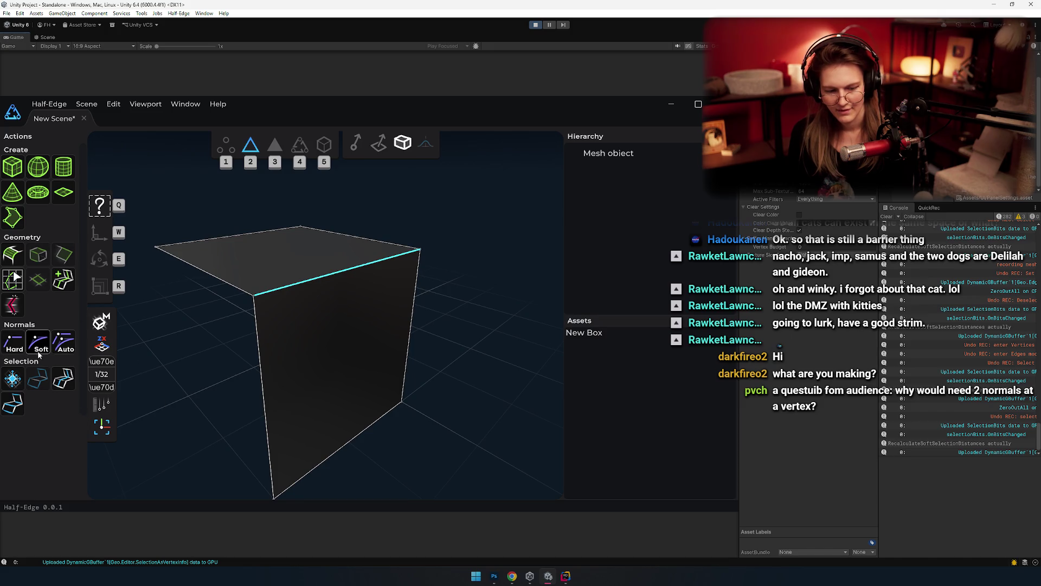
click(226, 387)
Step: Orbit and zoom around the box to inspect the smooth shading across its edges
key(1)
mouse_move(226, 386)
mouse_down()
mouse_move(413, 326)
mouse_move(320, 337)
mouse_up()
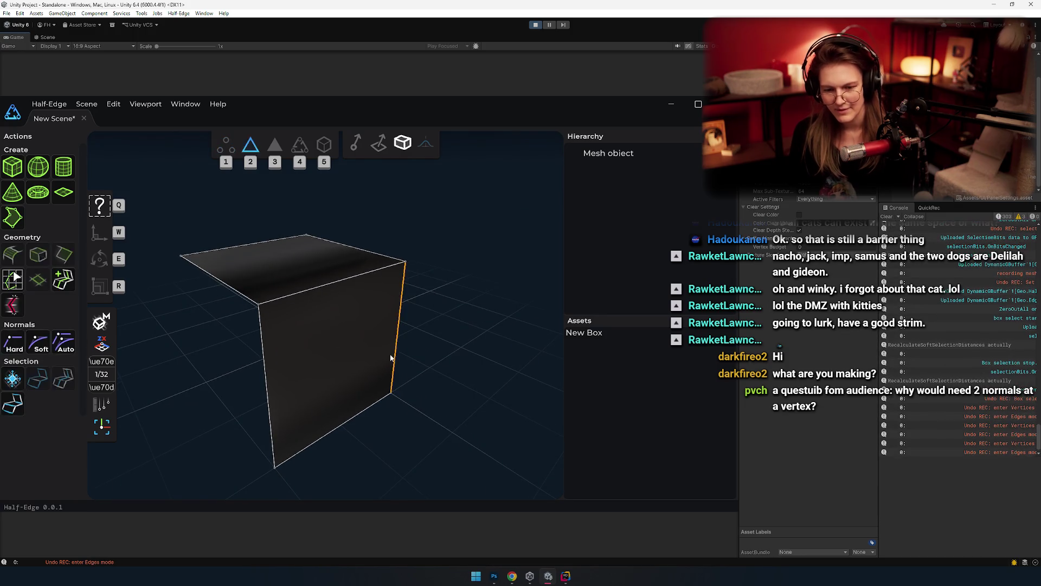
mouse_move(373, 379)
mouse_down()
mouse_move(359, 395)
mouse_move(370, 372)
mouse_up()
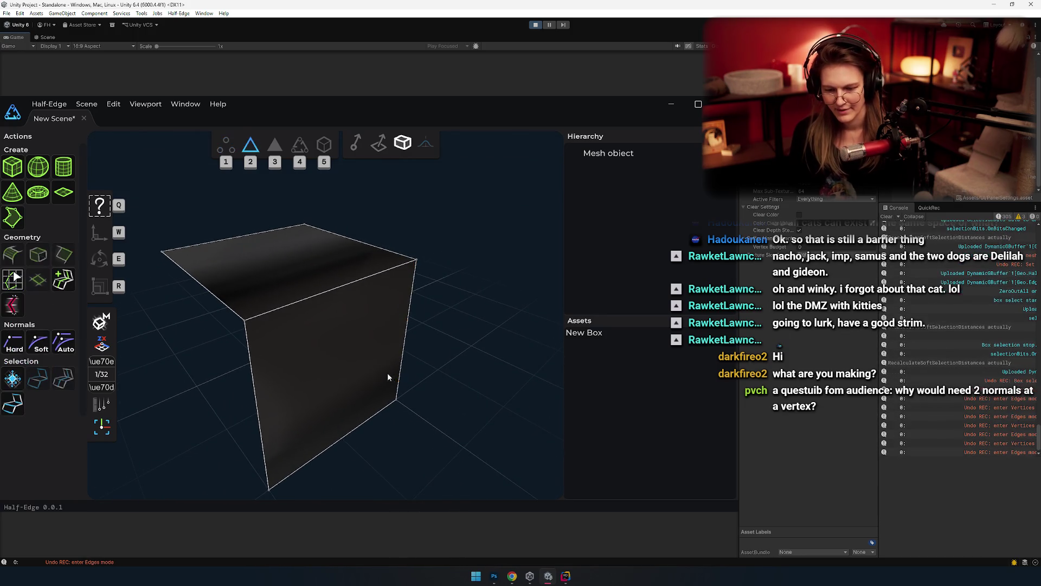
scroll(464, 340, down, 5)
mouse_move(461, 317)
mouse_down()
mouse_move(465, 428)
mouse_move(457, 398)
mouse_move(472, 323)
mouse_move(506, 399)
mouse_move(470, 381)
mouse_move(339, 389)
mouse_move(464, 371)
mouse_move(473, 475)
mouse_move(457, 399)
mouse_move(467, 437)
mouse_move(414, 314)
mouse_move(307, 402)
mouse_move(377, 451)
mouse_move(368, 271)
mouse_move(432, 290)
mouse_move(420, 191)
mouse_move(262, 225)
mouse_move(340, 318)
mouse_move(456, 170)
mouse_move(471, 212)
mouse_move(317, 322)
mouse_move(233, 209)
mouse_move(462, 194)
mouse_move(344, 281)
mouse_move(314, 403)
mouse_move(339, 339)
mouse_up()
mouse_move(303, 338)
mouse_down()
mouse_move(425, 316)
mouse_move(388, 350)
mouse_up()
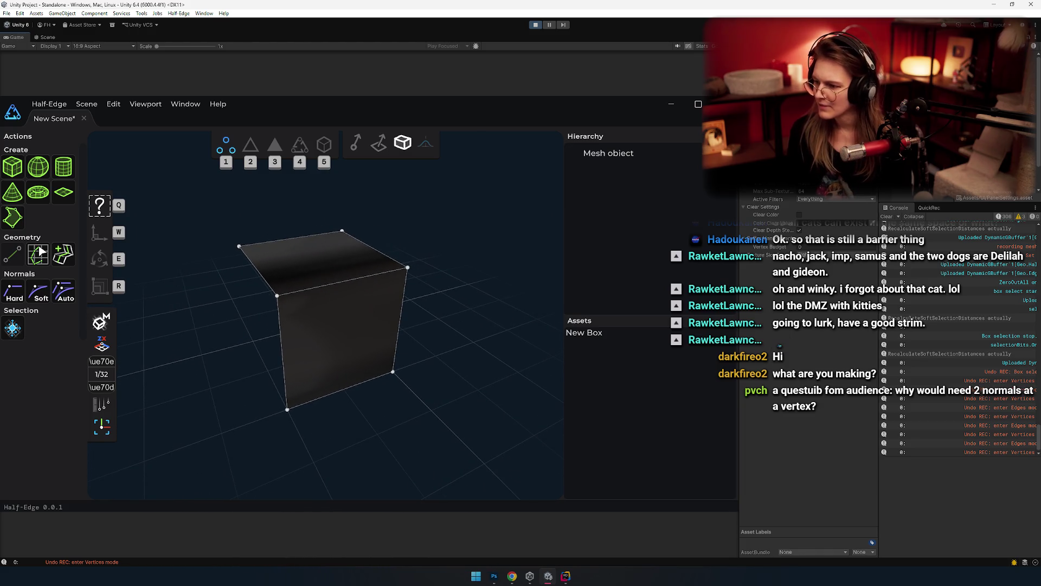
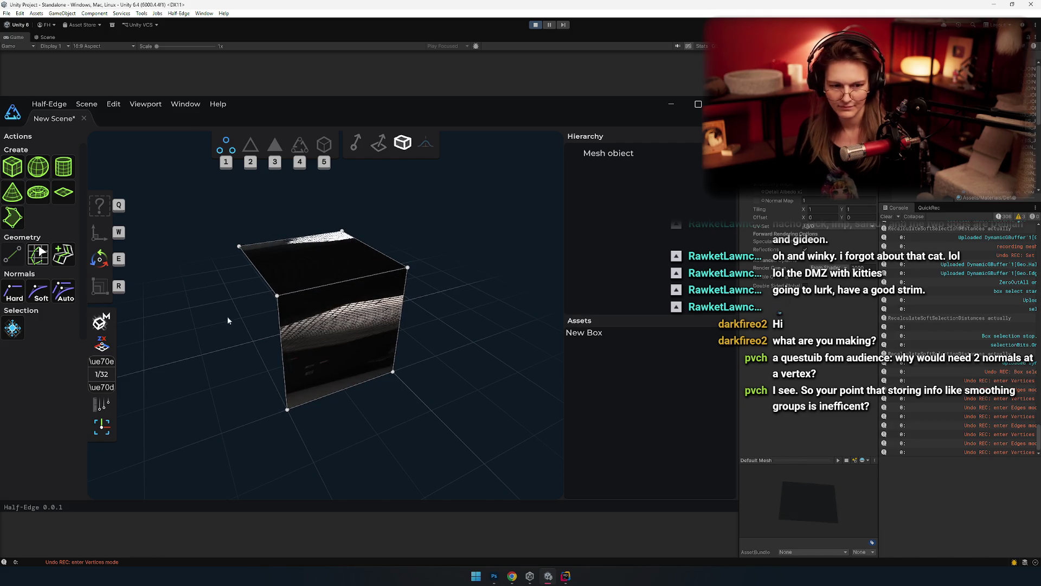
Step: Orbit the cube, try face and edge selection, and set its normals to Hard for flat shading
mouse_move(227, 317)
mouse_down()
mouse_move(285, 367)
mouse_move(446, 342)
mouse_move(442, 363)
mouse_move(422, 252)
mouse_move(456, 277)
mouse_up()
scroll(457, 281, up, 2)
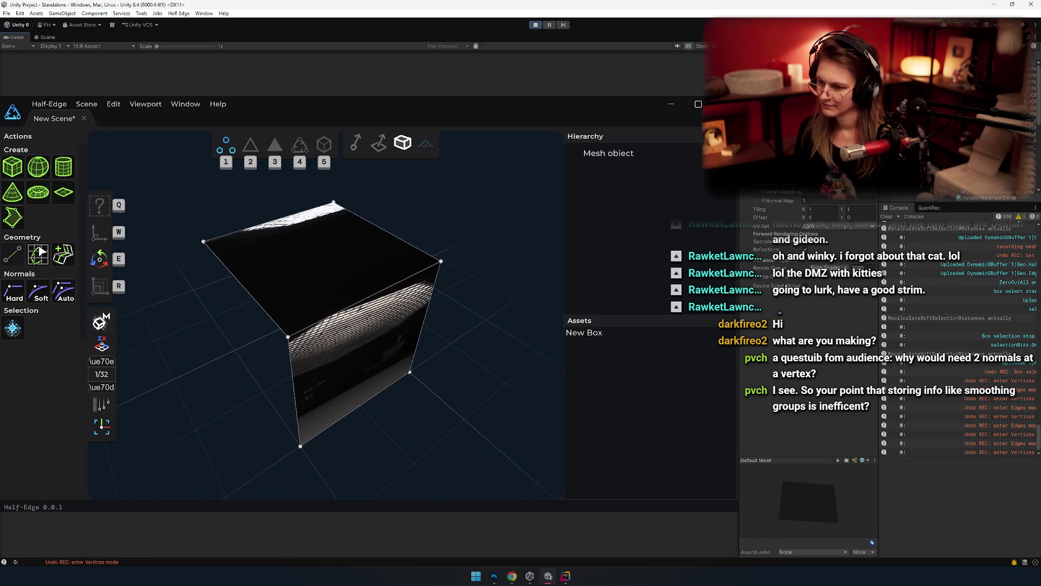
mouse_move(457, 281)
mouse_down()
mouse_move(425, 431)
mouse_move(244, 288)
mouse_move(331, 431)
mouse_move(350, 298)
mouse_move(372, 373)
mouse_move(379, 343)
mouse_move(330, 327)
mouse_move(333, 269)
mouse_move(350, 284)
mouse_up()
key(3)
click(359, 308)
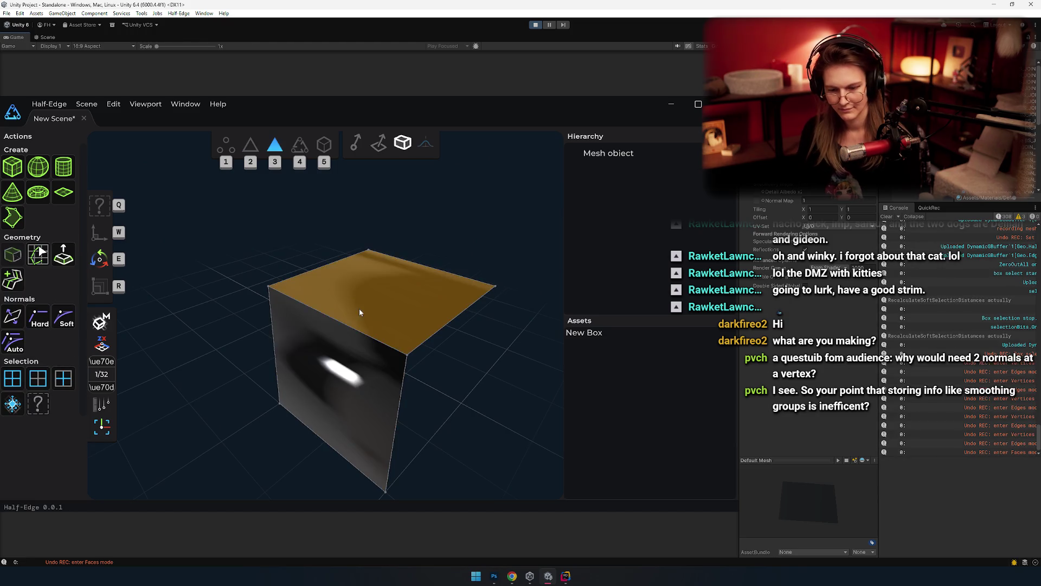
key(2)
click(336, 320)
mouse_move(336, 321)
mouse_down()
mouse_move(224, 388)
mouse_move(233, 358)
mouse_move(182, 383)
mouse_move(206, 445)
mouse_move(392, 318)
mouse_move(502, 336)
mouse_move(323, 344)
mouse_move(419, 343)
mouse_move(375, 347)
mouse_move(416, 358)
mouse_move(367, 221)
mouse_move(336, 288)
mouse_move(233, 338)
mouse_move(259, 379)
mouse_move(367, 307)
mouse_move(412, 220)
mouse_move(594, 317)
mouse_move(441, 445)
mouse_move(187, 294)
mouse_move(302, 171)
mouse_move(402, 148)
mouse_move(516, 169)
mouse_move(344, 254)
mouse_move(303, 308)
mouse_move(379, 329)
mouse_move(326, 297)
mouse_up()
key(w)
key(q)
click(41, 344)
click(12, 345)
Step: Inspect the cube's edges from the front and add a second box to the scene
click(321, 295)
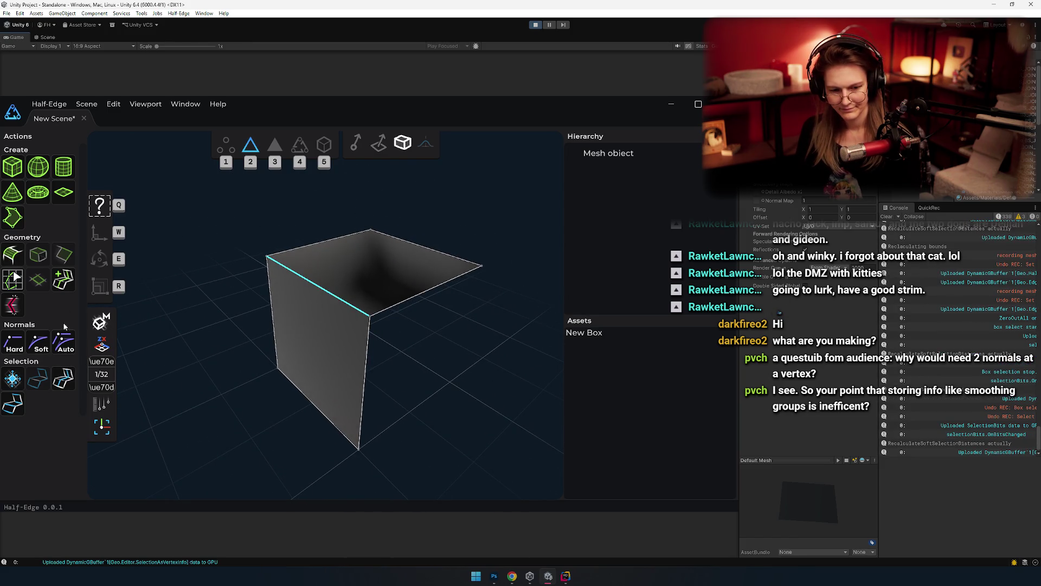
click(288, 357)
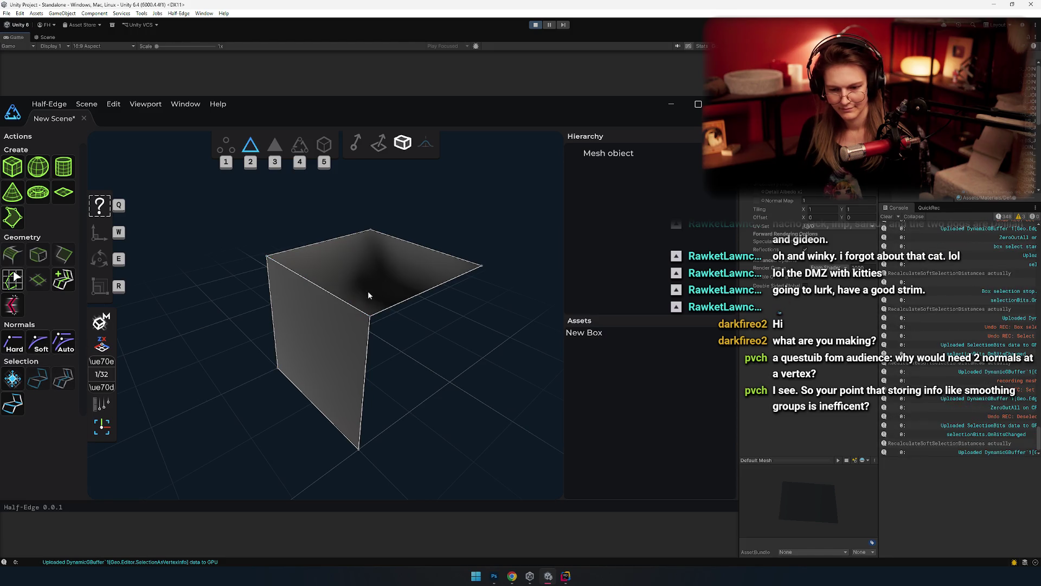
click(367, 347)
mouse_move(366, 347)
mouse_down()
mouse_move(436, 360)
mouse_move(277, 235)
mouse_move(360, 304)
mouse_move(309, 333)
mouse_move(245, 344)
mouse_up()
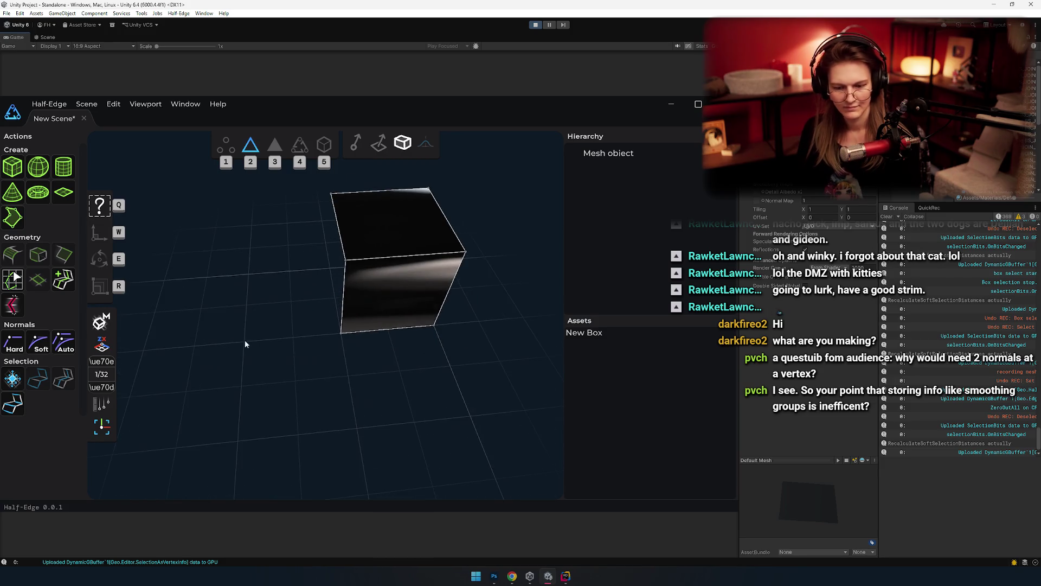
click(19, 161)
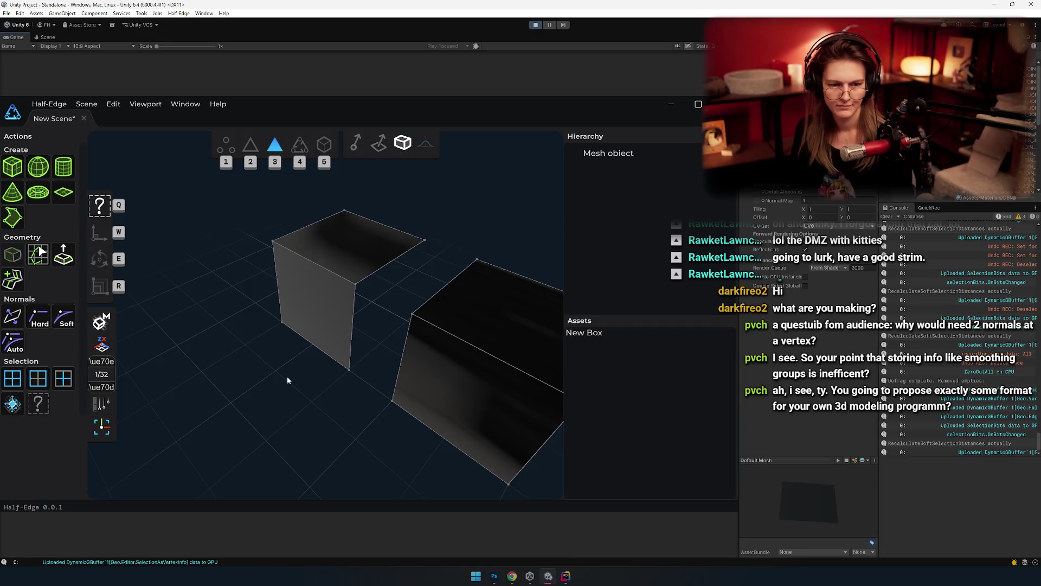
Step: In face mode, push both boxes' top faces down with the move gizmo, then return to vertex mode
key(1)
mouse_move(308, 384)
mouse_down()
mouse_move(337, 397)
mouse_move(390, 385)
mouse_move(409, 398)
mouse_move(358, 405)
mouse_move(380, 339)
mouse_move(404, 316)
mouse_move(346, 353)
mouse_move(313, 345)
mouse_up()
key(2)
mouse_move(281, 256)
mouse_down()
mouse_move(285, 383)
mouse_move(307, 424)
mouse_move(296, 386)
mouse_move(377, 323)
mouse_move(613, 294)
mouse_move(255, 304)
mouse_move(272, 453)
mouse_move(288, 278)
mouse_move(365, 400)
mouse_move(433, 444)
mouse_move(375, 358)
mouse_move(236, 356)
mouse_move(281, 418)
mouse_move(134, 318)
mouse_move(232, 346)
mouse_move(279, 343)
mouse_move(246, 351)
mouse_move(422, 363)
mouse_move(361, 345)
mouse_up()
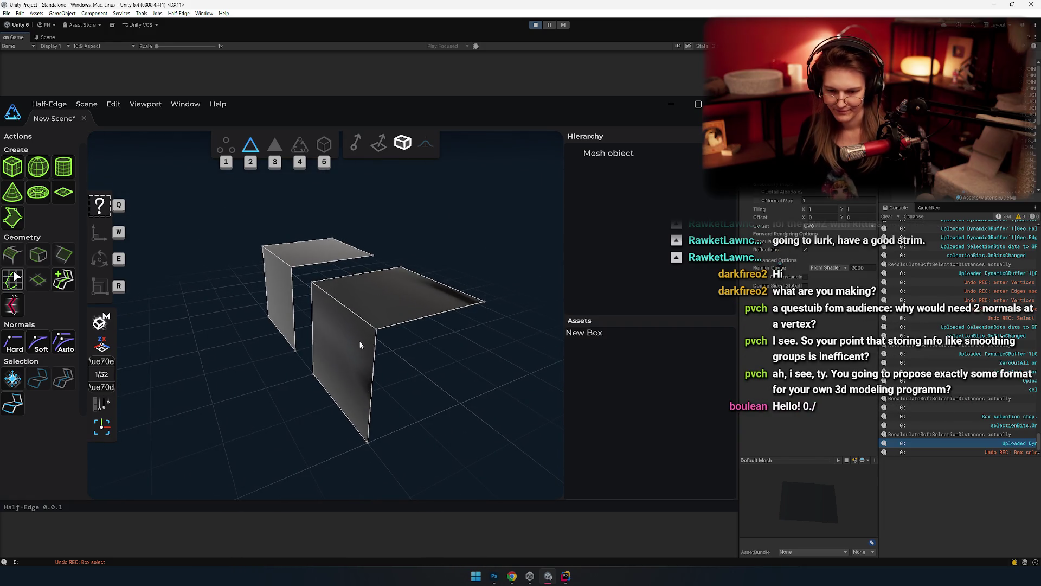
key(3)
click(319, 254)
mouse_move(318, 255)
mouse_down()
mouse_move(312, 344)
mouse_move(363, 330)
mouse_move(355, 324)
mouse_up()
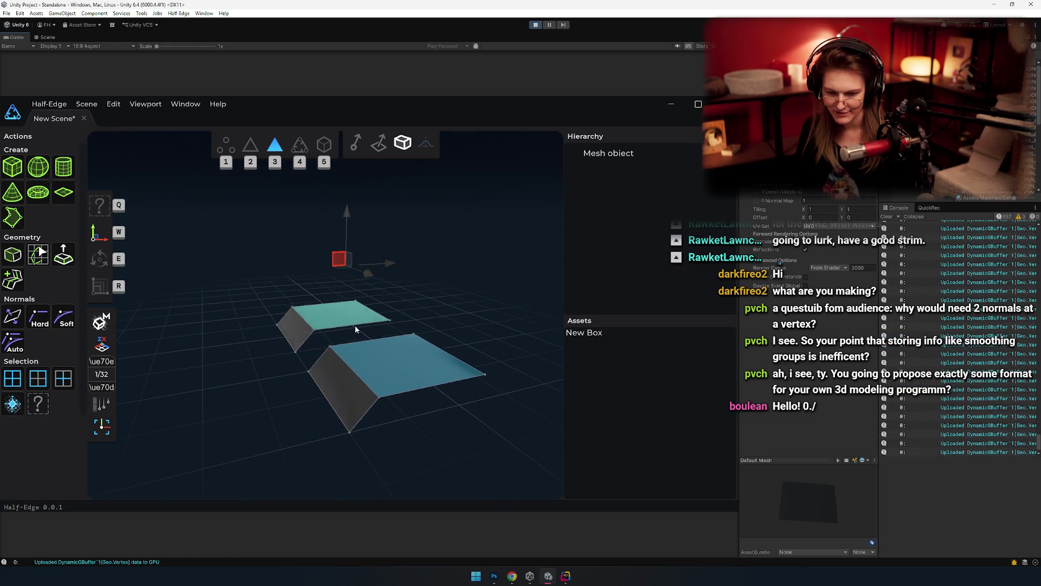
key(2)
key(1)
mouse_move(213, 295)
mouse_down()
mouse_move(419, 444)
mouse_move(400, 319)
mouse_move(491, 202)
mouse_move(262, 314)
mouse_move(240, 245)
mouse_move(234, 296)
mouse_move(329, 320)
mouse_move(276, 304)
mouse_move(306, 269)
mouse_move(278, 287)
mouse_move(350, 289)
mouse_move(386, 463)
mouse_move(328, 417)
mouse_move(252, 420)
mouse_move(349, 400)
mouse_move(307, 383)
mouse_move(318, 339)
mouse_up()
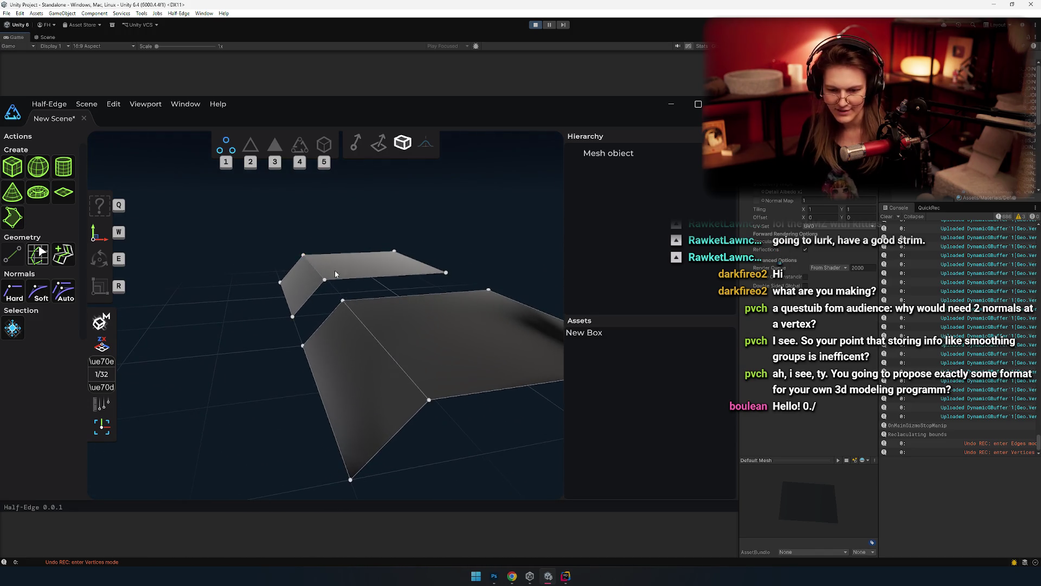
mouse_move(306, 269)
mouse_down()
mouse_move(335, 288)
mouse_move(268, 311)
mouse_move(244, 305)
mouse_move(251, 295)
mouse_move(311, 310)
mouse_move(339, 338)
mouse_move(258, 252)
mouse_move(283, 255)
mouse_move(286, 353)
mouse_move(361, 352)
mouse_move(363, 422)
mouse_move(447, 303)
mouse_move(419, 405)
mouse_move(360, 341)
mouse_up()
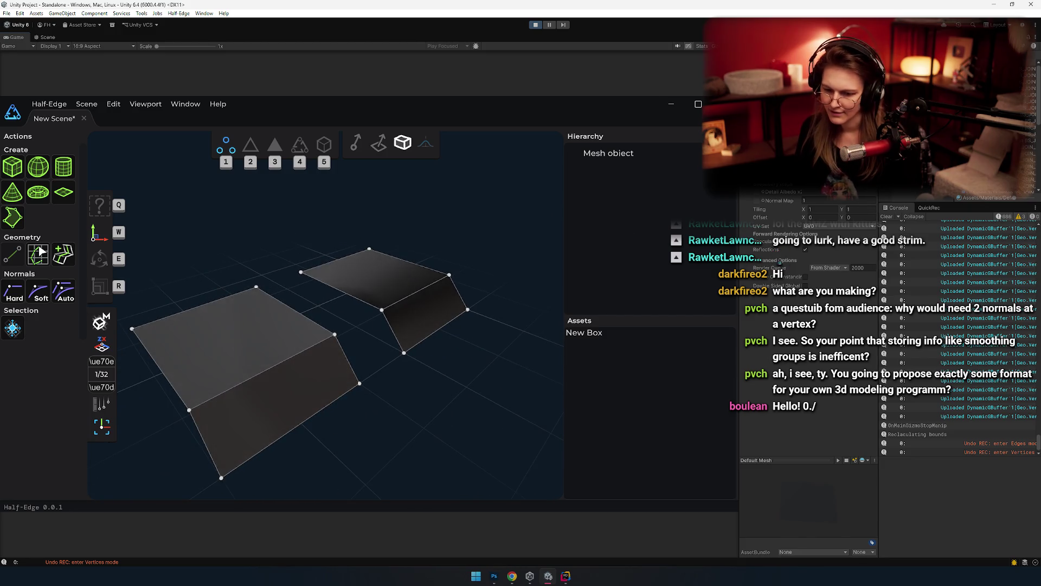
mouse_move(361, 340)
mouse_down()
mouse_move(359, 370)
mouse_move(276, 256)
mouse_move(255, 317)
mouse_move(355, 369)
mouse_move(444, 302)
mouse_move(488, 223)
mouse_move(451, 214)
mouse_move(455, 326)
mouse_move(490, 254)
mouse_move(486, 366)
mouse_move(507, 253)
mouse_move(487, 277)
mouse_move(480, 321)
mouse_move(406, 332)
mouse_move(408, 291)
mouse_move(363, 357)
mouse_move(333, 353)
mouse_move(360, 295)
mouse_move(460, 288)
mouse_move(517, 254)
mouse_move(522, 440)
mouse_move(392, 446)
mouse_move(274, 335)
mouse_move(321, 311)
mouse_move(384, 402)
mouse_move(339, 412)
mouse_move(428, 378)
mouse_move(413, 402)
mouse_up()
key(2)
key(1)
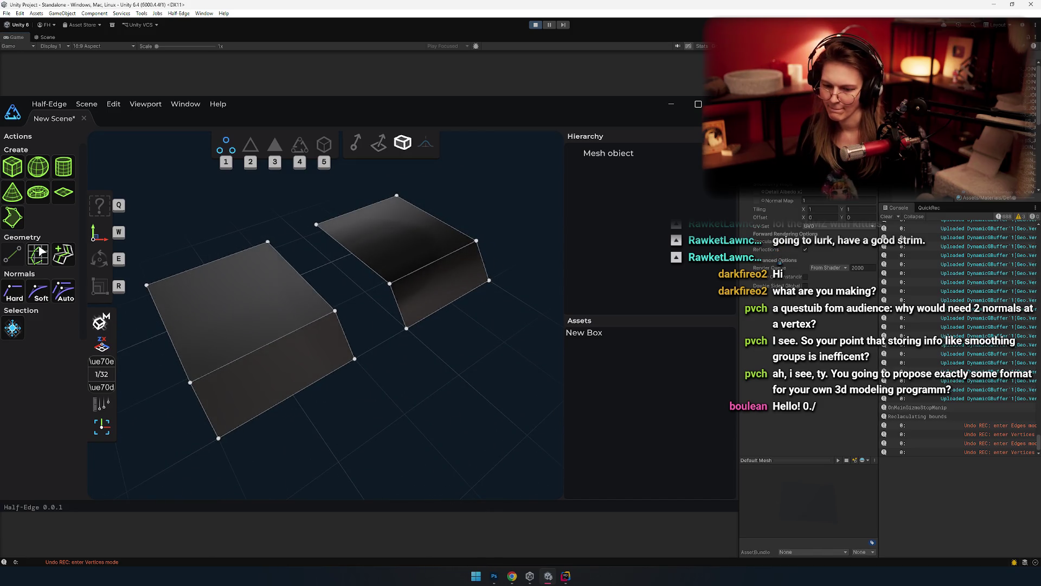
mouse_move(412, 380)
mouse_down()
mouse_move(477, 346)
mouse_move(530, 288)
mouse_move(406, 338)
mouse_move(326, 421)
mouse_move(227, 335)
mouse_move(470, 292)
mouse_move(454, 344)
mouse_move(395, 378)
mouse_move(326, 339)
mouse_up()
mouse_move(342, 405)
mouse_down()
mouse_move(337, 379)
mouse_move(358, 330)
mouse_move(344, 484)
mouse_move(350, 314)
mouse_move(356, 402)
mouse_move(372, 367)
mouse_move(361, 233)
mouse_move(378, 360)
mouse_move(372, 232)
mouse_move(380, 253)
mouse_move(252, 375)
mouse_move(346, 366)
mouse_move(285, 346)
mouse_move(358, 347)
mouse_move(380, 315)
mouse_move(397, 344)
mouse_move(372, 353)
mouse_move(402, 342)
mouse_move(392, 317)
mouse_move(409, 342)
mouse_move(399, 376)
mouse_move(400, 349)
mouse_up()
key(2)
click(320, 305)
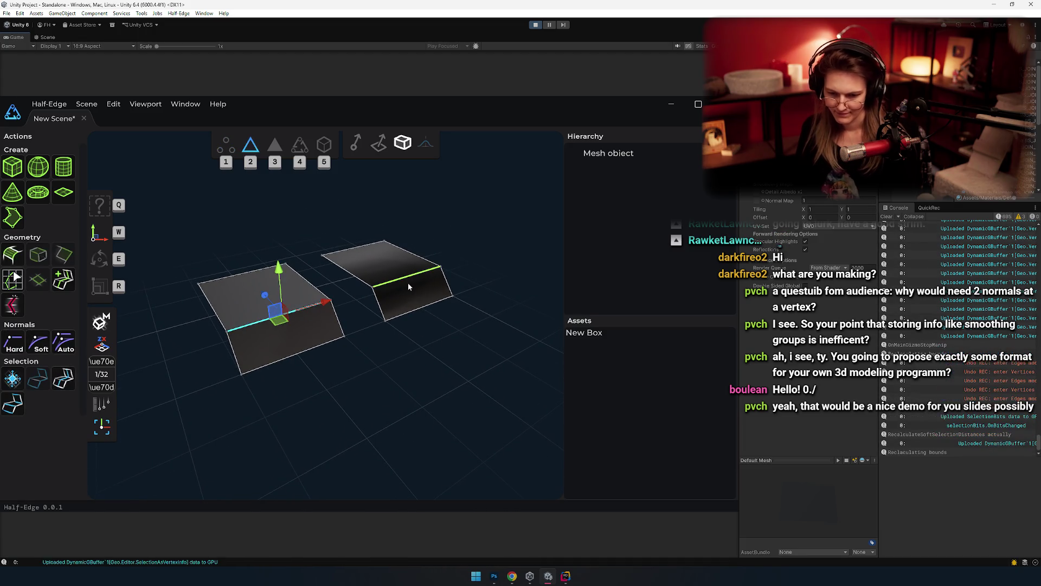
shift+click(408, 281)
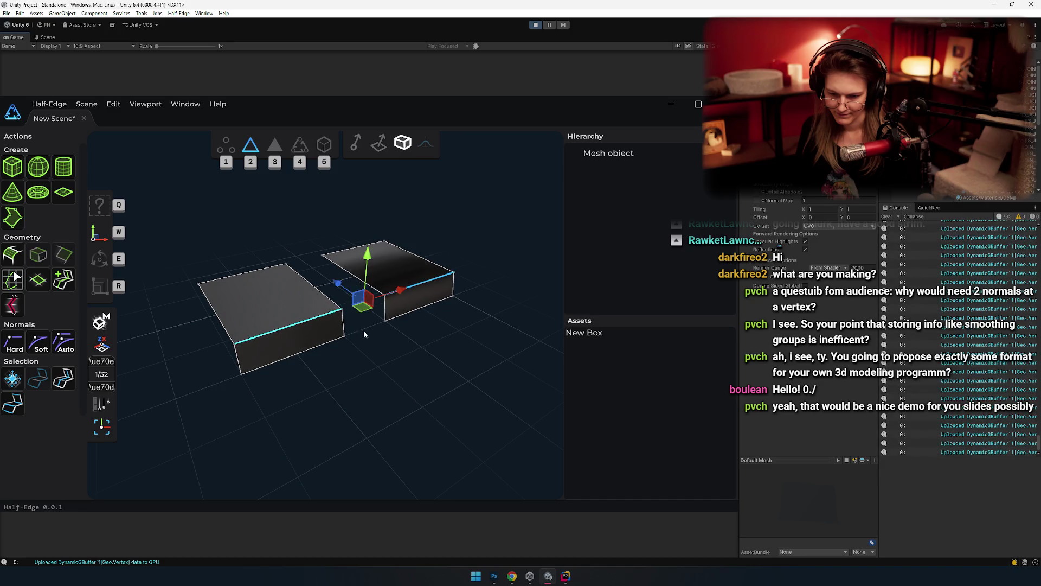
mouse_move(364, 330)
mouse_down()
mouse_move(460, 378)
mouse_move(434, 318)
mouse_move(444, 311)
mouse_up()
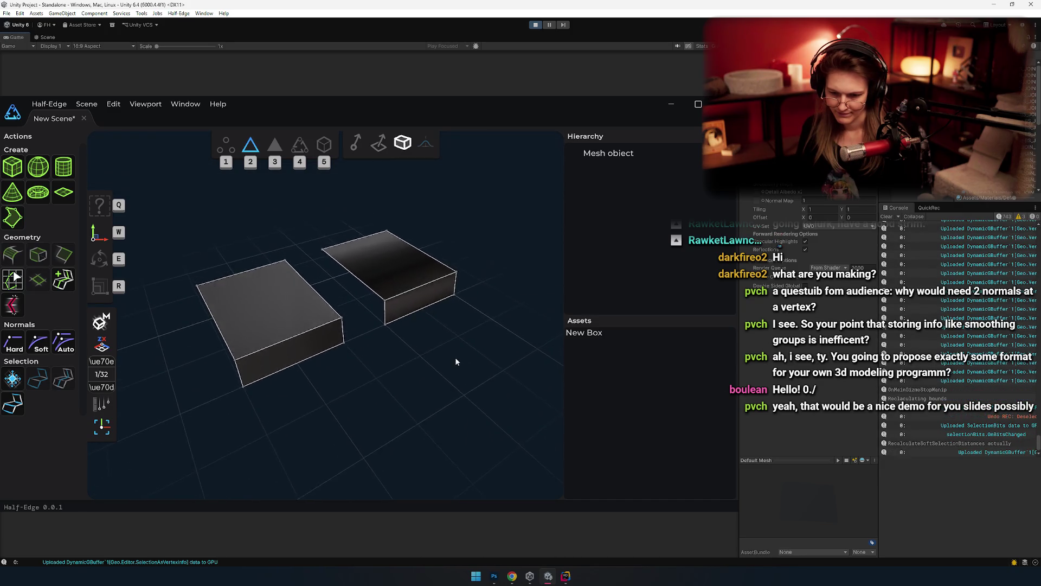
key(ctrl+z)
mouse_move(454, 357)
mouse_down()
mouse_move(403, 437)
mouse_move(387, 384)
mouse_move(414, 370)
mouse_move(426, 389)
mouse_move(418, 406)
mouse_move(439, 399)
mouse_up()
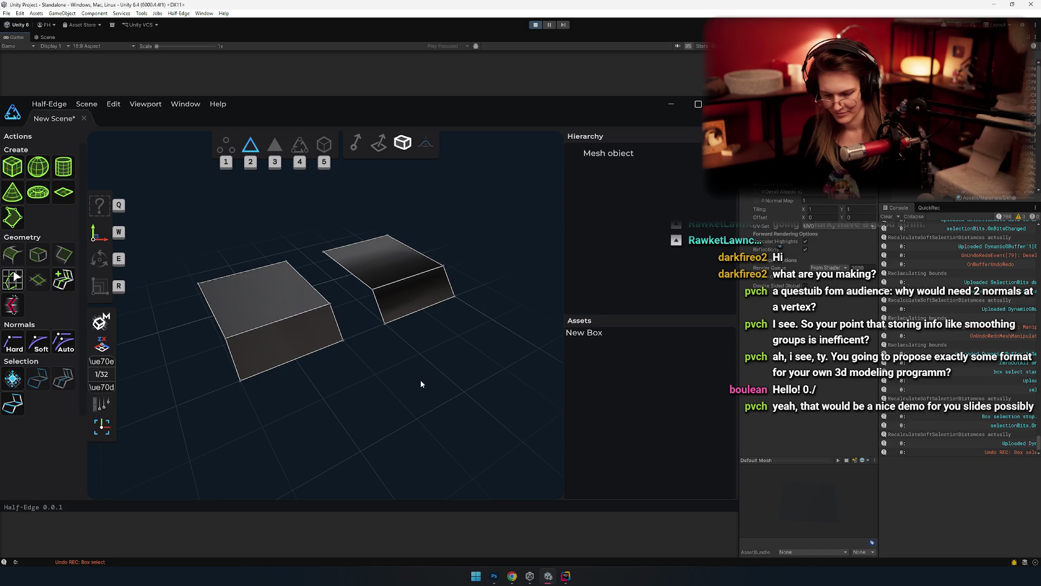
key(super)
text(screenToGif)
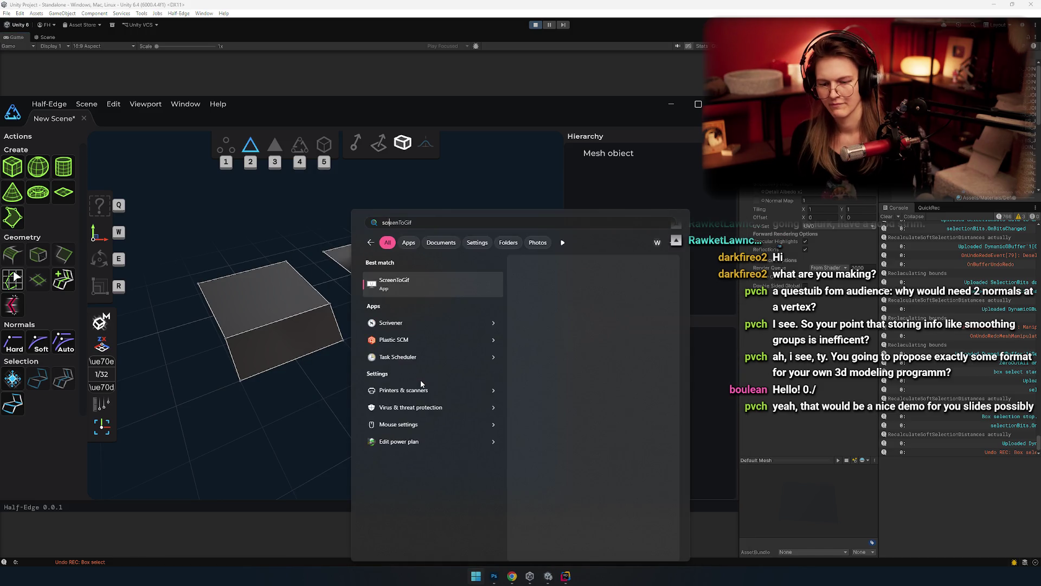
Step: Launch the ScreenToGif recorder and place an 800-pixel-wide frame over the Half-Edge viewport
key(Return)
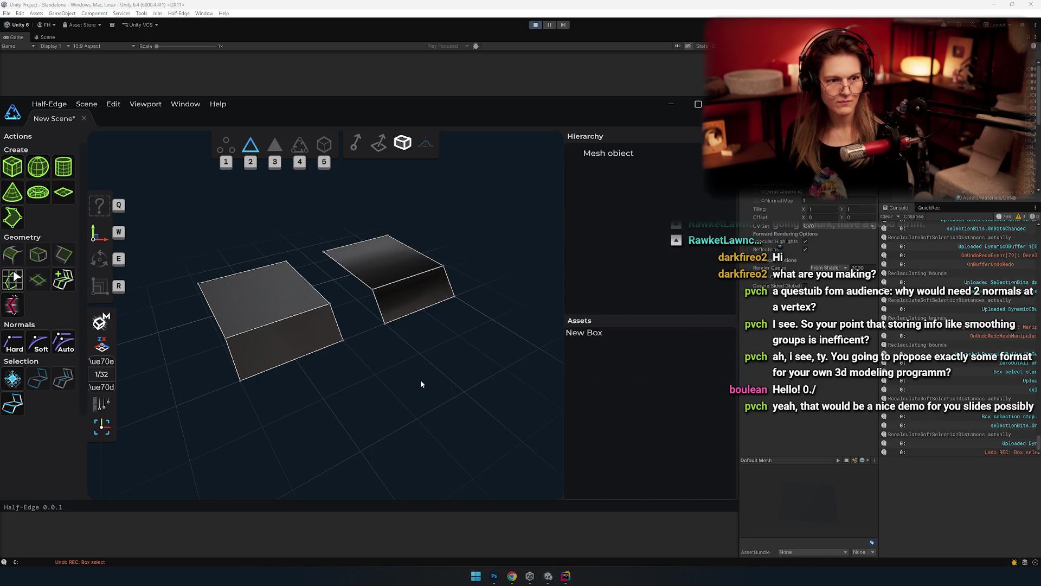
click(407, 382)
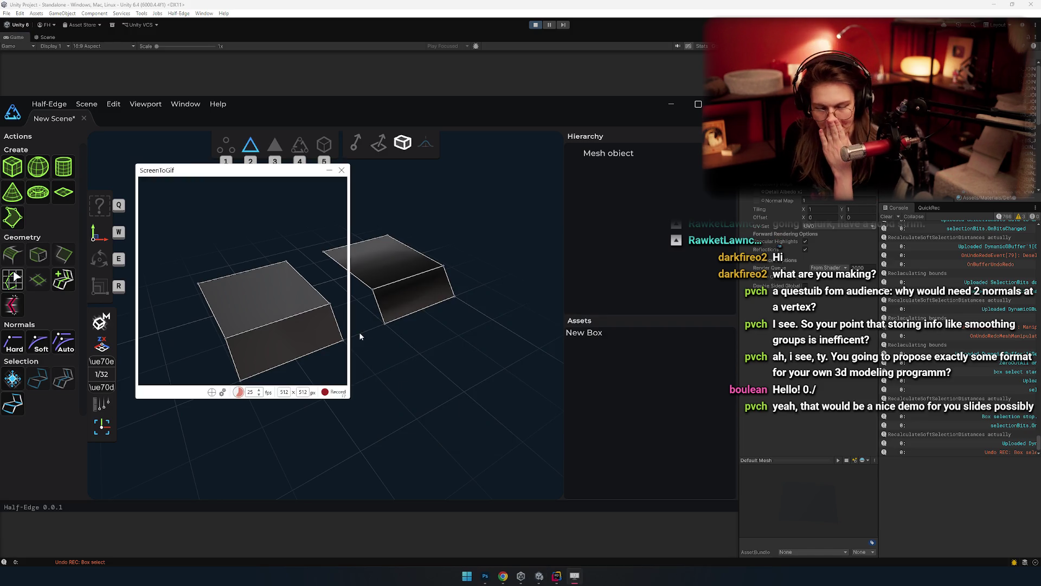
drag(229, 172, 316, 194)
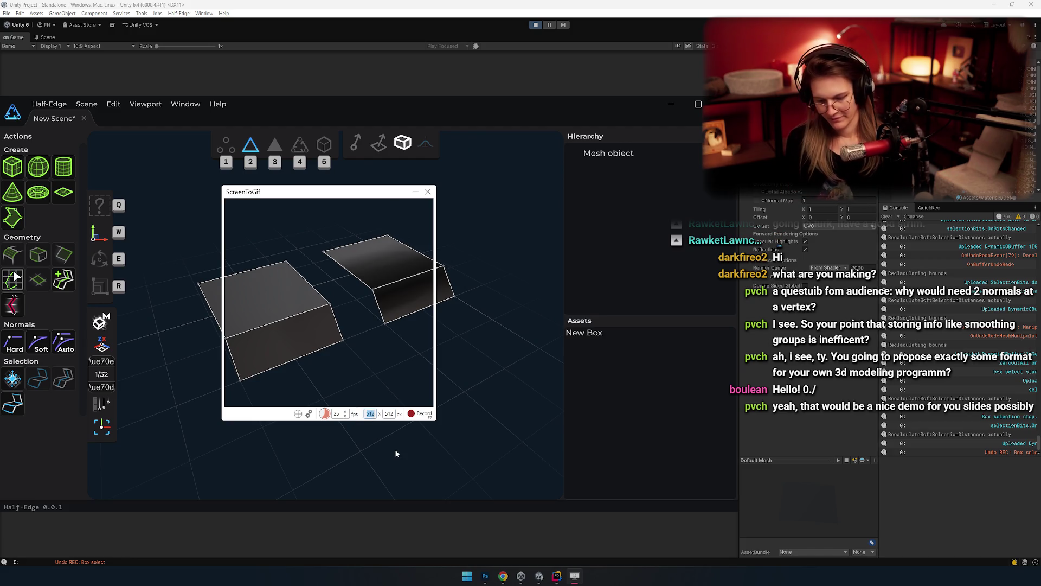
text(800)
key(Tab)
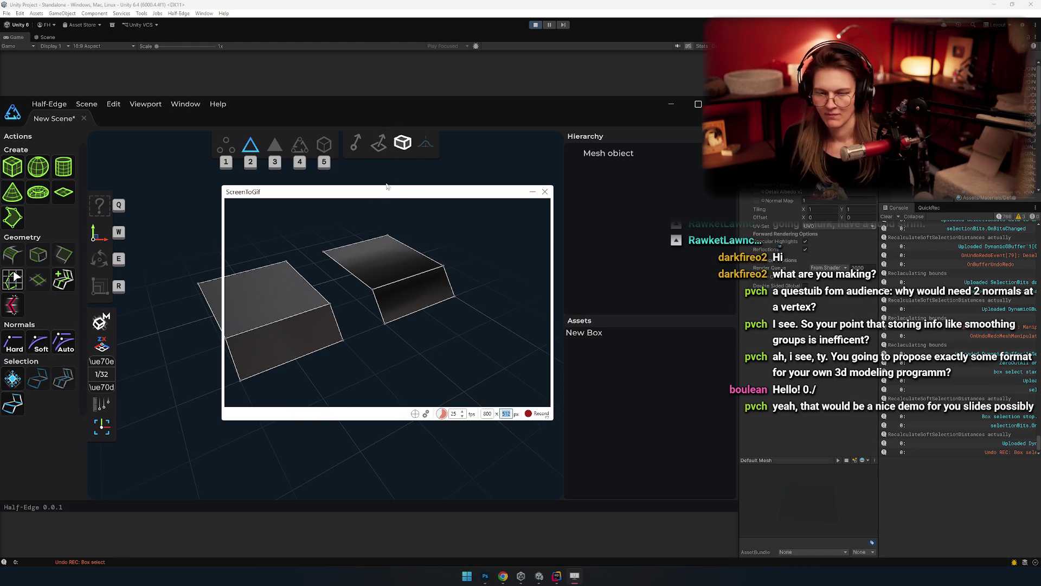
drag(387, 197, 325, 198)
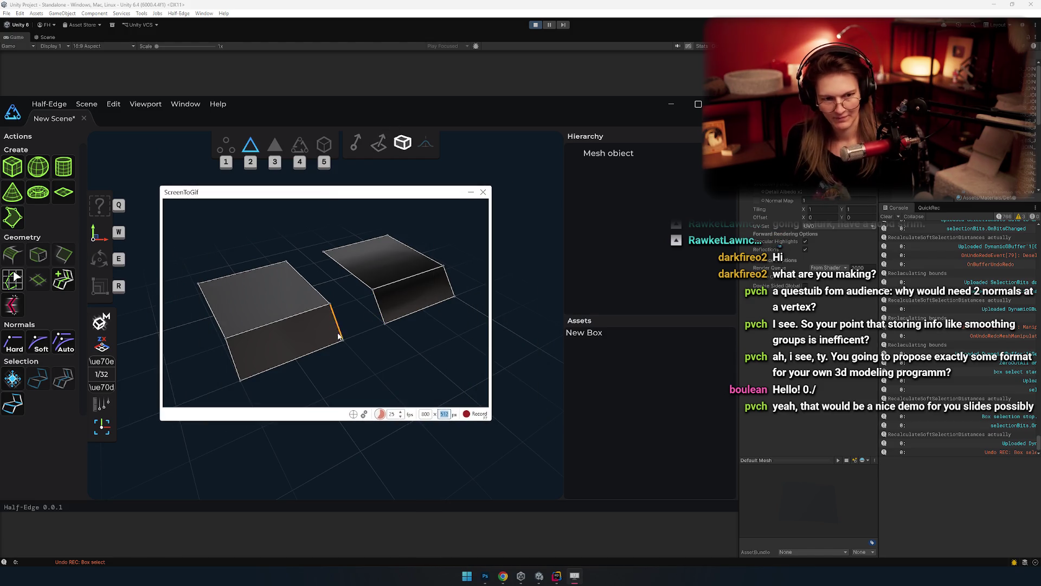
Step: Record the two boxes while orbiting the view, then stop the recording
mouse_move(388, 358)
mouse_down()
mouse_move(388, 389)
mouse_move(365, 342)
mouse_move(328, 350)
mouse_move(343, 314)
mouse_move(365, 388)
mouse_move(366, 316)
mouse_move(356, 309)
mouse_move(345, 329)
mouse_move(351, 388)
mouse_move(333, 364)
mouse_move(388, 319)
mouse_move(370, 252)
mouse_move(348, 355)
mouse_move(385, 422)
mouse_move(399, 336)
mouse_move(354, 312)
mouse_move(322, 337)
mouse_move(327, 395)
mouse_move(340, 395)
mouse_move(340, 293)
mouse_move(314, 385)
mouse_move(335, 311)
mouse_up()
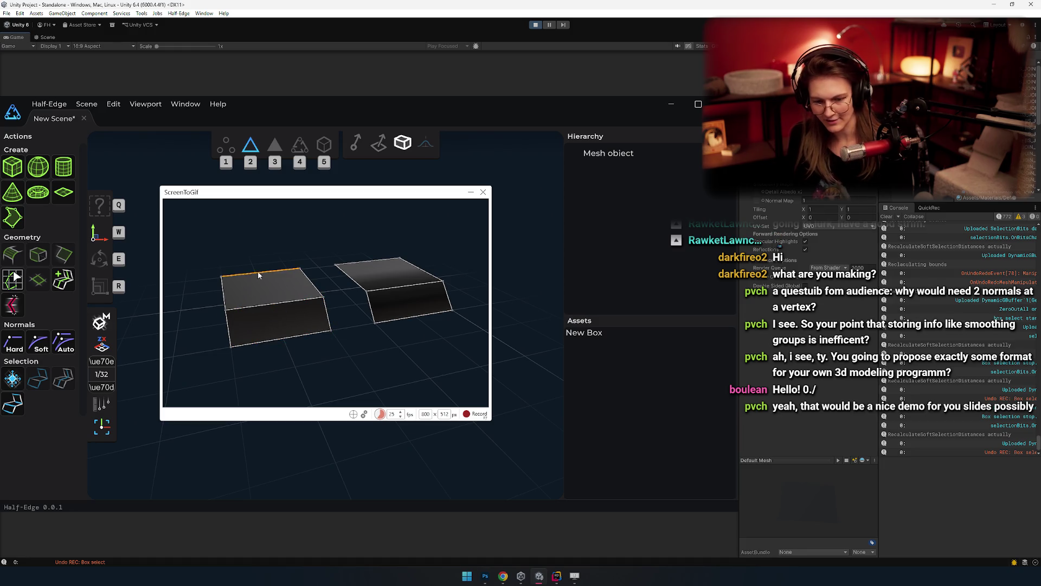
mouse_move(304, 282)
mouse_down()
mouse_move(364, 354)
mouse_move(379, 422)
mouse_move(448, 390)
mouse_move(466, 350)
mouse_move(360, 368)
mouse_move(449, 351)
mouse_move(407, 368)
mouse_move(407, 391)
mouse_up()
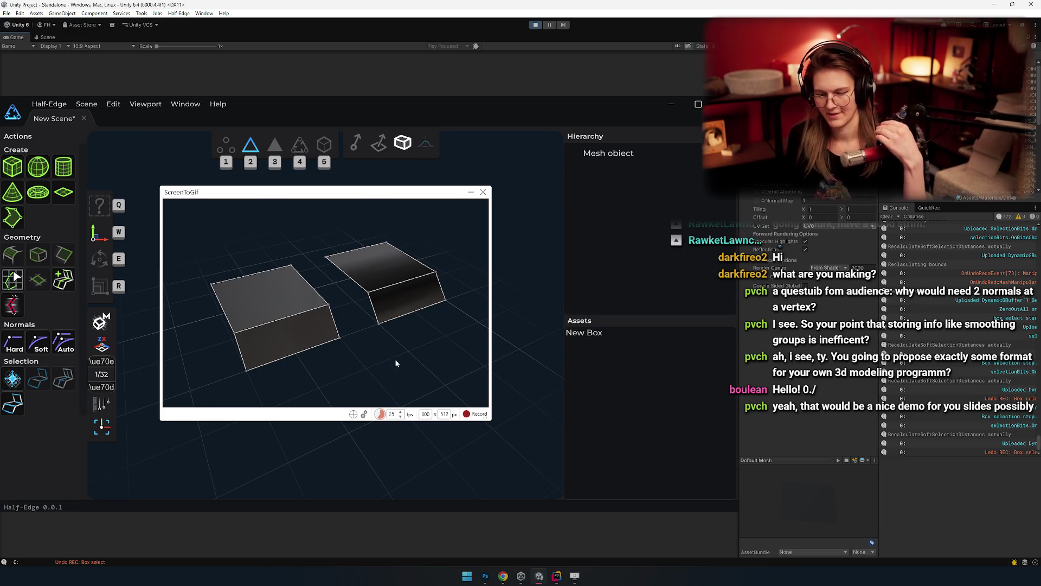
click(475, 417)
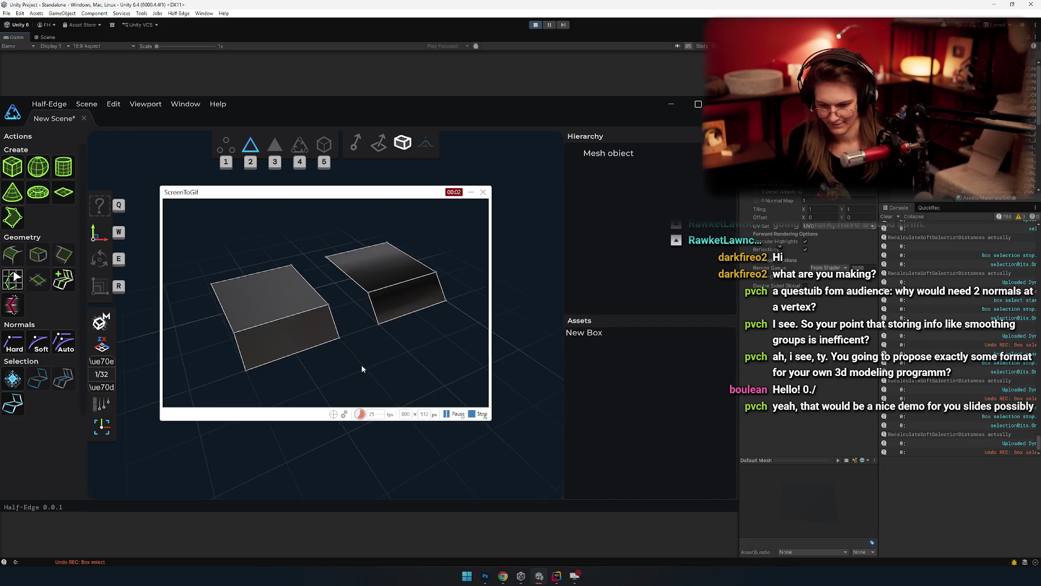
mouse_move(362, 368)
mouse_down()
mouse_move(357, 387)
mouse_move(374, 399)
mouse_move(415, 356)
mouse_move(419, 332)
mouse_move(357, 331)
mouse_move(339, 342)
mouse_move(323, 421)
mouse_move(288, 375)
mouse_move(304, 337)
mouse_move(347, 329)
mouse_move(385, 354)
mouse_move(377, 385)
mouse_move(352, 392)
mouse_move(356, 364)
mouse_move(380, 360)
mouse_up()
click(478, 414)
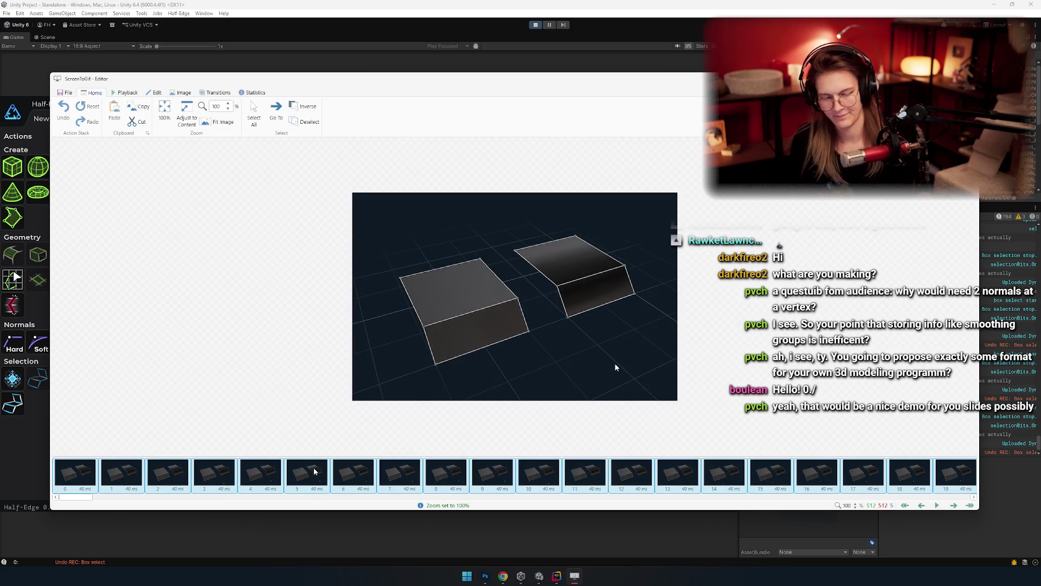
Step: Select and delete the 91 opening frames of the recording
click(175, 475)
key(Home)
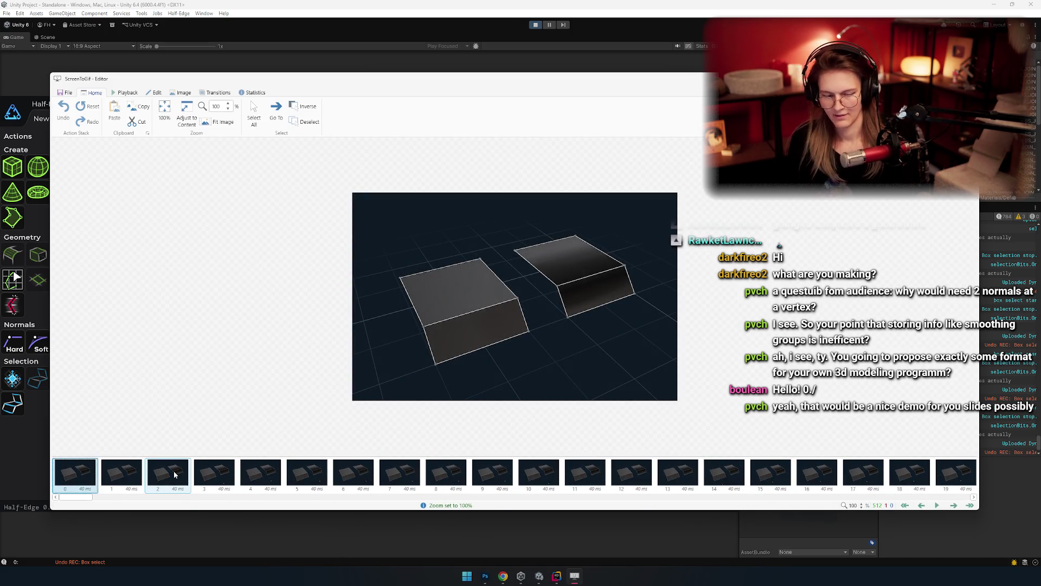
key(shift+Right)
key(shift+Right)
key(shift+Right)
key(shift+Right)
key(shift+Right)
key(shift+Right)
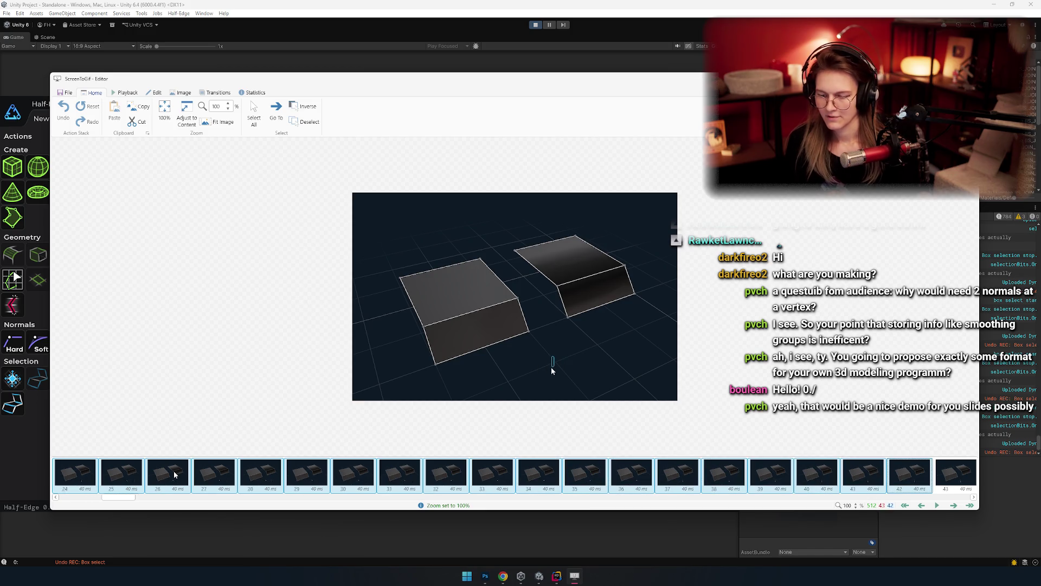
key(shift+Right)
key(shift+Right)
key(shift+Right)
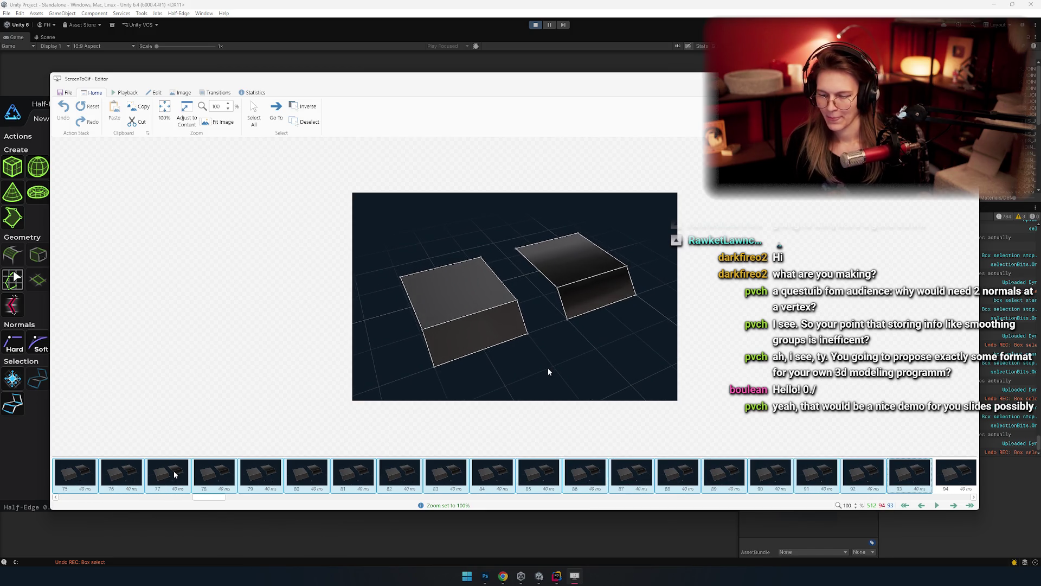
key(shift+Left)
key(shift+Left)
key(shift+Left)
key(Delete)
key(Return)
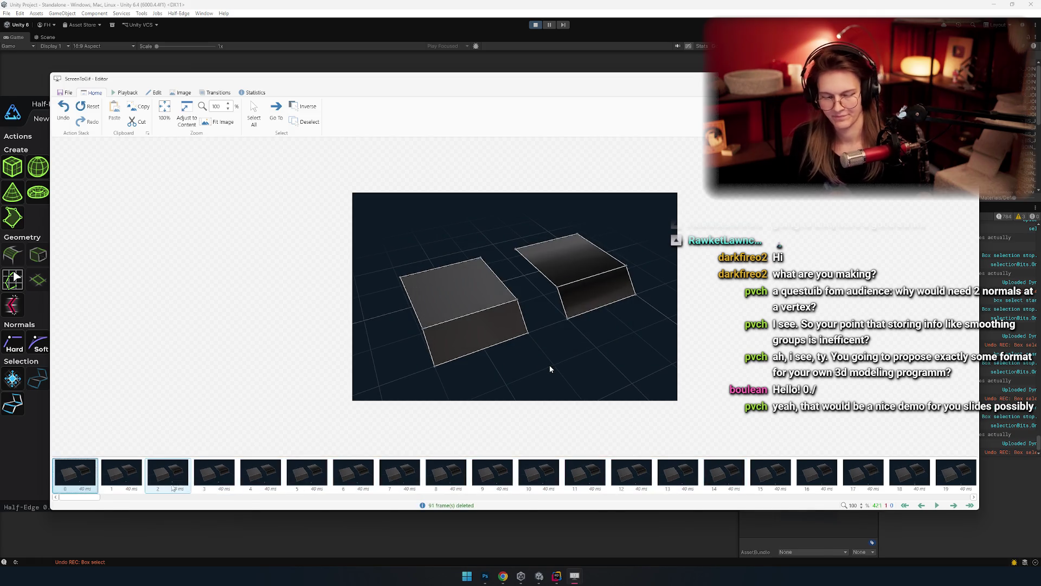
Step: Select all remaining frames, resize the editor window, and bring up Remove Duplicates
key(ctrl+a)
click(180, 93)
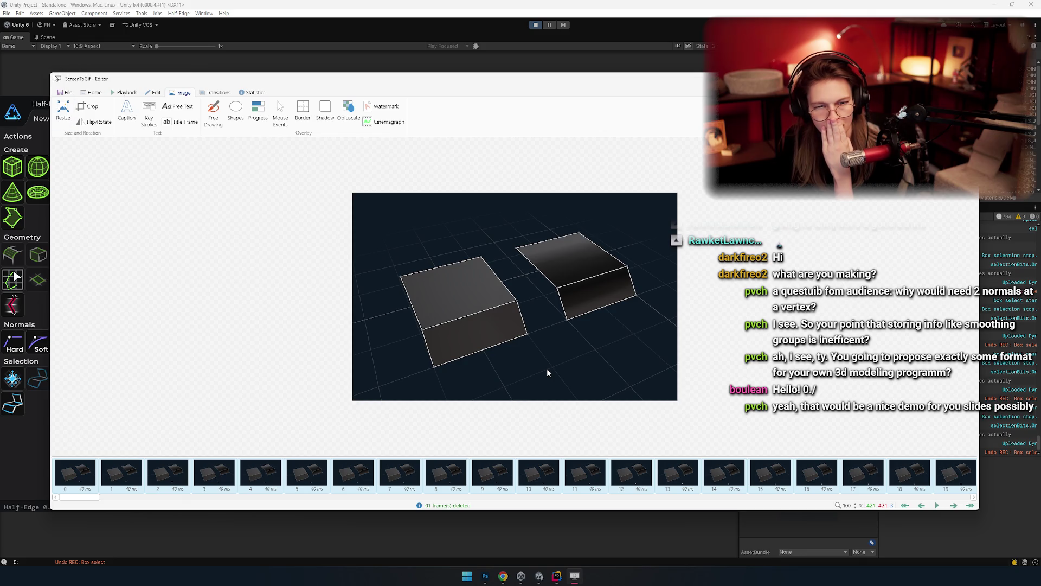
mouse_move(53, 76)
mouse_down()
mouse_move(251, 70)
mouse_move(485, 200)
mouse_up()
mouse_move(667, 204)
mouse_down()
mouse_move(322, 132)
mouse_move(363, 133)
mouse_up()
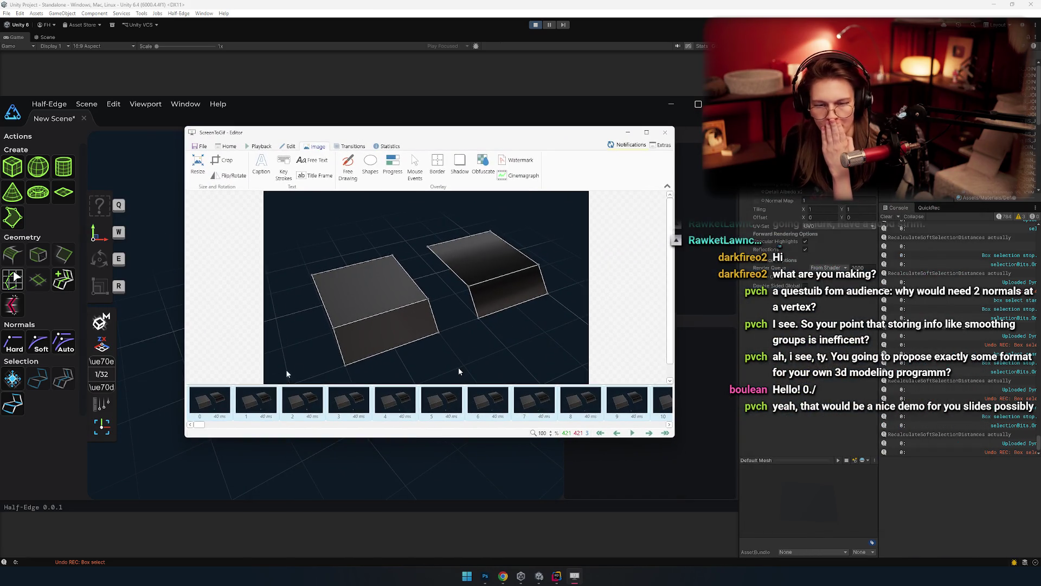
click(321, 393)
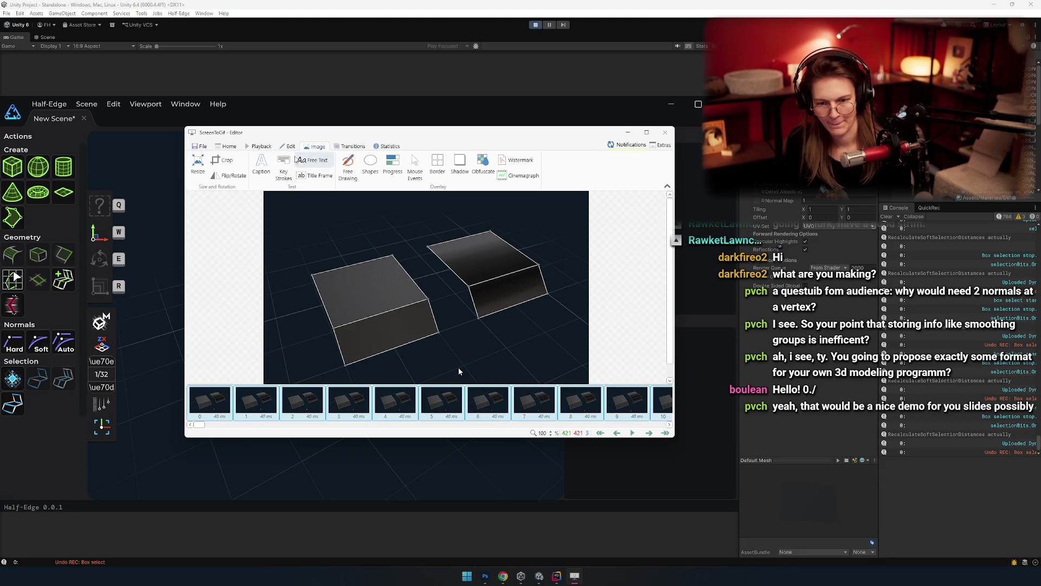
key(ctrl+a)
click(222, 168)
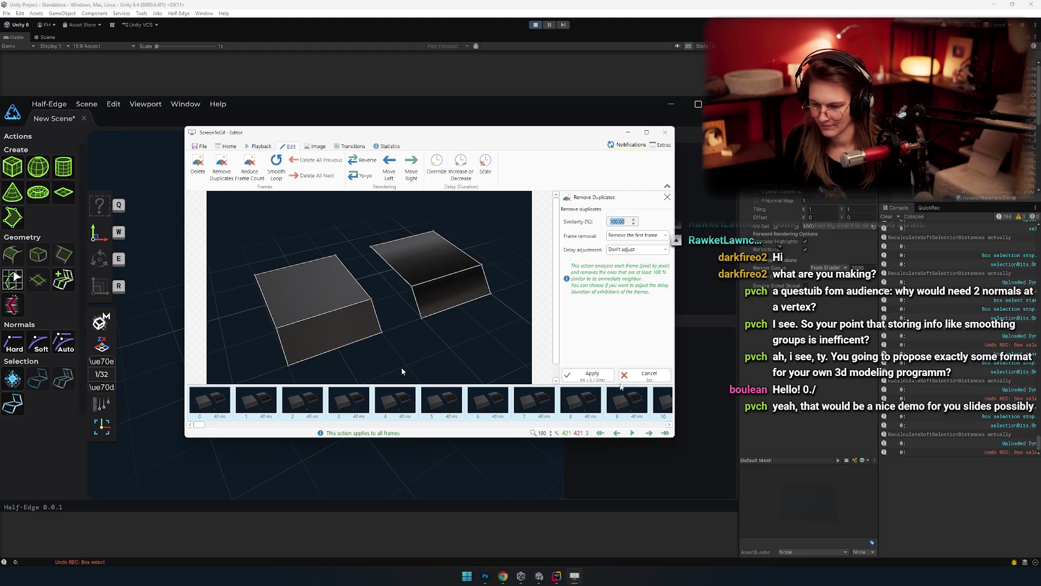
Step: Remove duplicate frames and delete the extra trailing frames at the clip's end
click(601, 378)
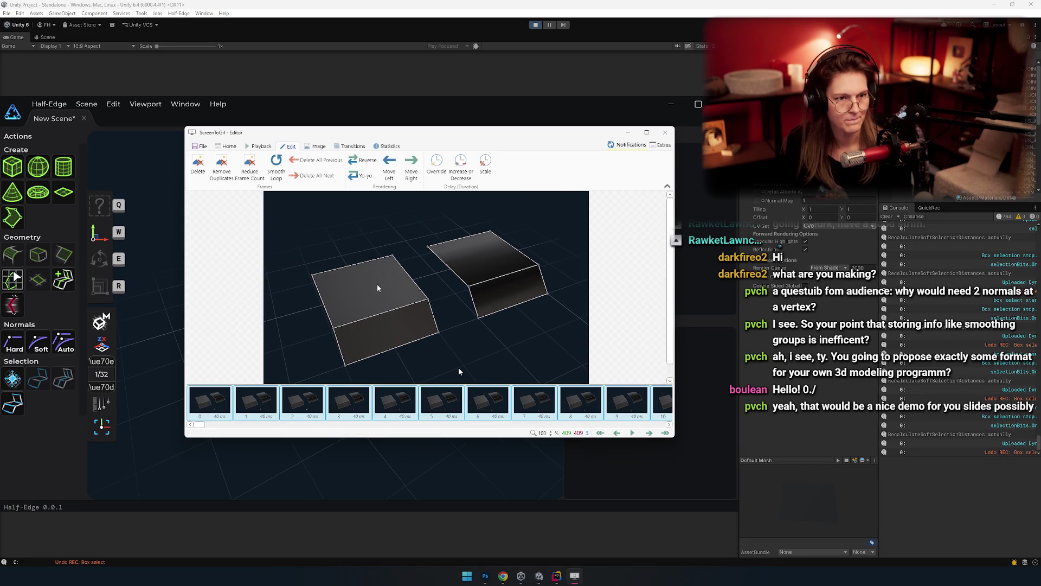
click(400, 394)
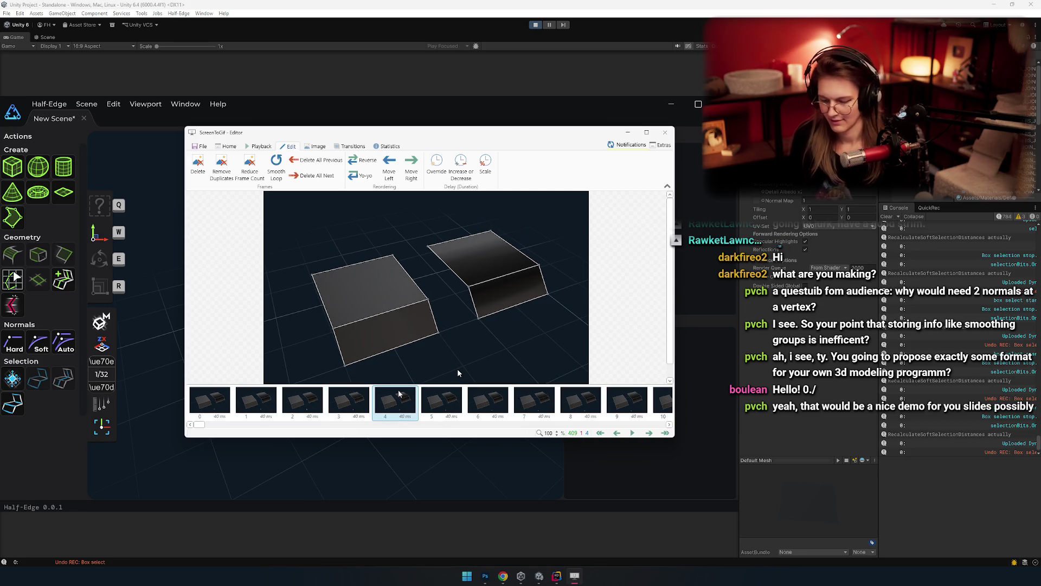
key(shift+End)
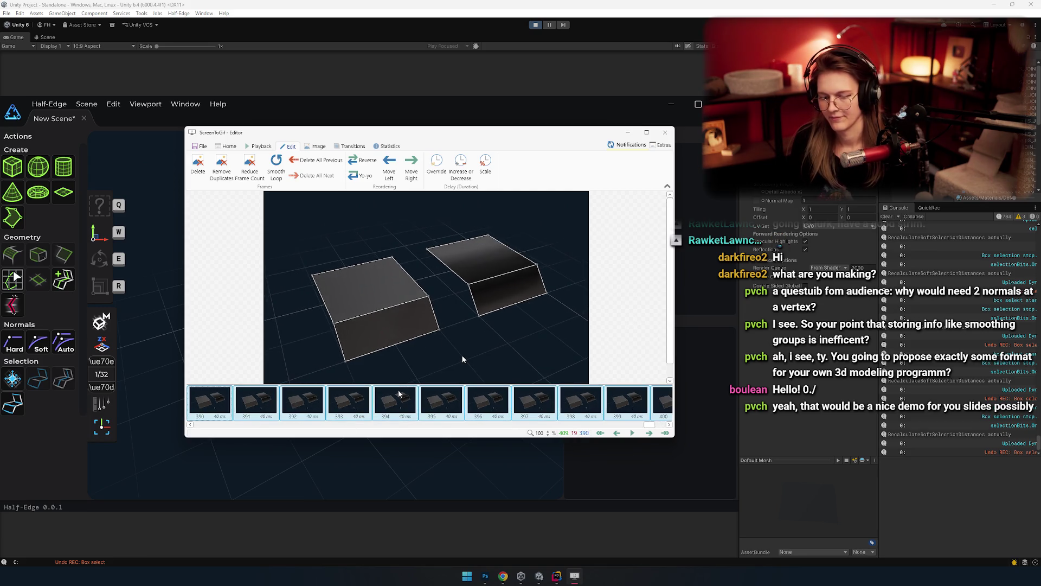
key(space)
key(shift+Left)
key(shift+Left)
key(shift+Left)
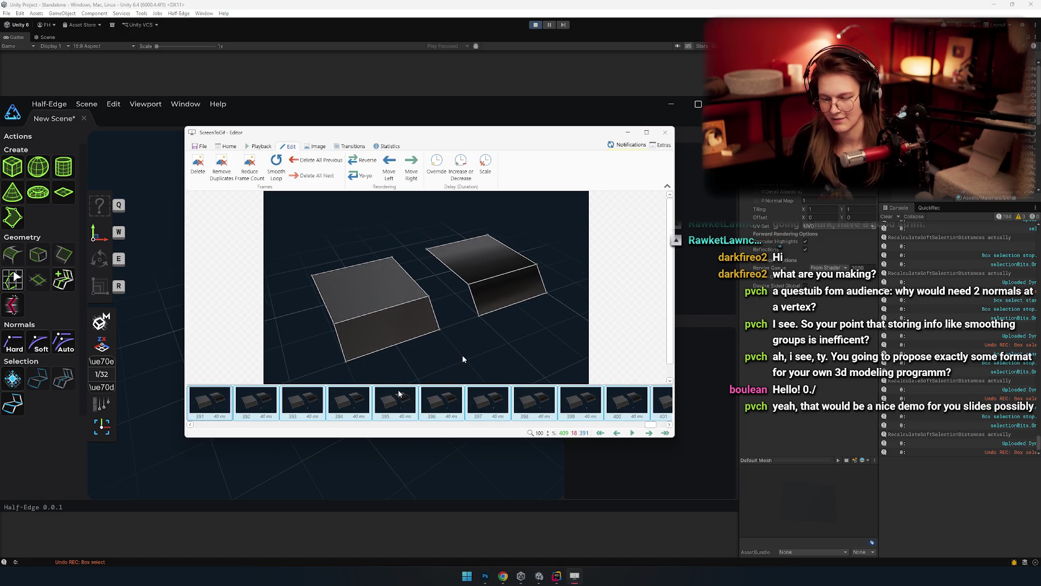
key(Delete)
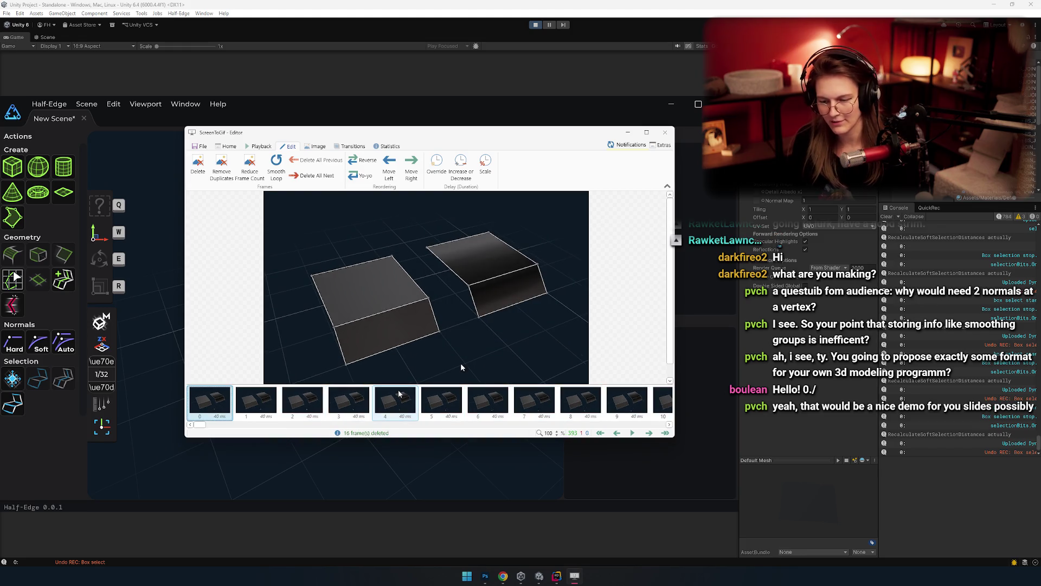
key(Delete)
key(Escape)
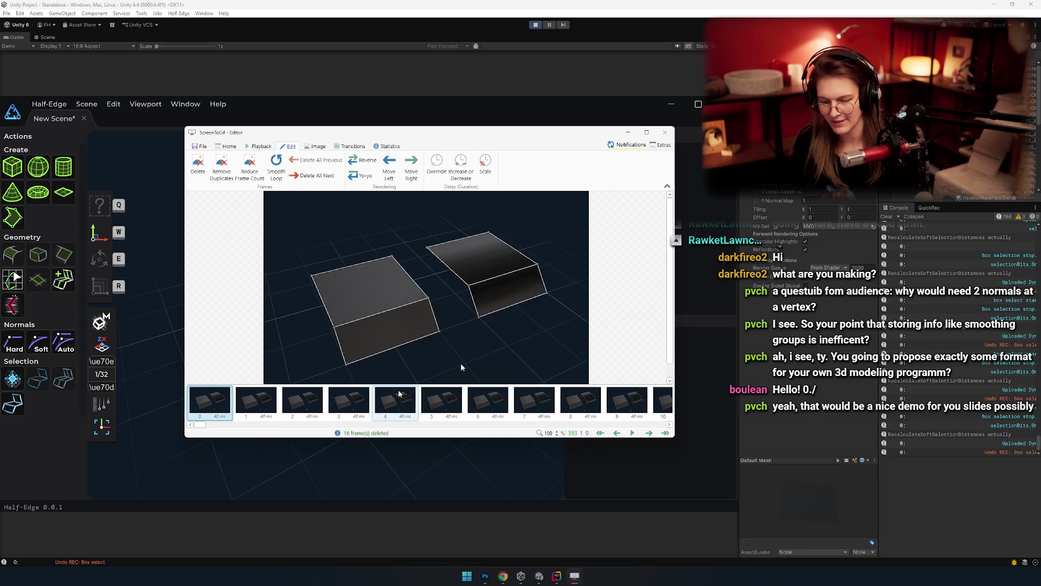
key(End)
key(shift+Left)
key(shift+Left)
key(shift+Left)
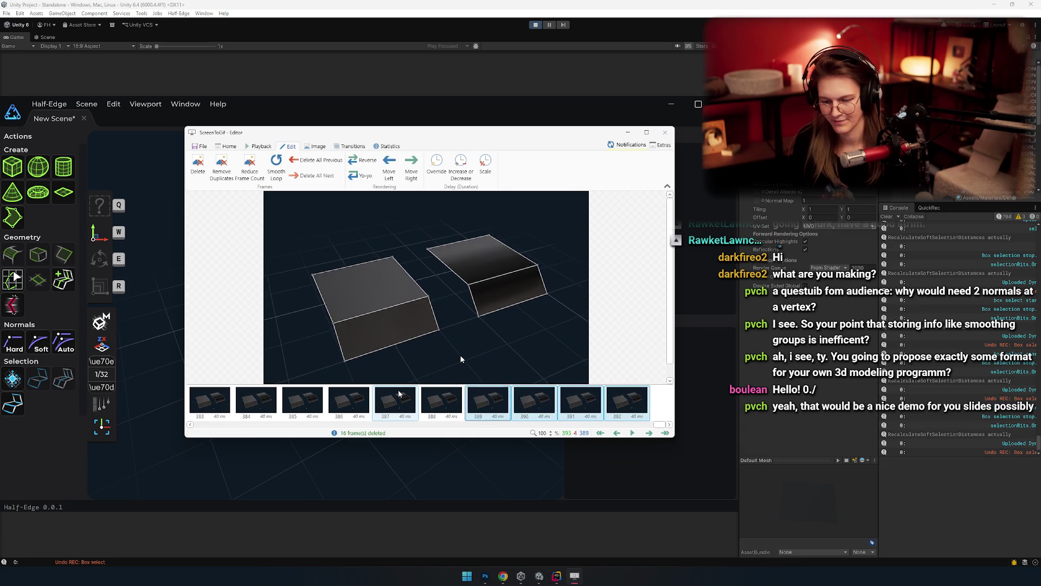
key(Delete)
key(Home)
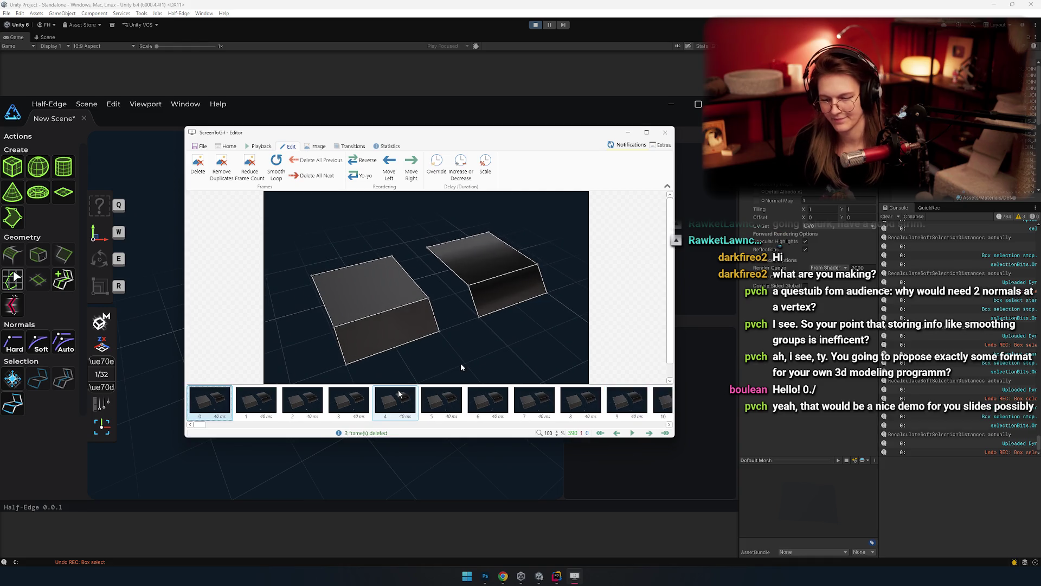
Step: Override every frame's delay to 20 ms
click(268, 147)
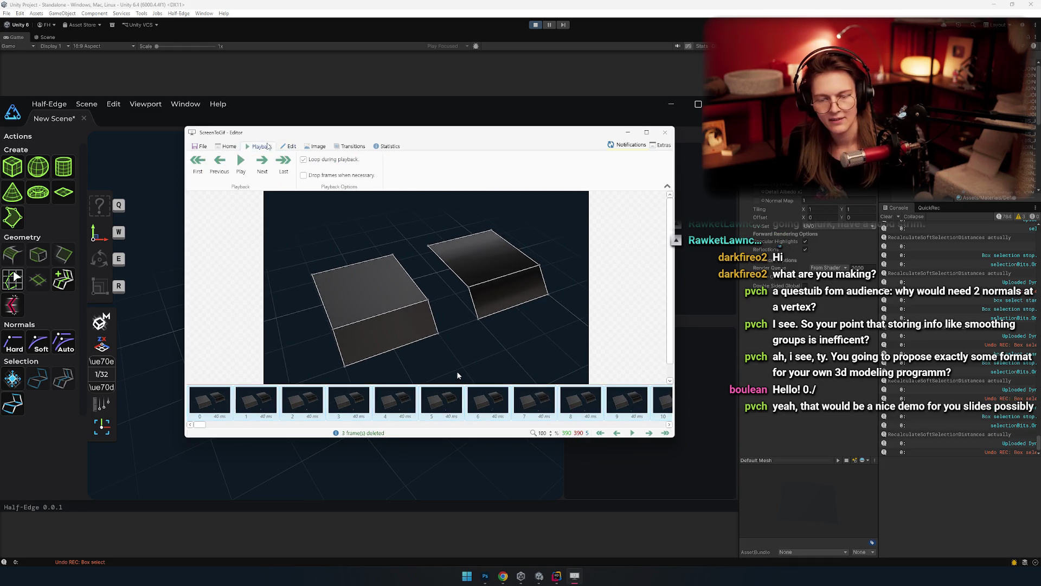
click(228, 145)
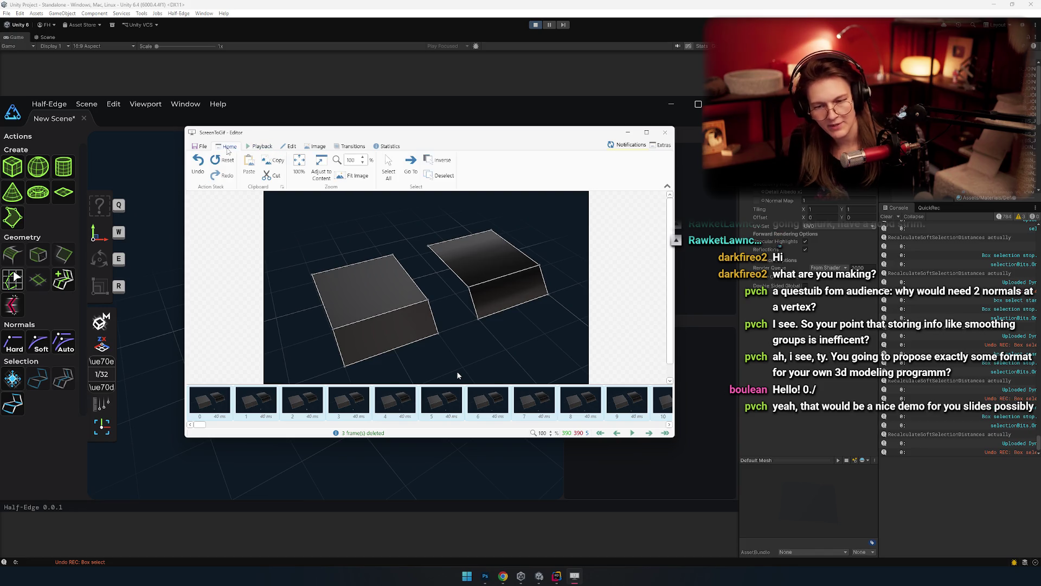
click(286, 146)
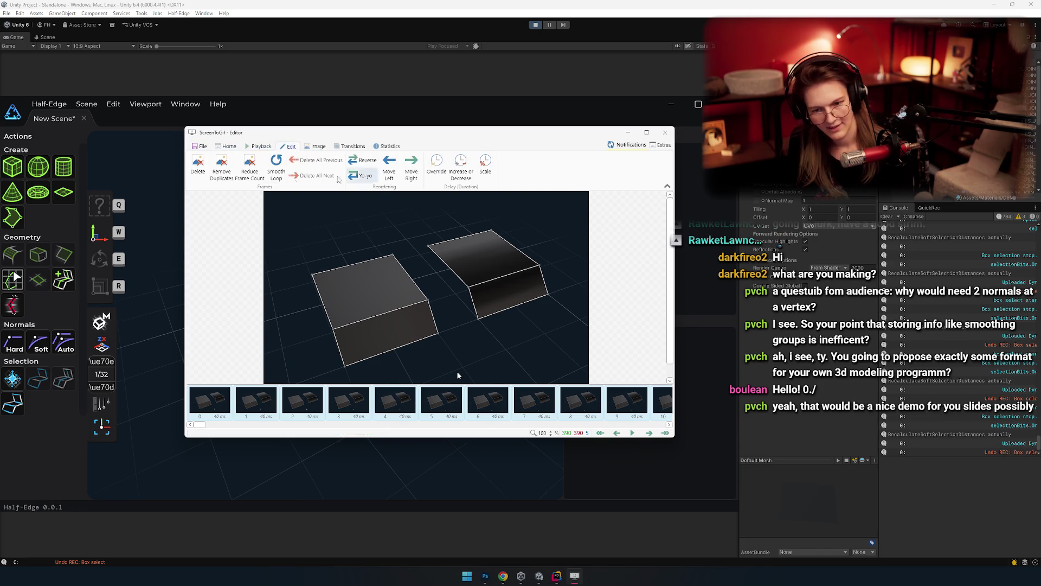
click(437, 163)
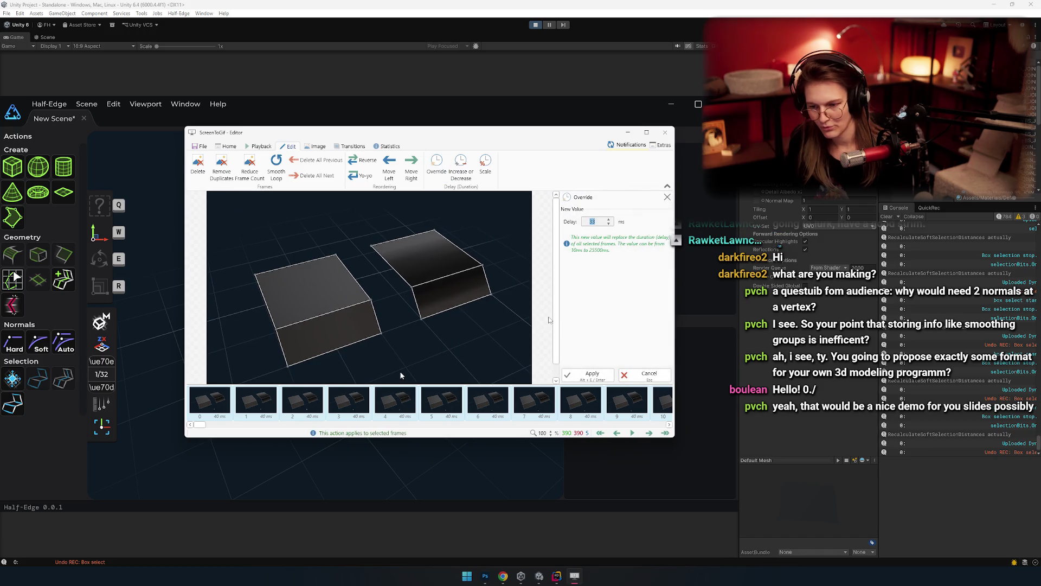
double_click(596, 221)
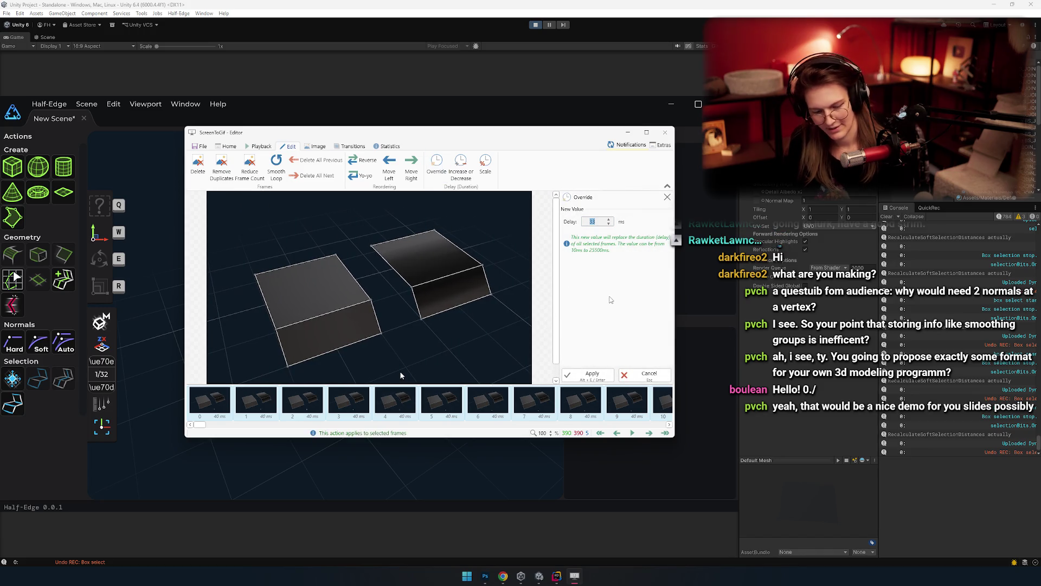
text(20)
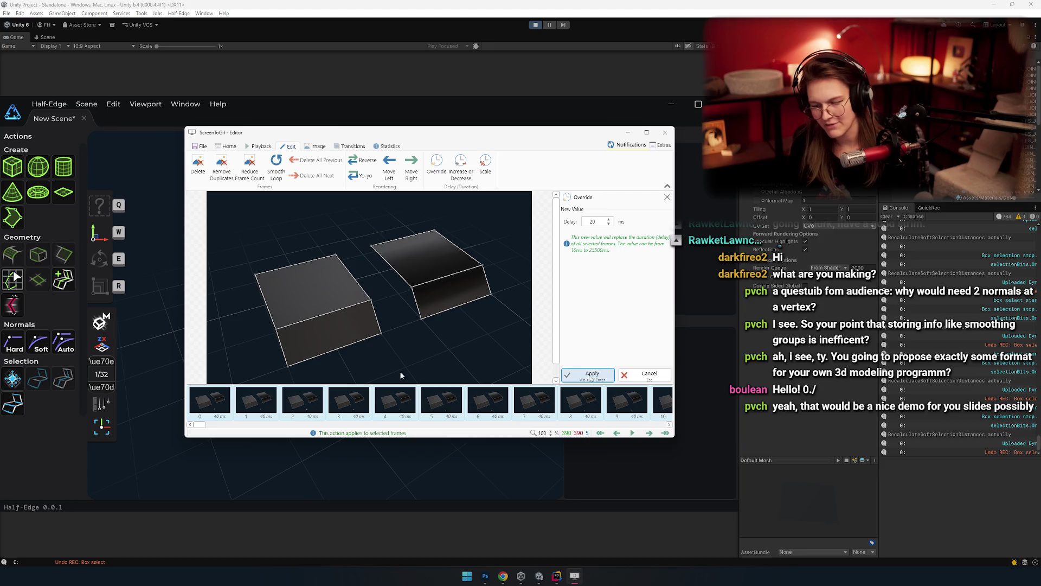
key(Return)
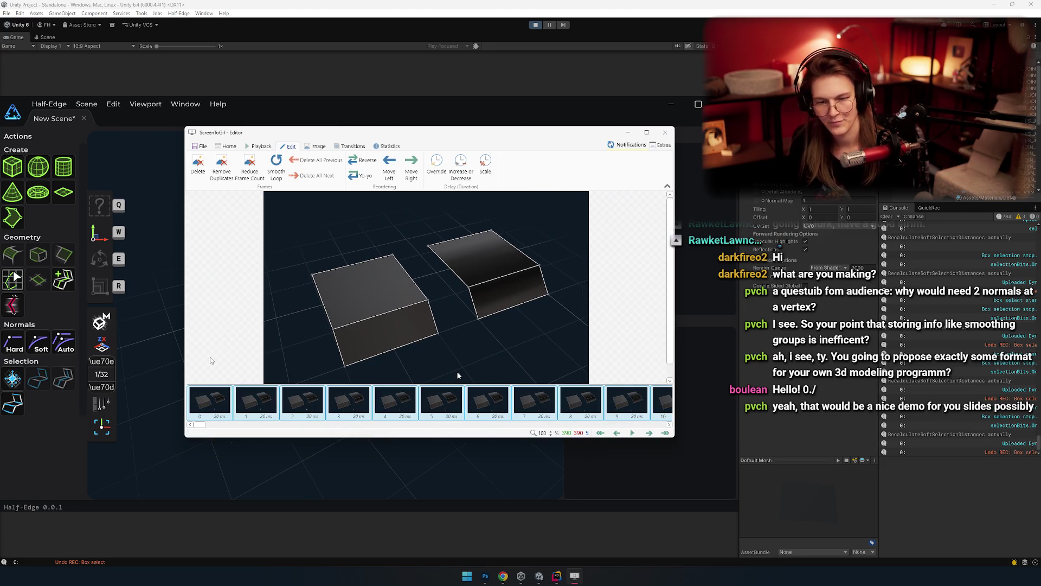
drag(300, 135, 285, 137)
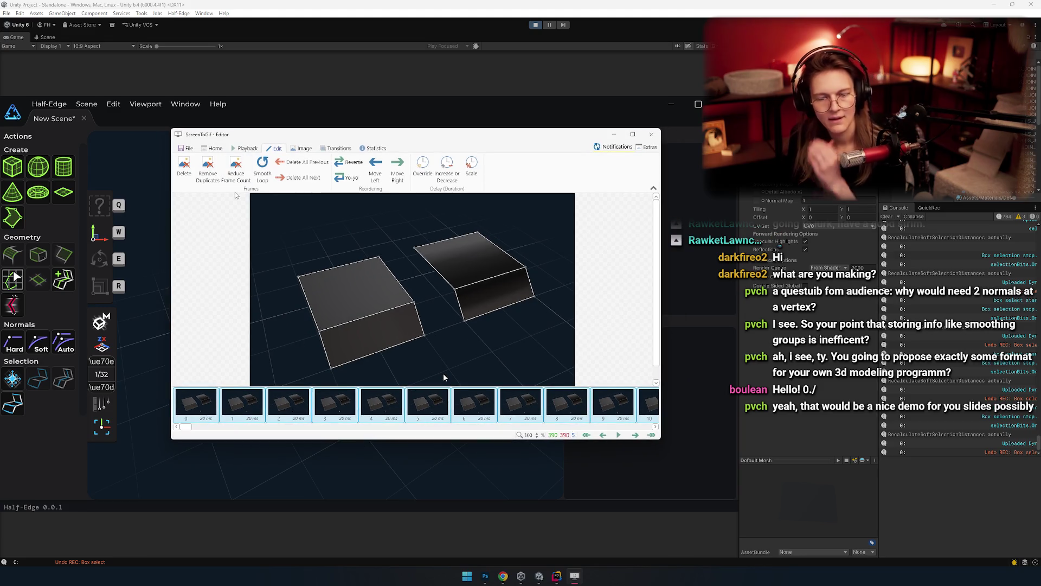
click(190, 151)
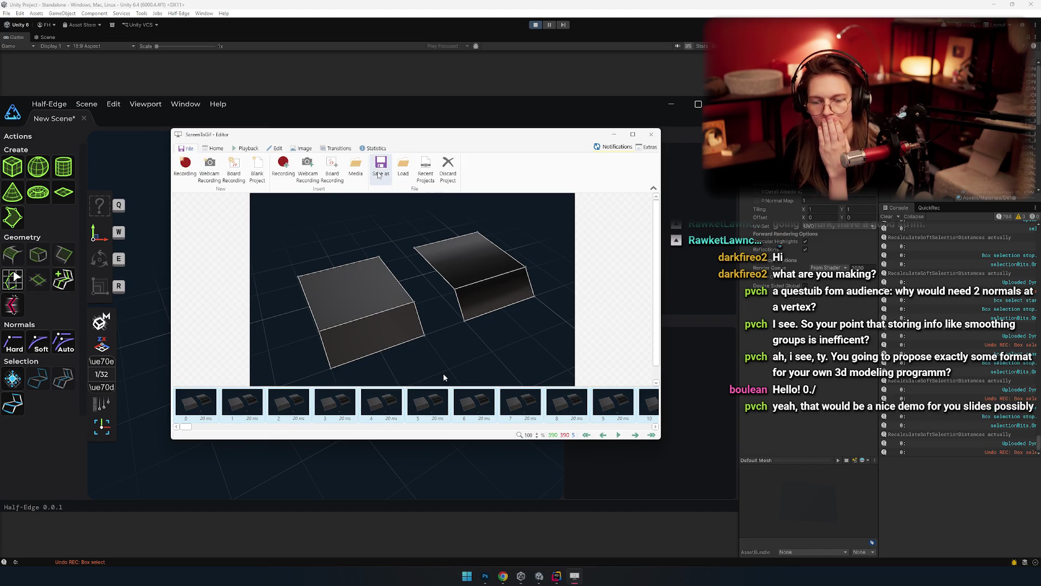
Step: Choose Gif as the Save as file type
click(379, 173)
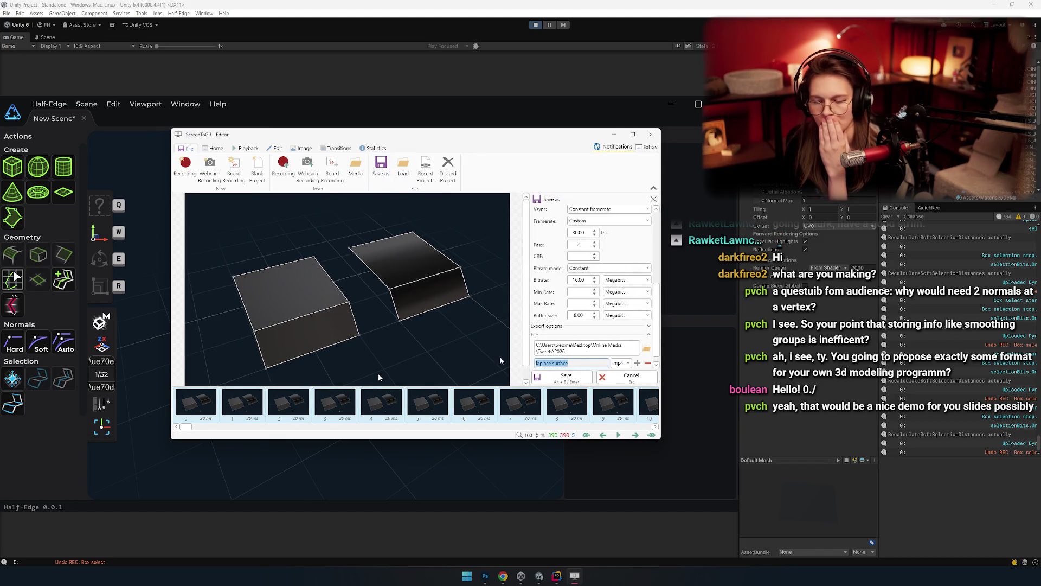
drag(667, 440, 663, 500)
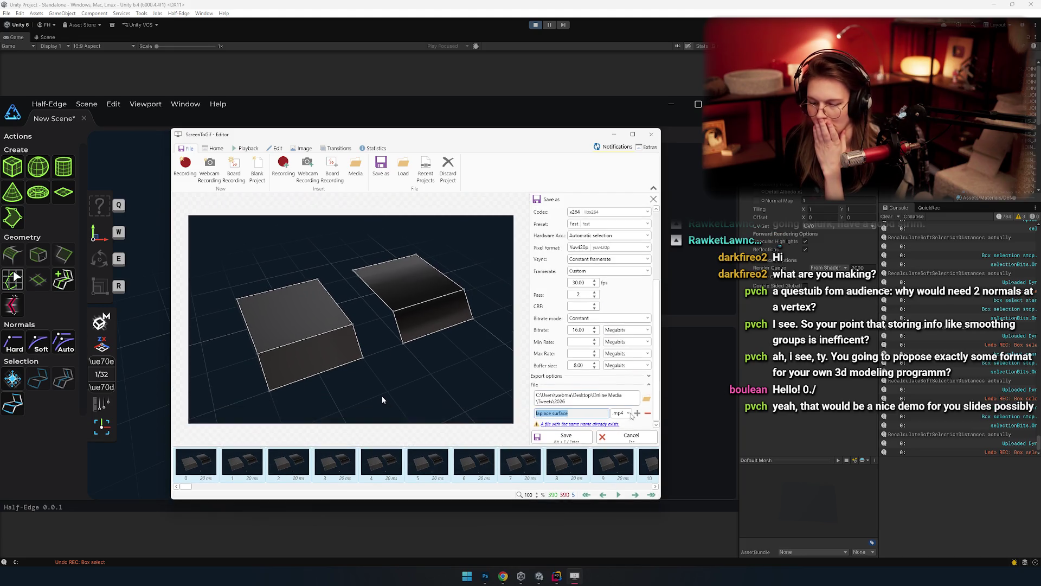
scroll(570, 292, up, 3)
scroll(572, 291, up, 5)
click(591, 222)
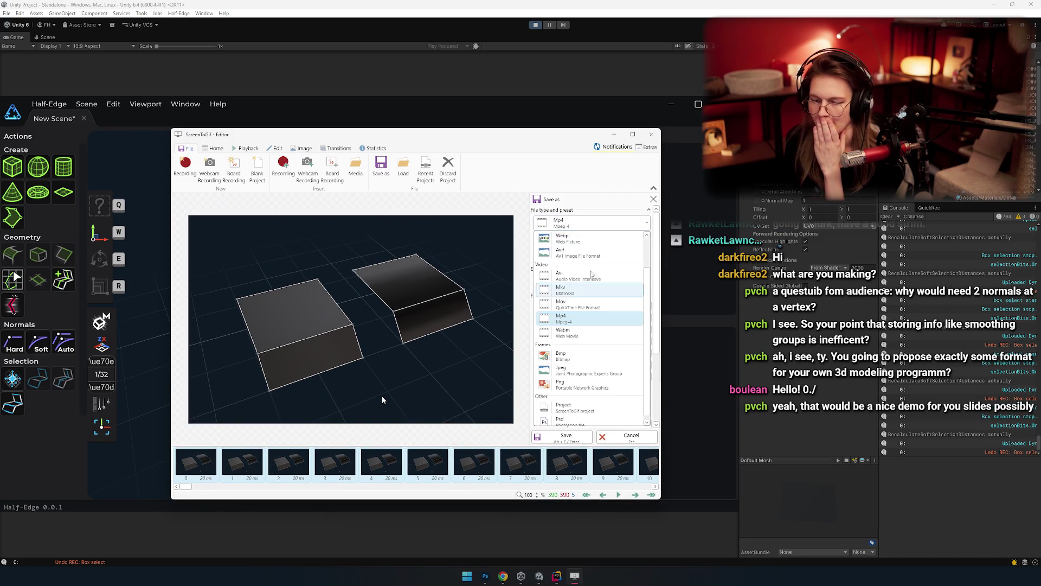
scroll(582, 290, down, 1)
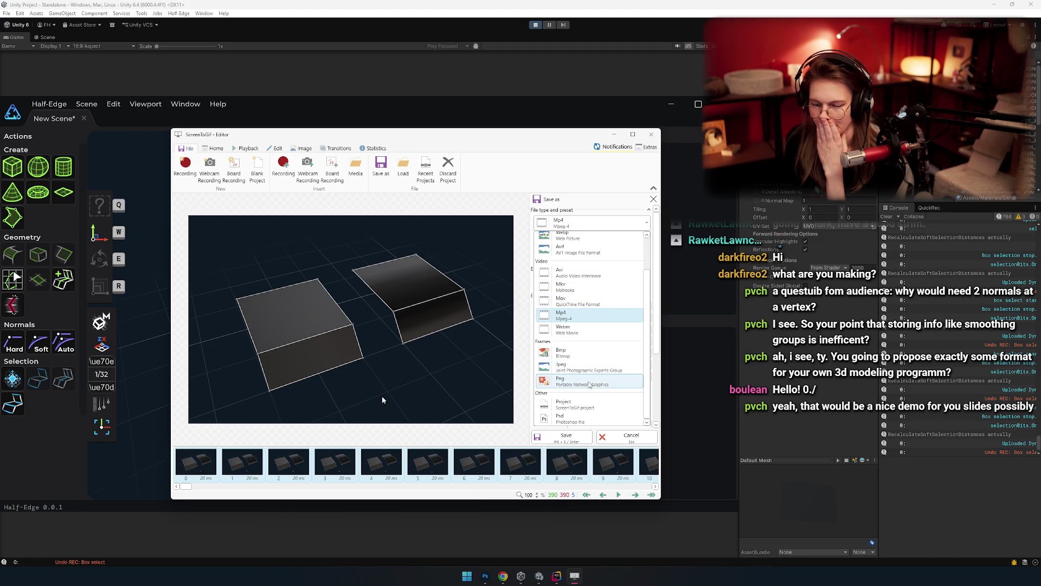
scroll(581, 297, up, 3)
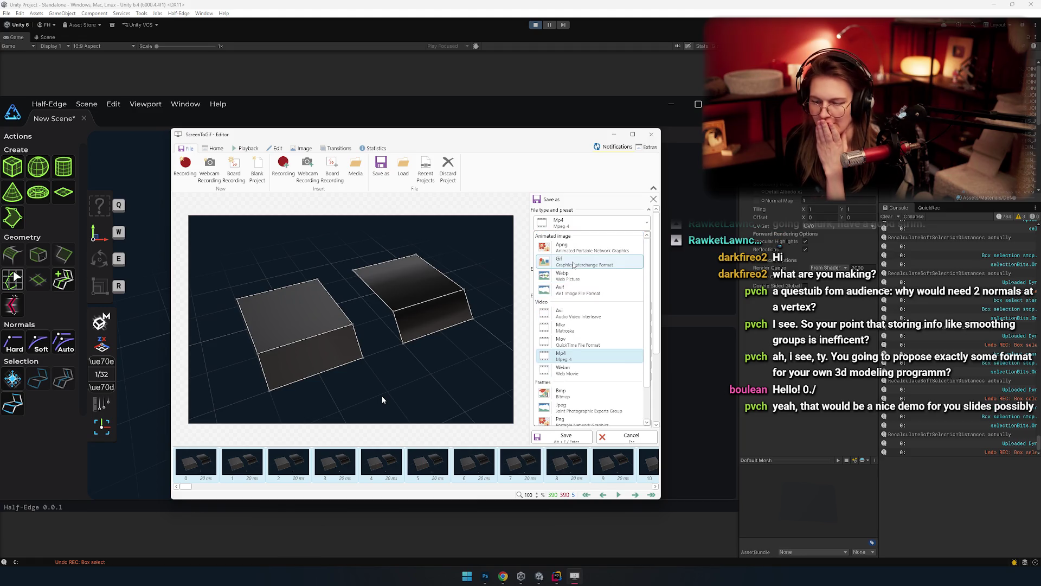
click(568, 310)
scroll(553, 274, down, 1)
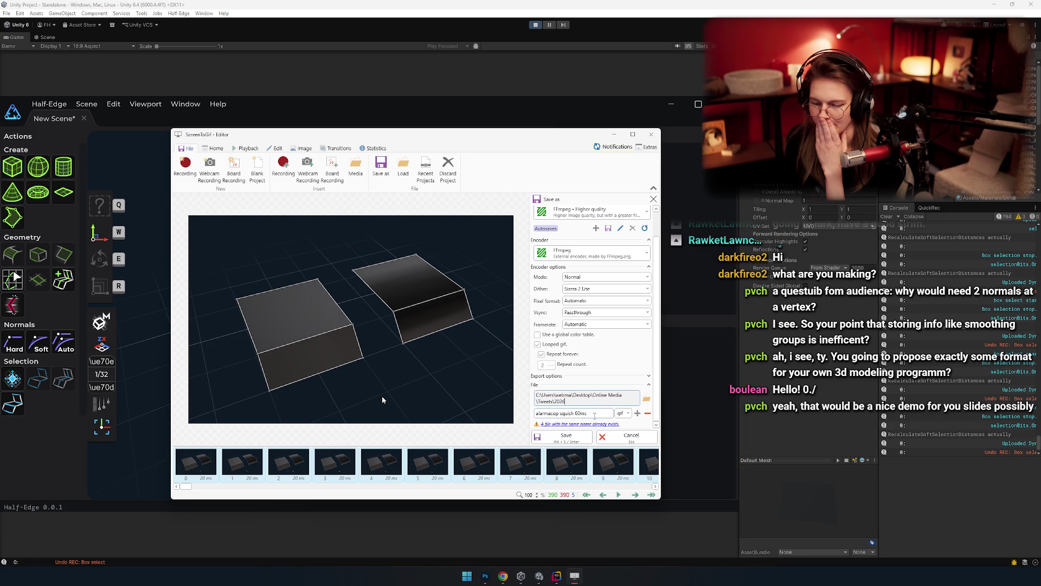
Step: Name the file 'Half edge talk soft vs hard' and save the GIF
triple_click(595, 415)
key(BackSpace)
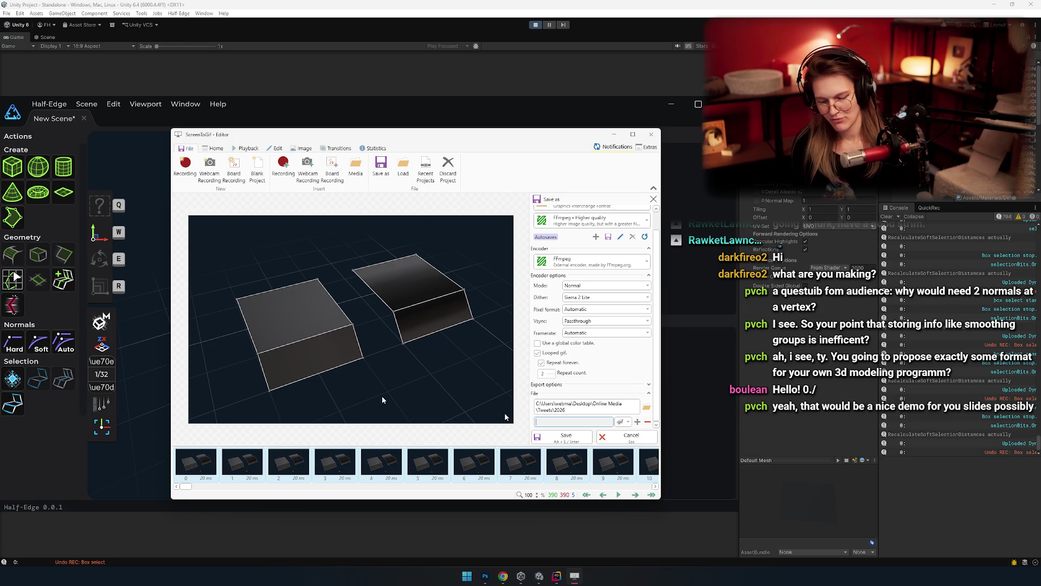
text(soft vs har)
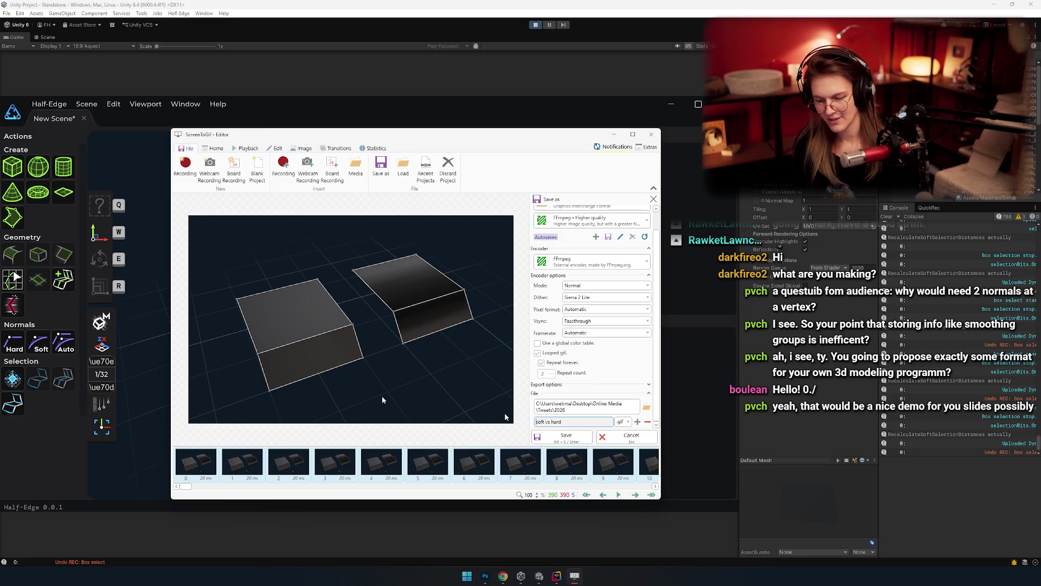
text(d)
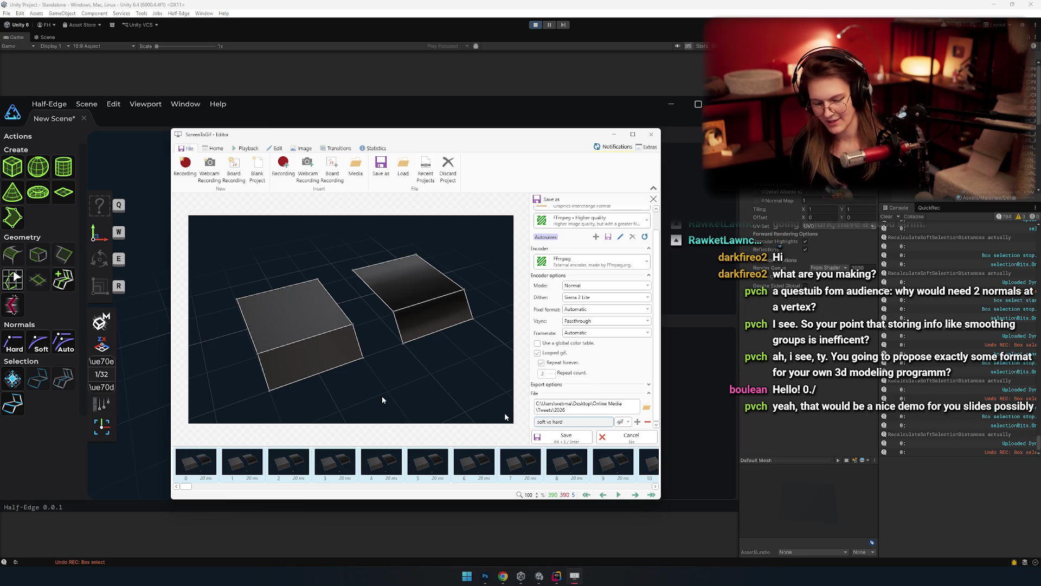
text(half edge talk)
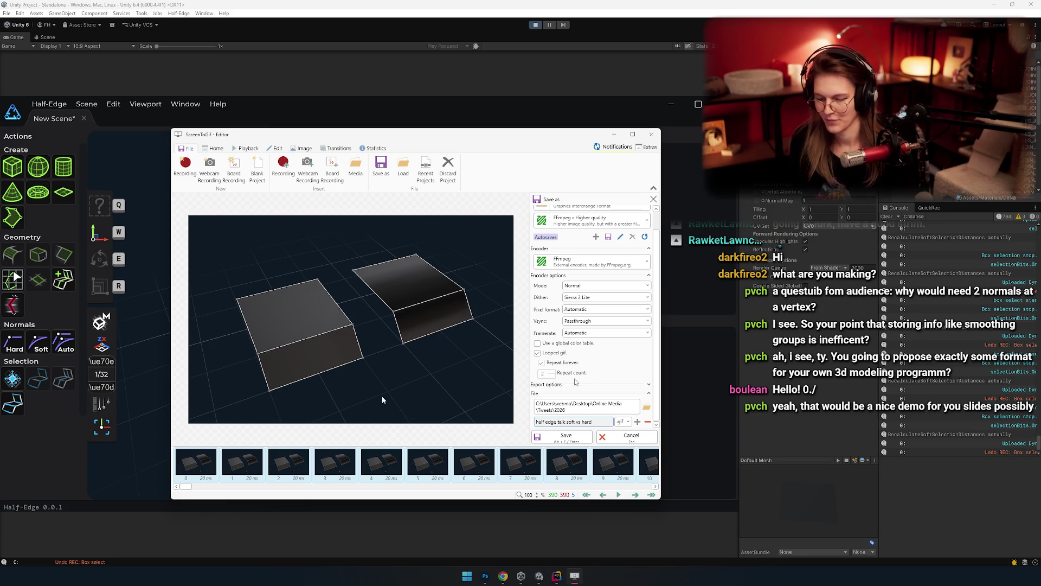
click(574, 442)
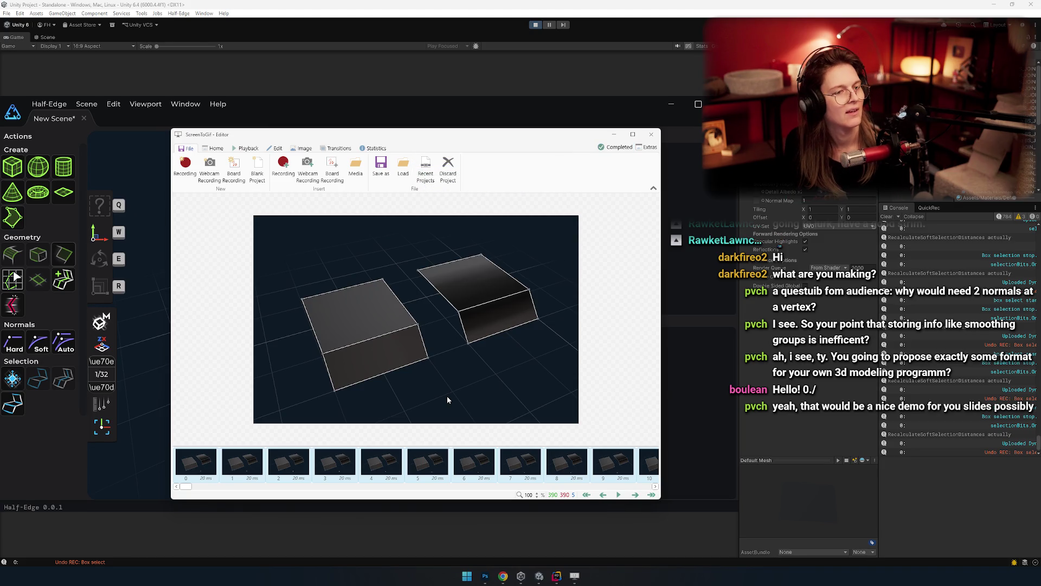
Step: Switch to the Google Slides deck, open slide 5, and drag the box-mesh GIF onto it
key(alt+Tab)
key(alt+Tab)
key(alt+Tab)
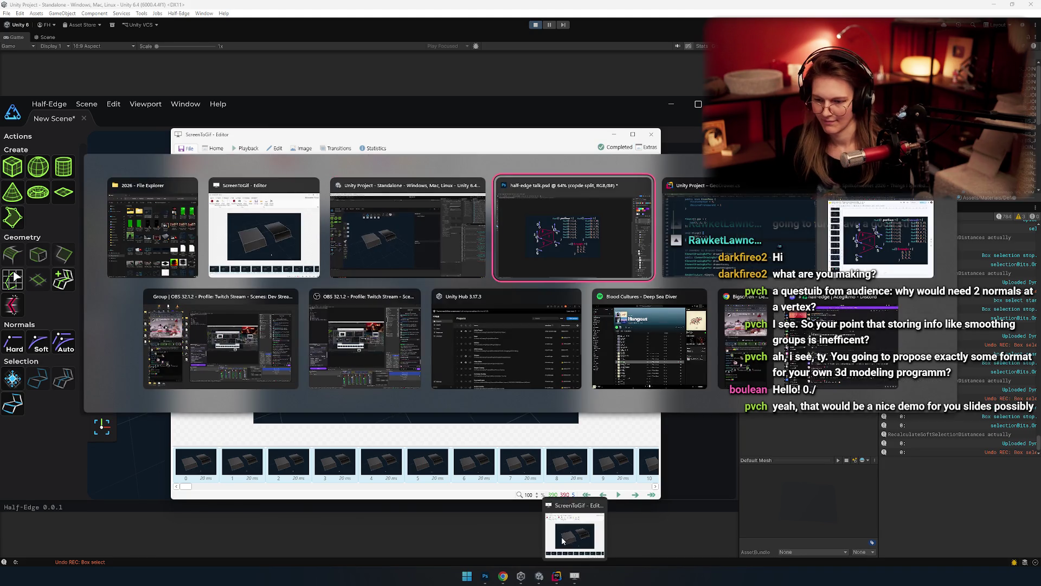
key(alt+Tab)
key(alt+Tab)
key(alt+Tab)
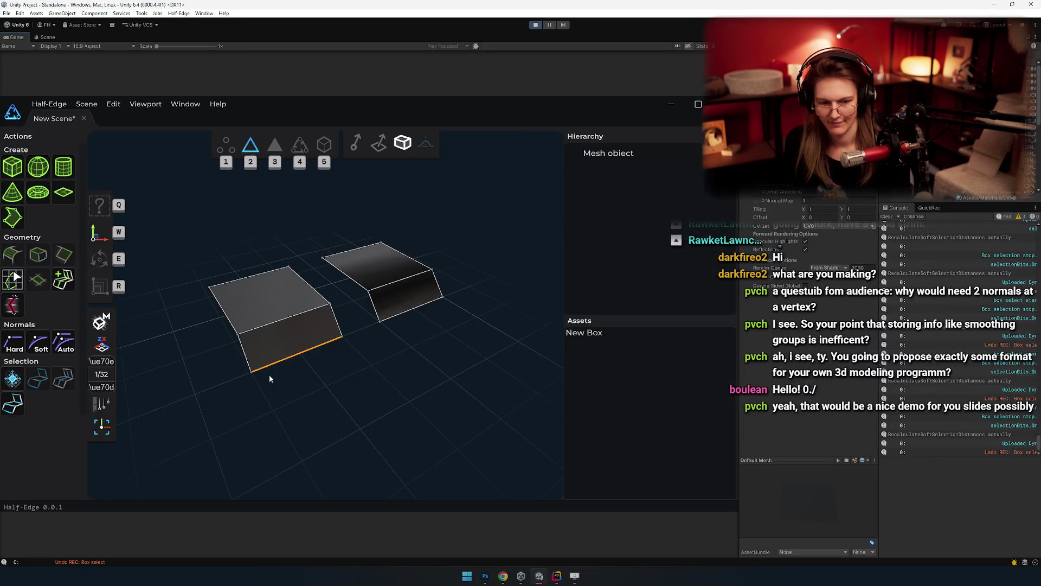
key(alt+Tab)
key(alt+Tab)
key(alt+Tab)
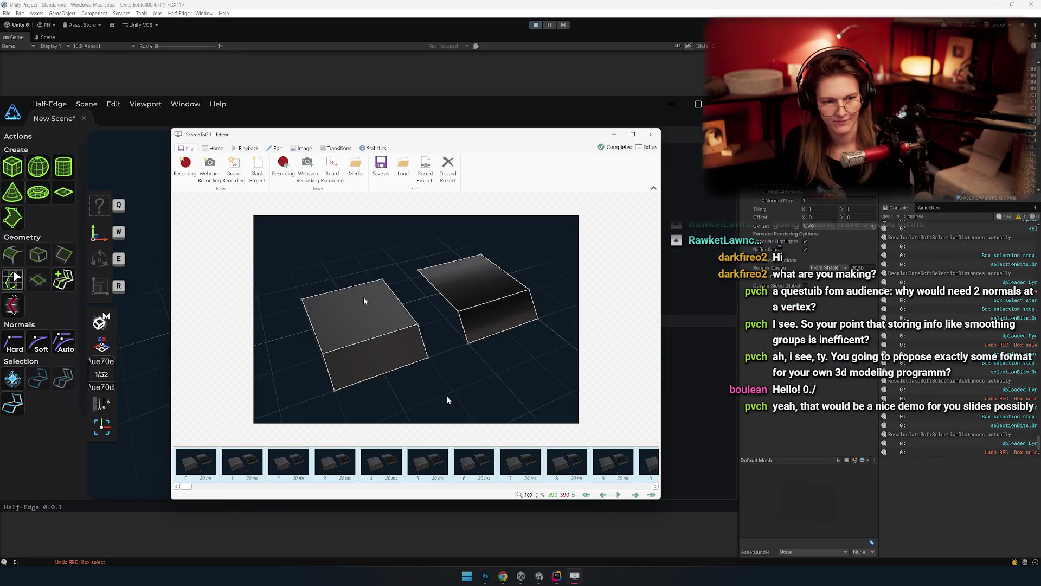
key(alt+Tab)
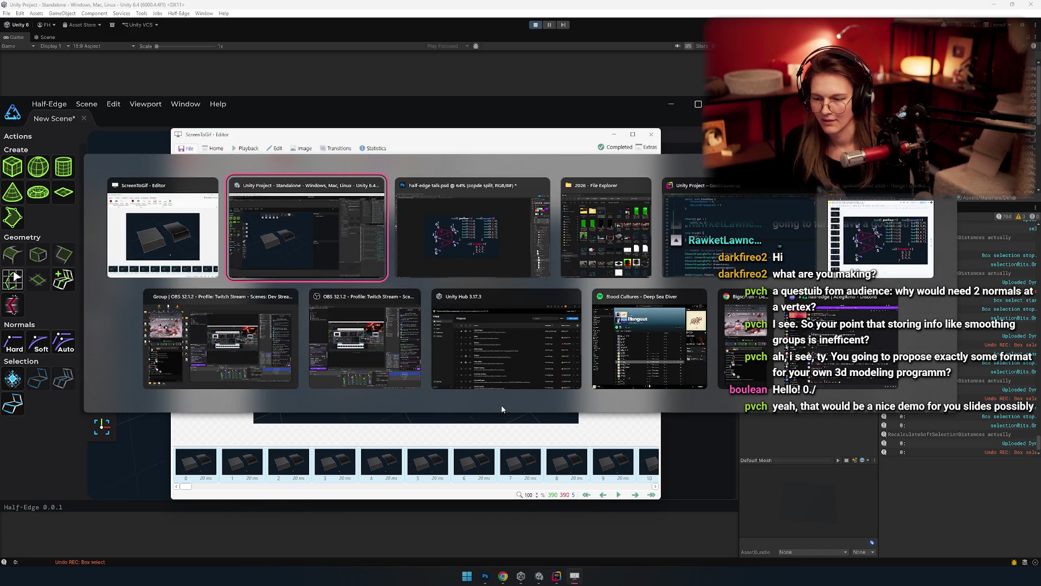
key(alt+Tab)
key(alt+Tab)
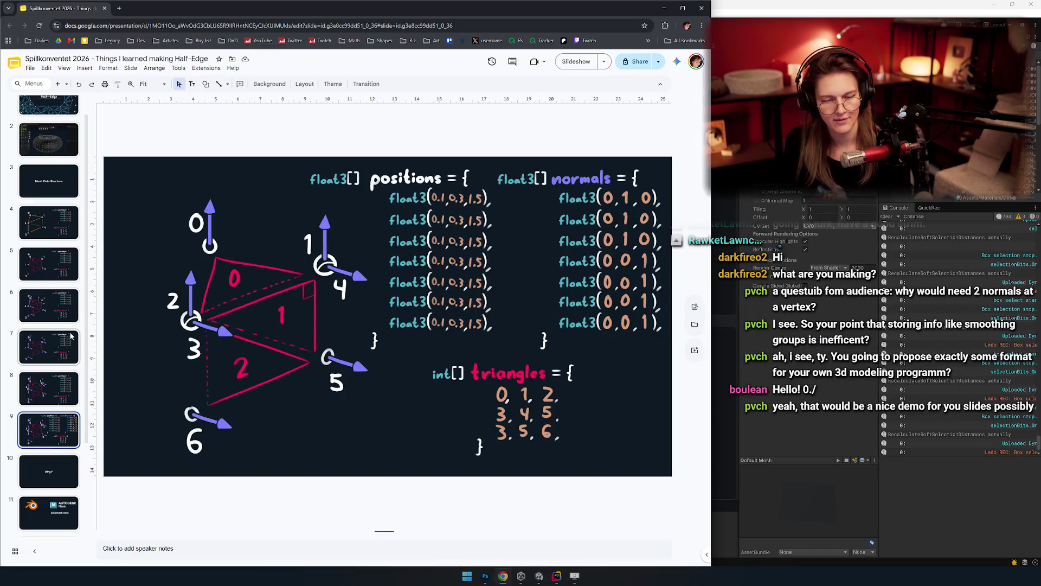
scroll(48, 335, up, 2)
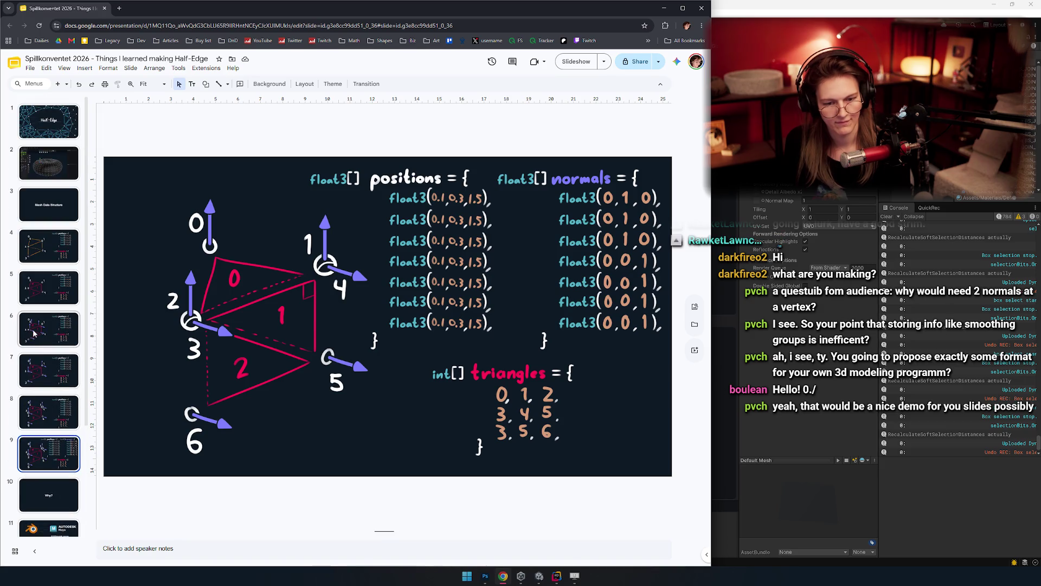
click(53, 293)
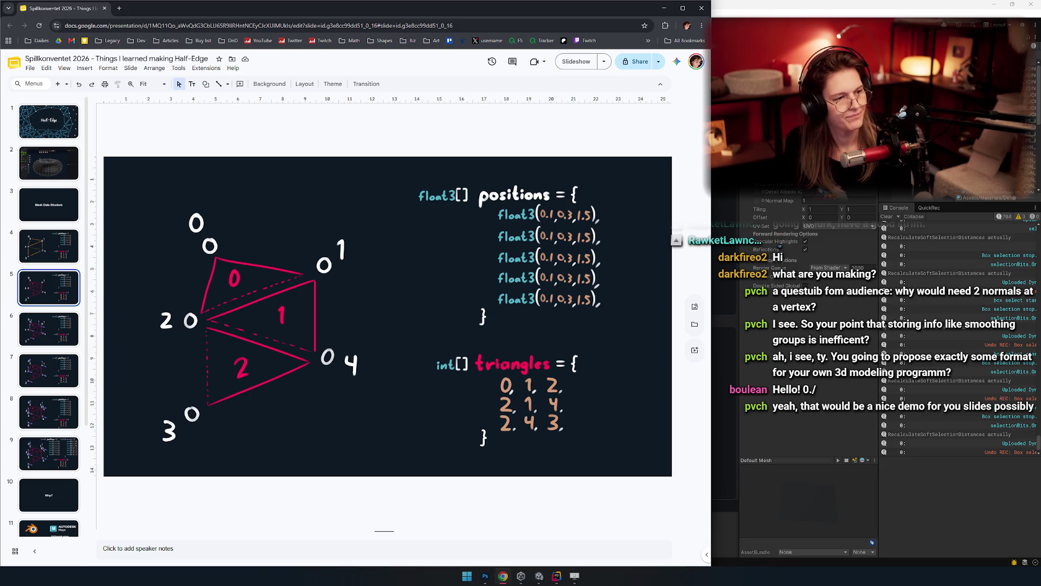
mouse_move(147, 144)
mouse_down()
mouse_move(420, 282)
mouse_move(390, 317)
mouse_up()
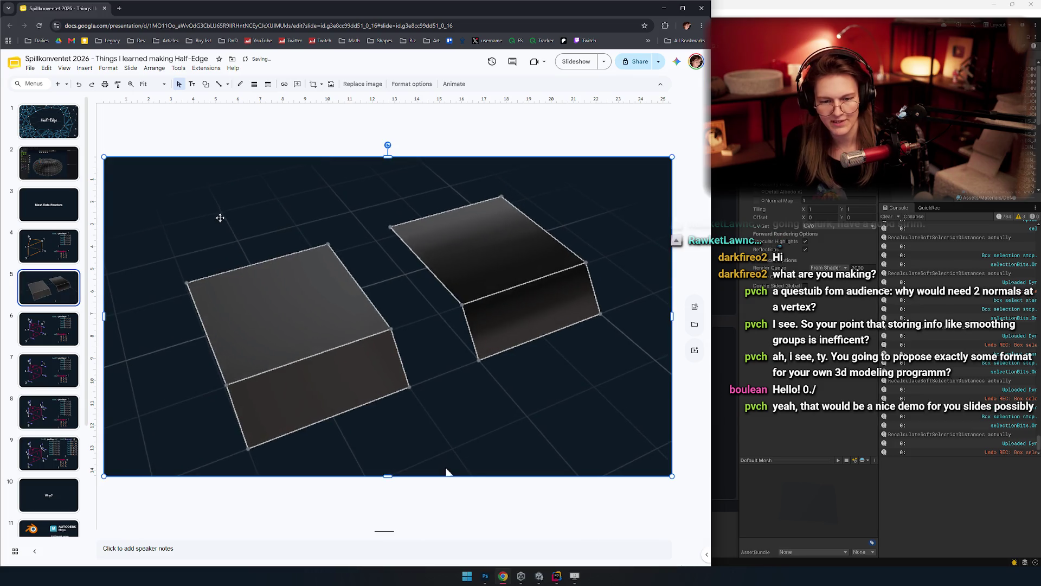
Step: Try resetting and resizing the inserted image via its options, then undo the insertion
right_click(196, 223)
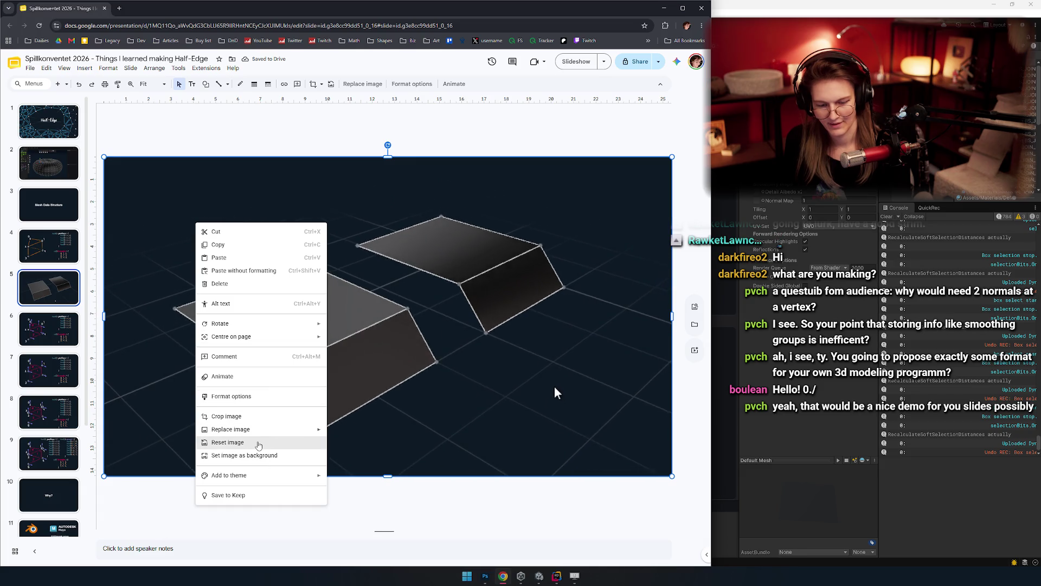
click(230, 442)
key(shift+F10)
key(Down)
key(Down)
key(Down)
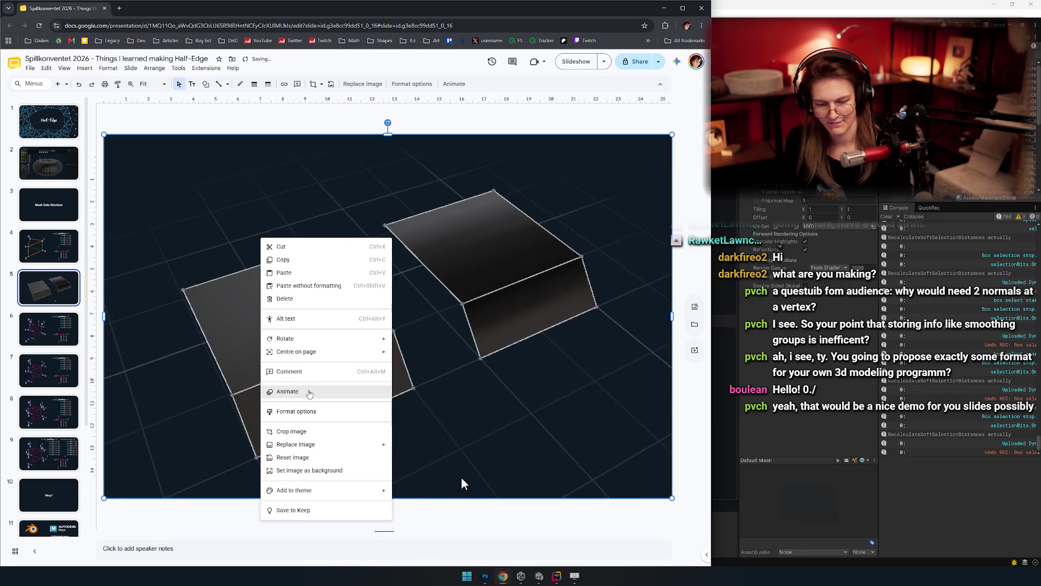
mouse_move(317, 446)
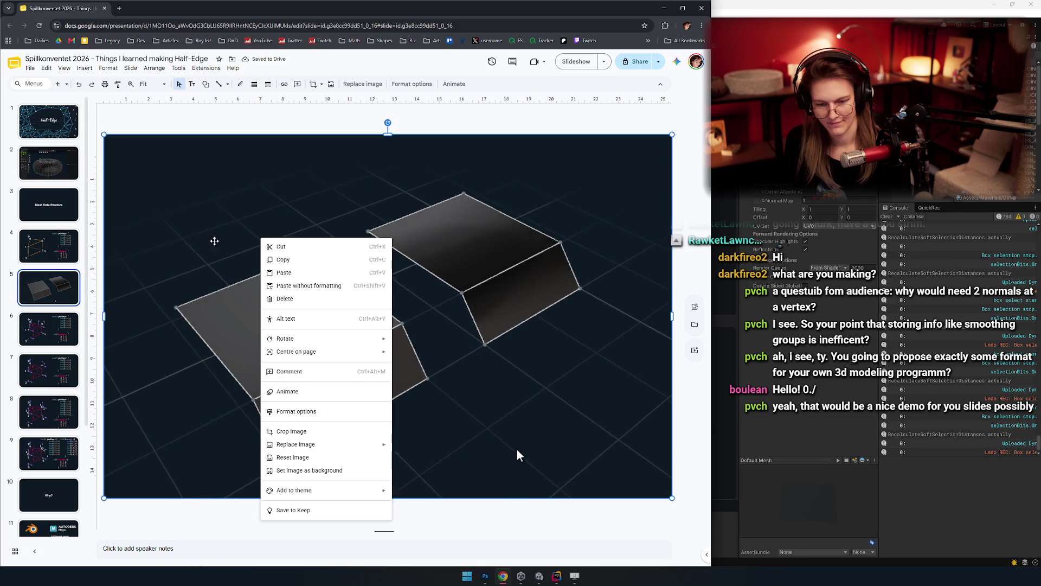
click(516, 448)
mouse_move(454, 446)
mouse_down()
mouse_move(224, 203)
mouse_move(428, 332)
mouse_move(399, 356)
mouse_up()
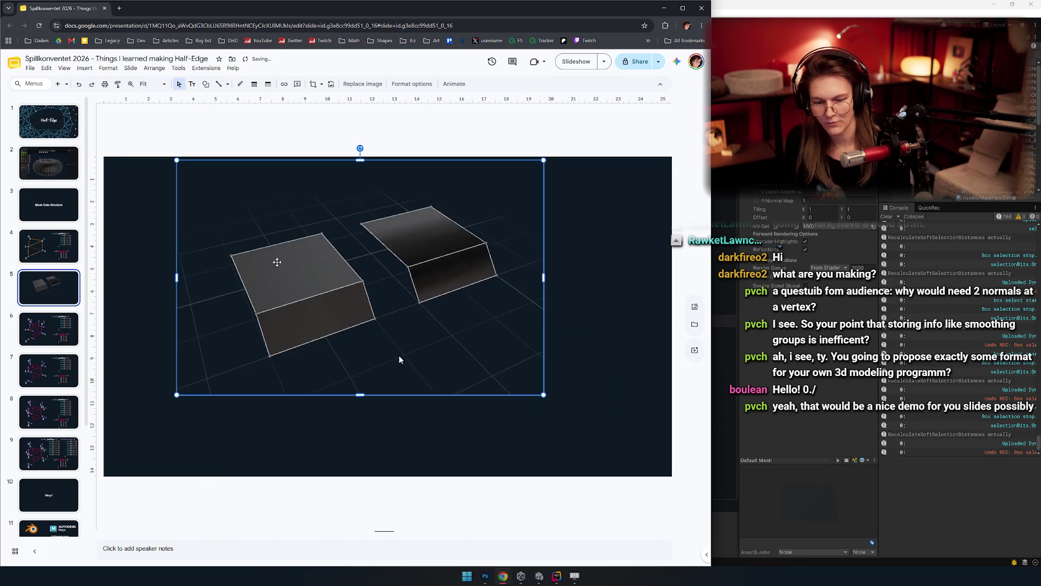
key(ctrl+z)
key(ctrl+z)
key(ctrl+z)
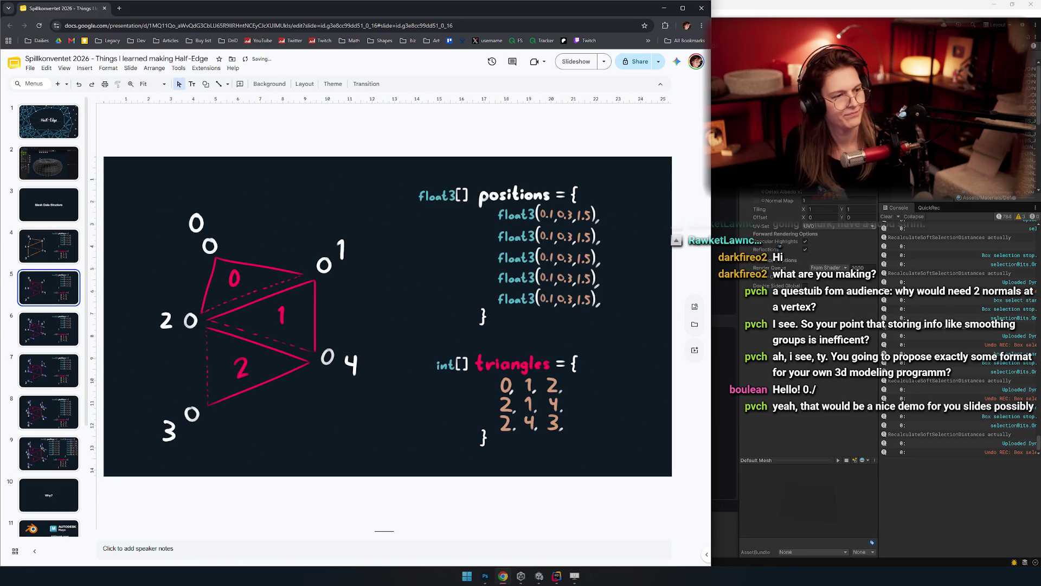
Step: Paste the box-mesh GIF onto slide 5, shrink it and place it over the triangle diagram
key(ctrl+v)
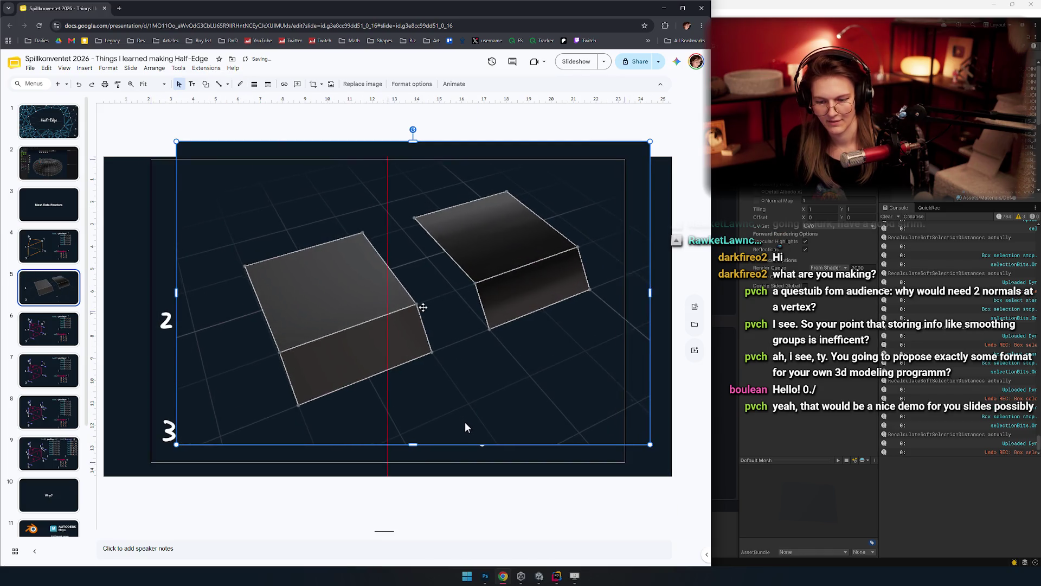
drag(420, 306, 395, 322)
drag(152, 158, 333, 274)
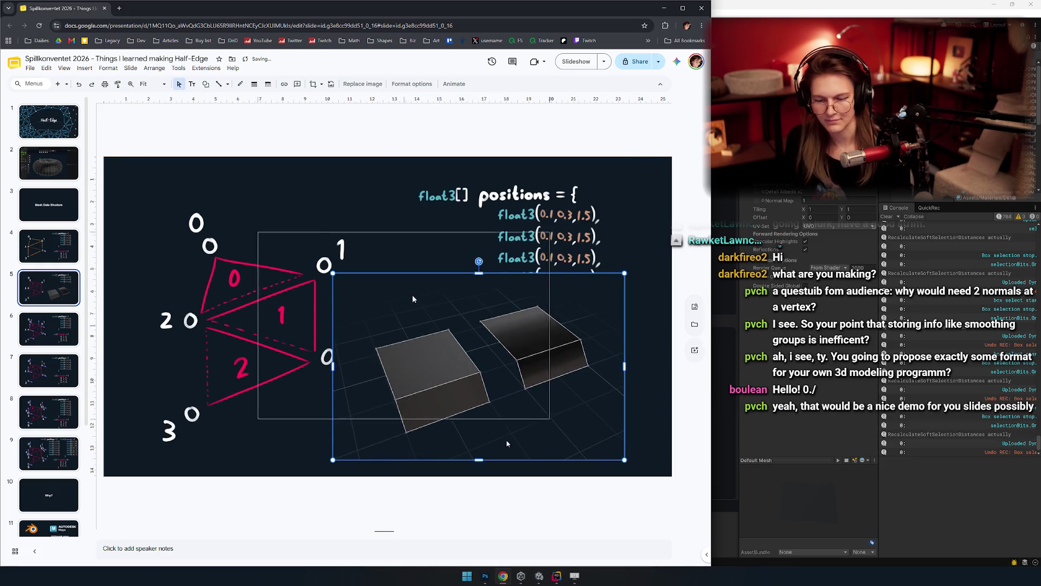
drag(413, 294, 403, 300)
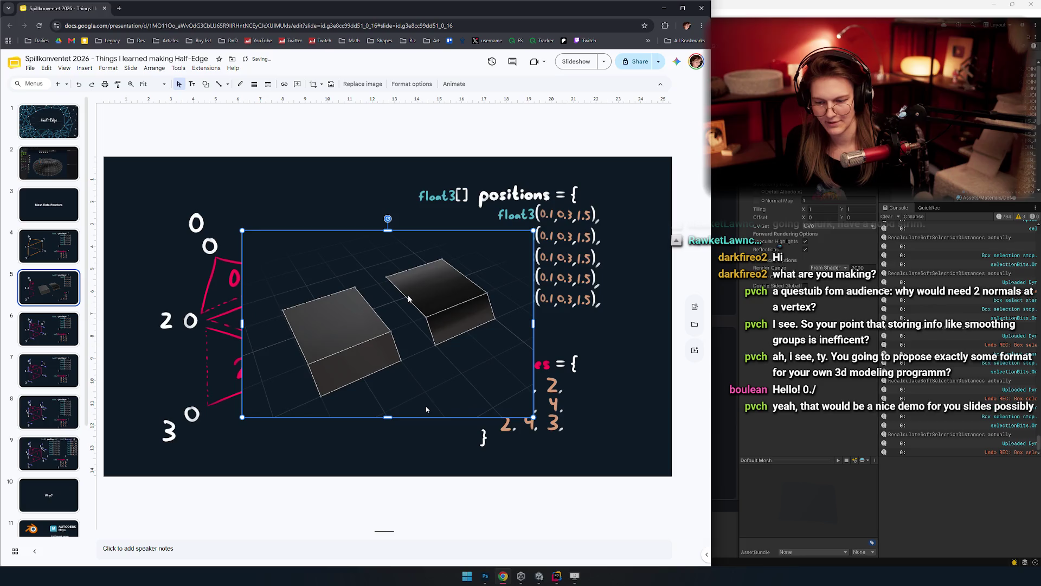
click(334, 138)
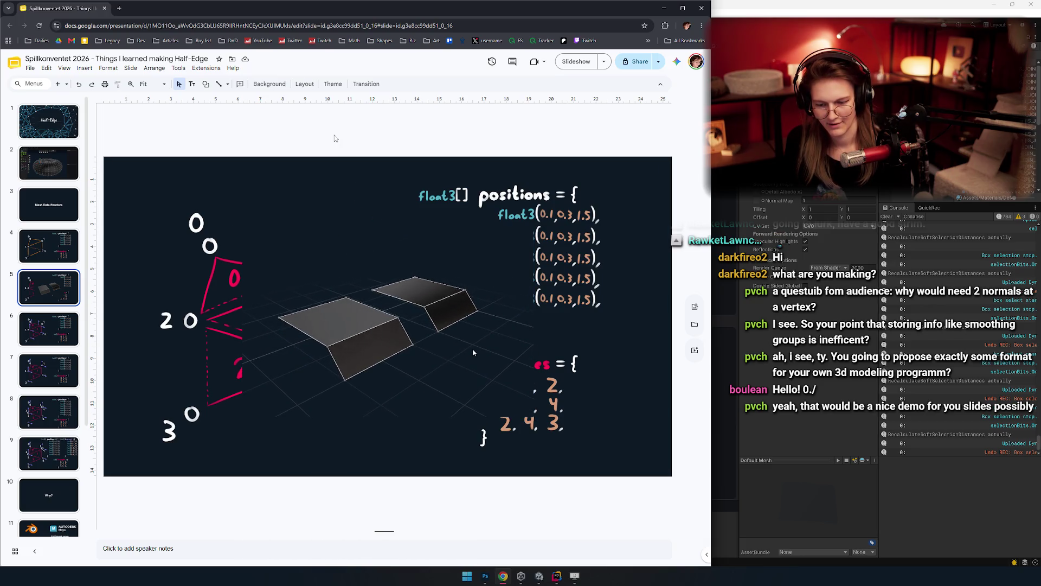
click(325, 288)
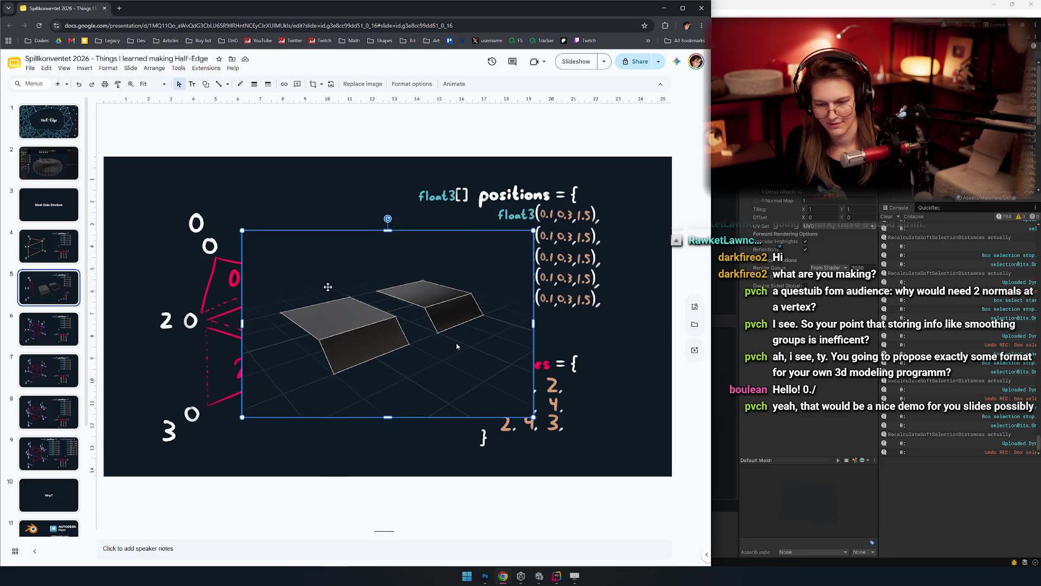
click(392, 526)
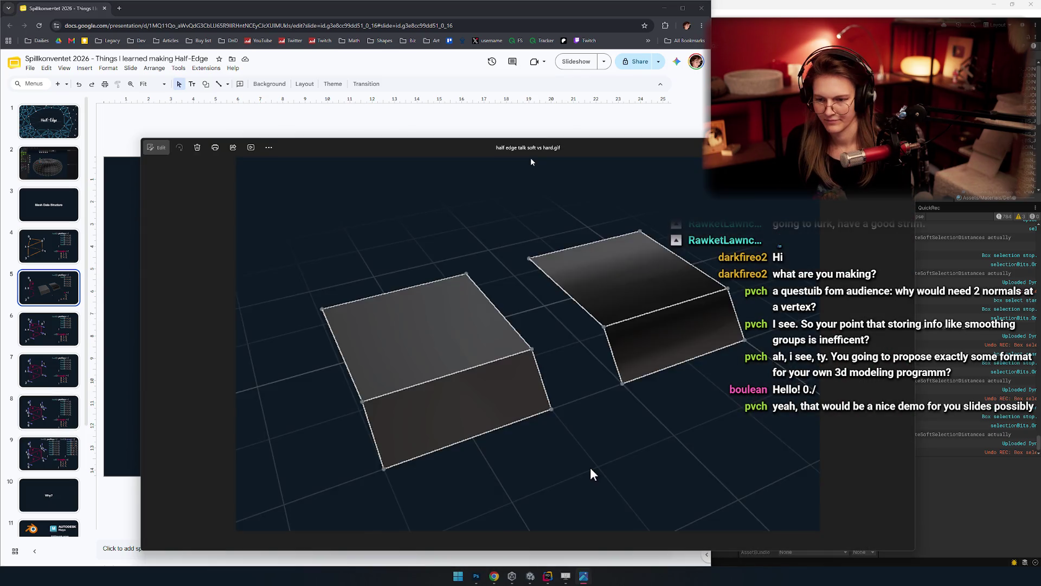
Step: Close the GIF viewer, return to ScreenToGif, select all 390 frames and open Save as
drag(673, 160, 739, 104)
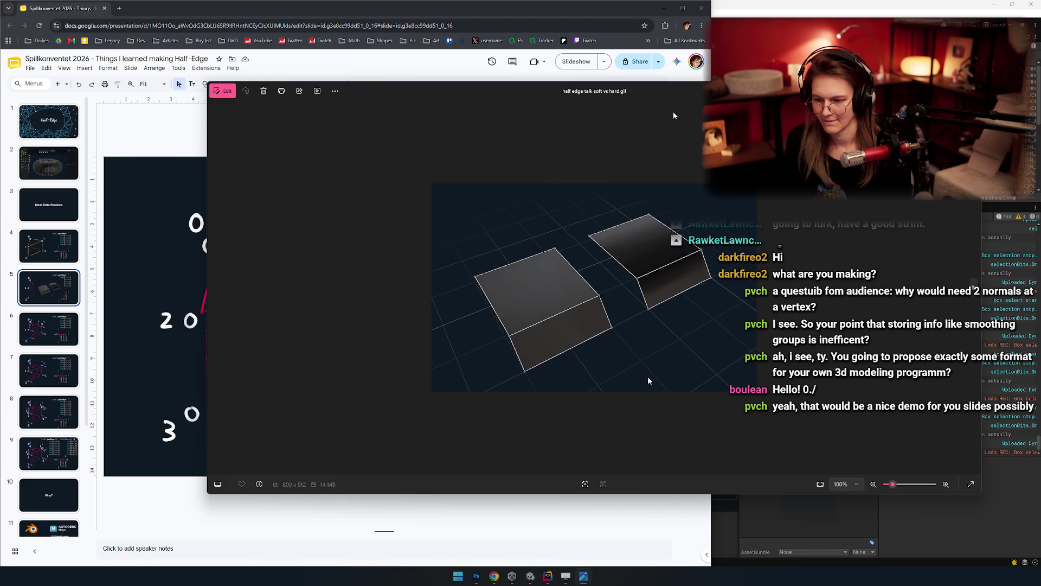
key(alt+F4)
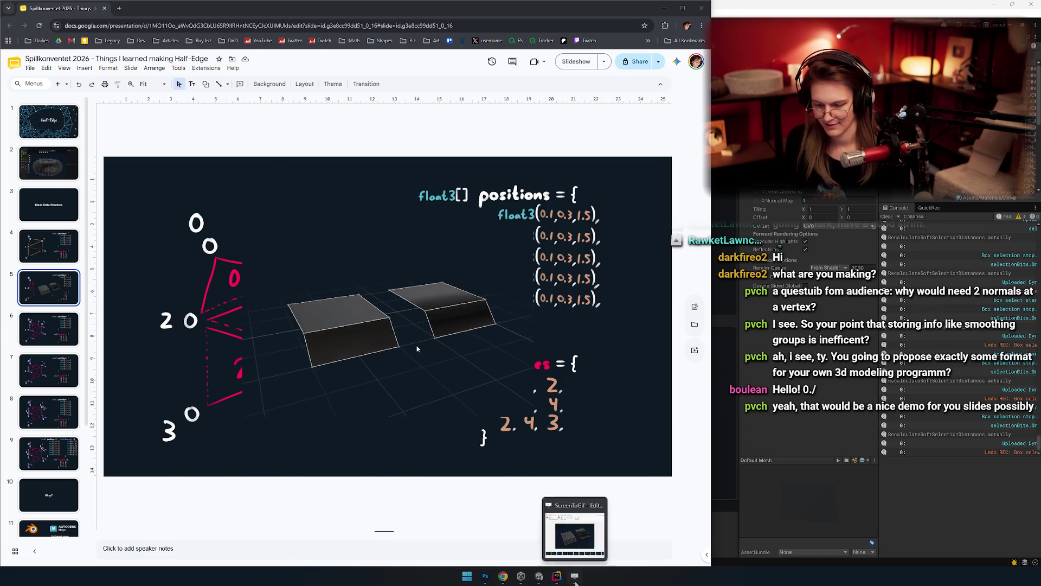
click(574, 576)
click(619, 495)
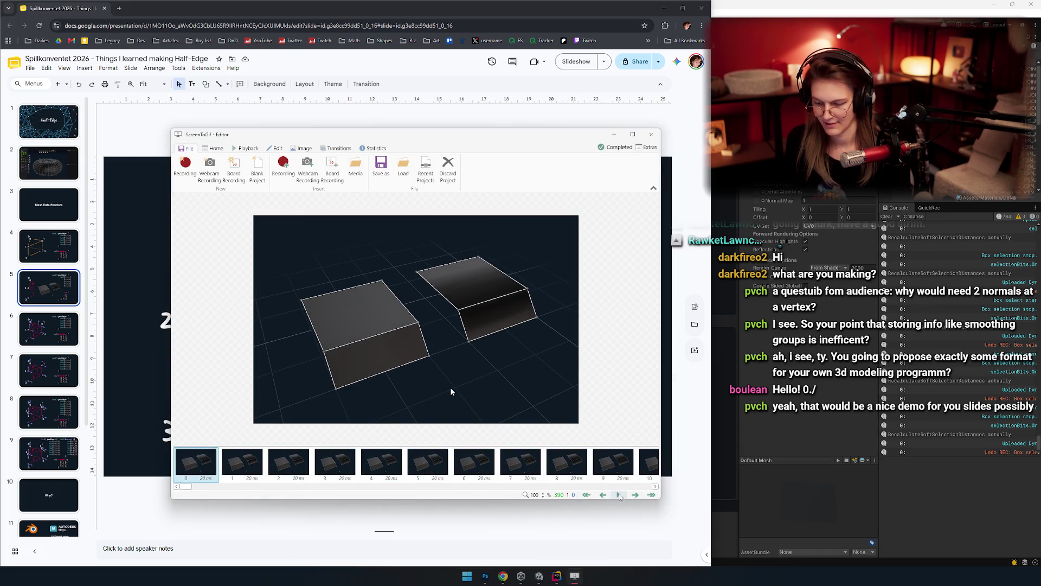
click(619, 495)
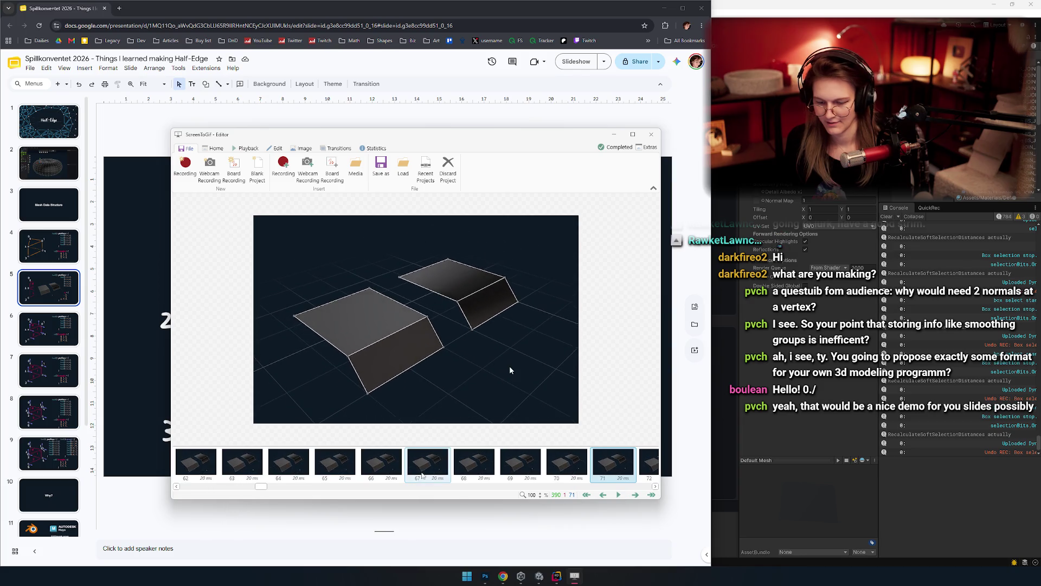
key(ctrl+a)
click(381, 165)
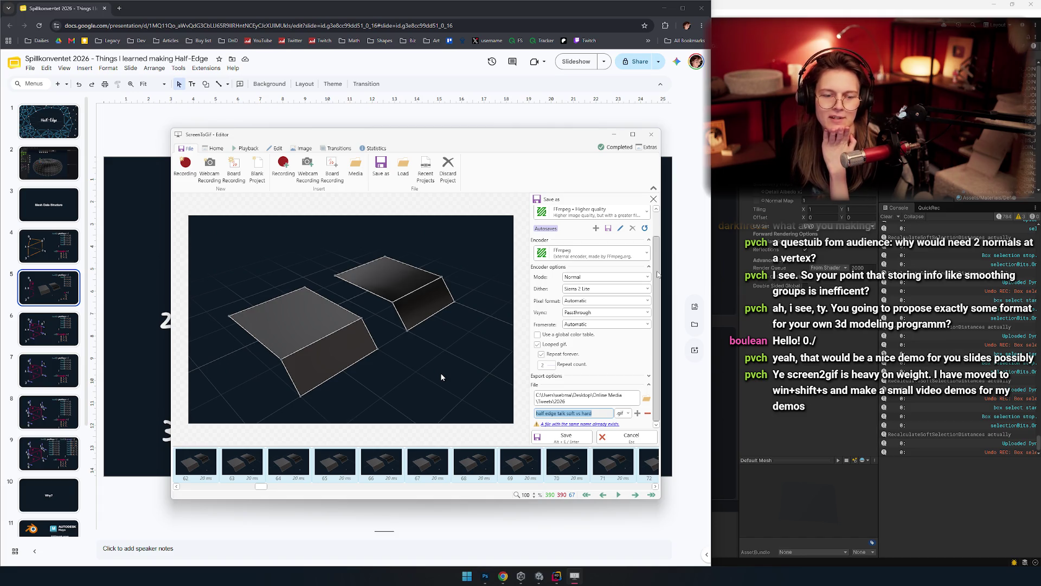
Step: Review the export panel and frames, then select all 390 frames for re-export
scroll(657, 228, up, 1)
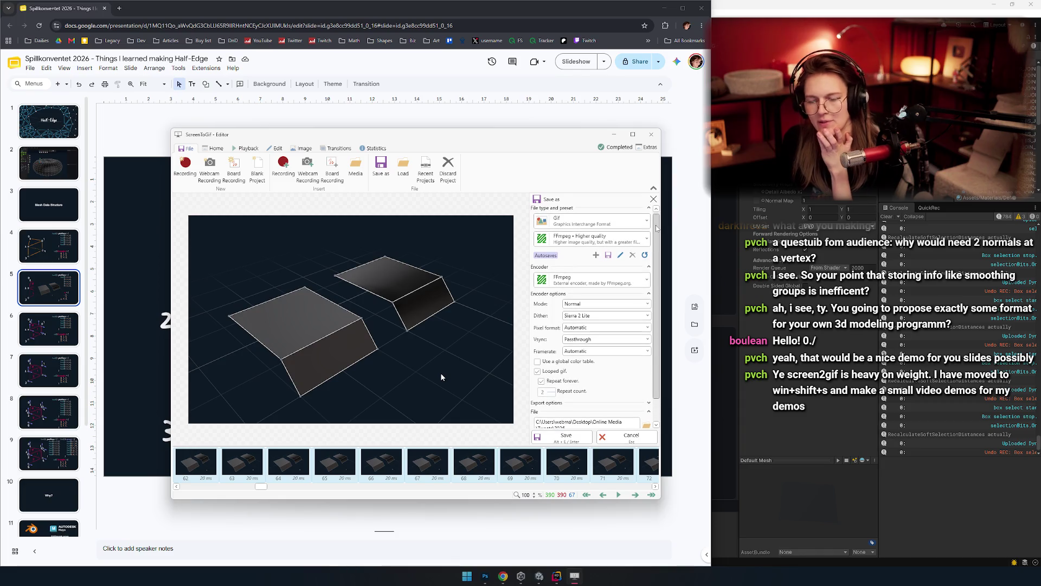
scroll(657, 227, up, 2)
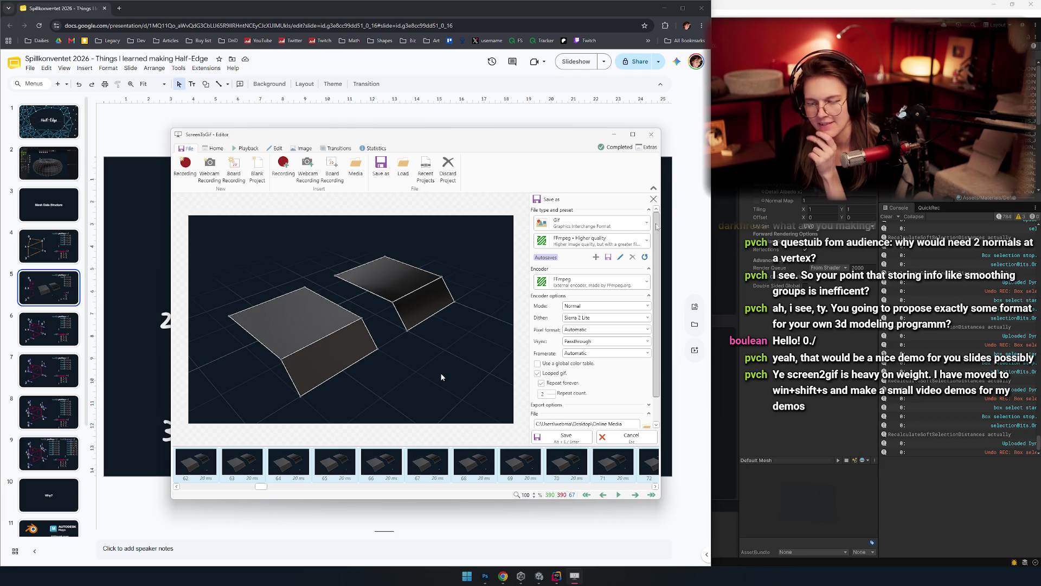
mouse_move(651, 227)
mouse_down()
mouse_move(664, 246)
mouse_move(664, 228)
mouse_move(665, 245)
mouse_move(657, 224)
mouse_move(669, 266)
mouse_up()
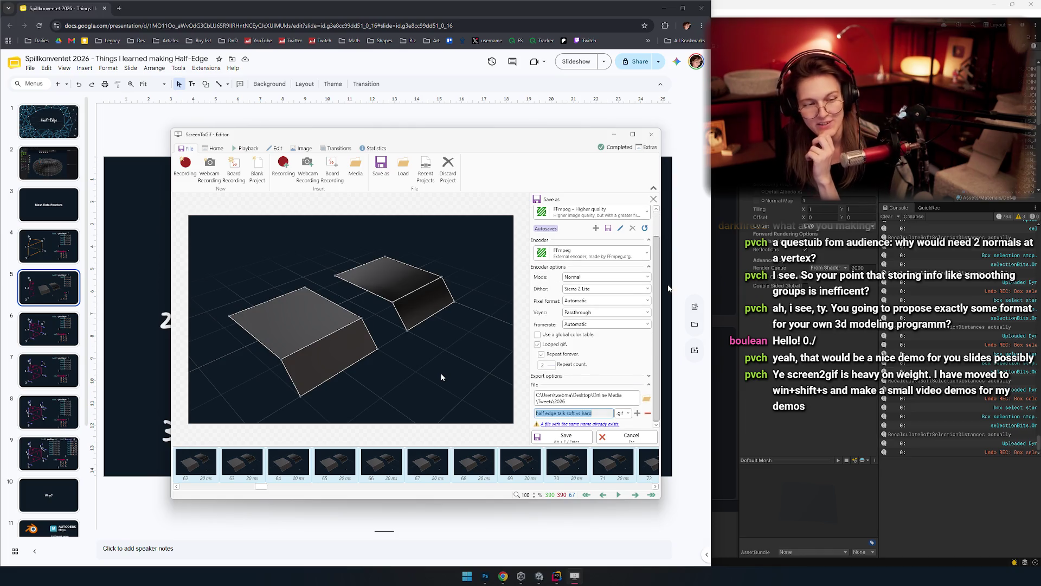
mouse_move(661, 256)
mouse_down()
mouse_move(656, 225)
mouse_move(665, 257)
mouse_up()
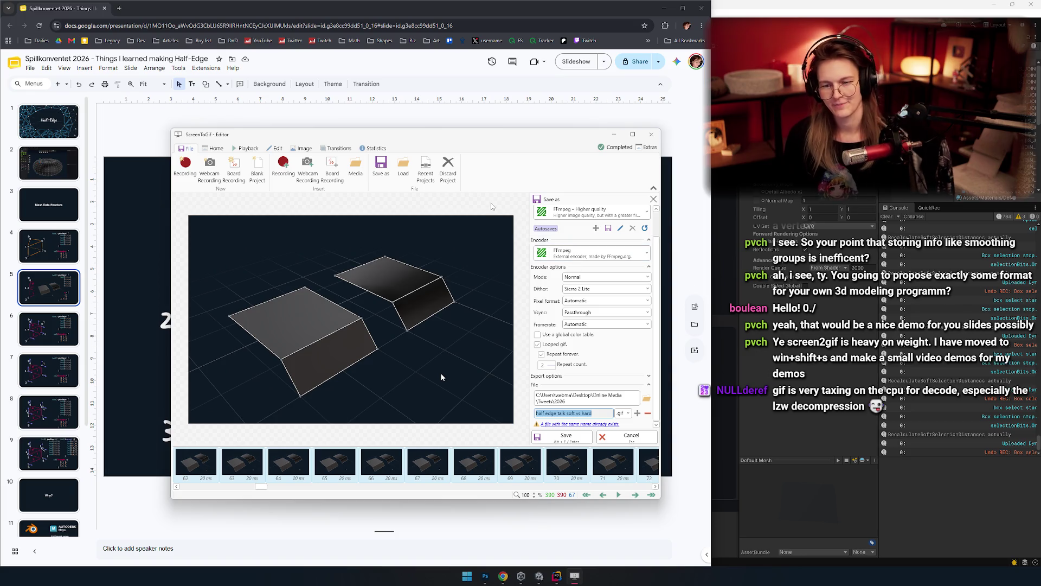
mouse_move(435, 138)
mouse_down()
mouse_move(415, 139)
mouse_move(446, 142)
mouse_up()
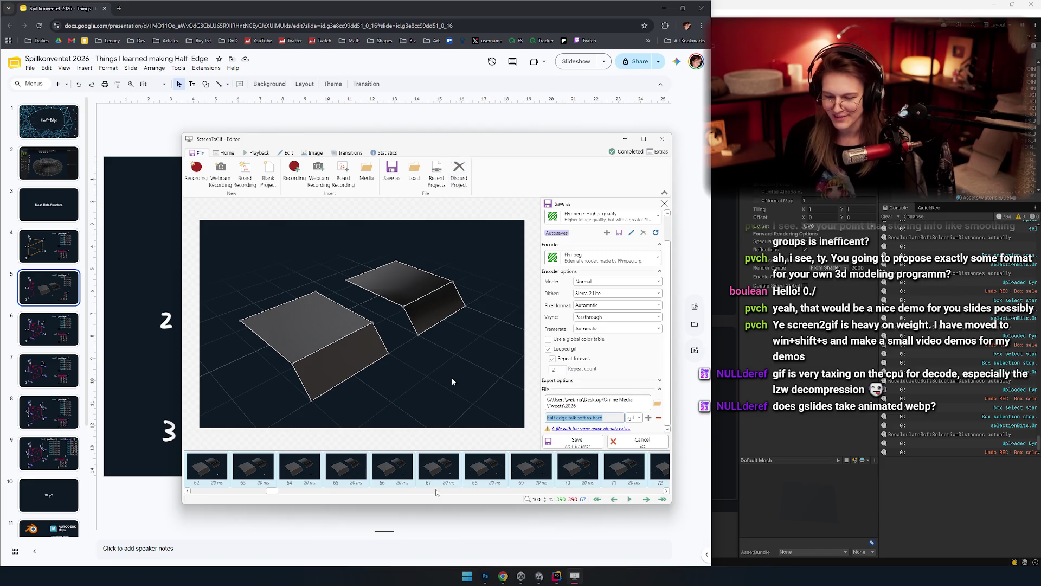
click(439, 475)
key(Right)
key(Right)
key(Right)
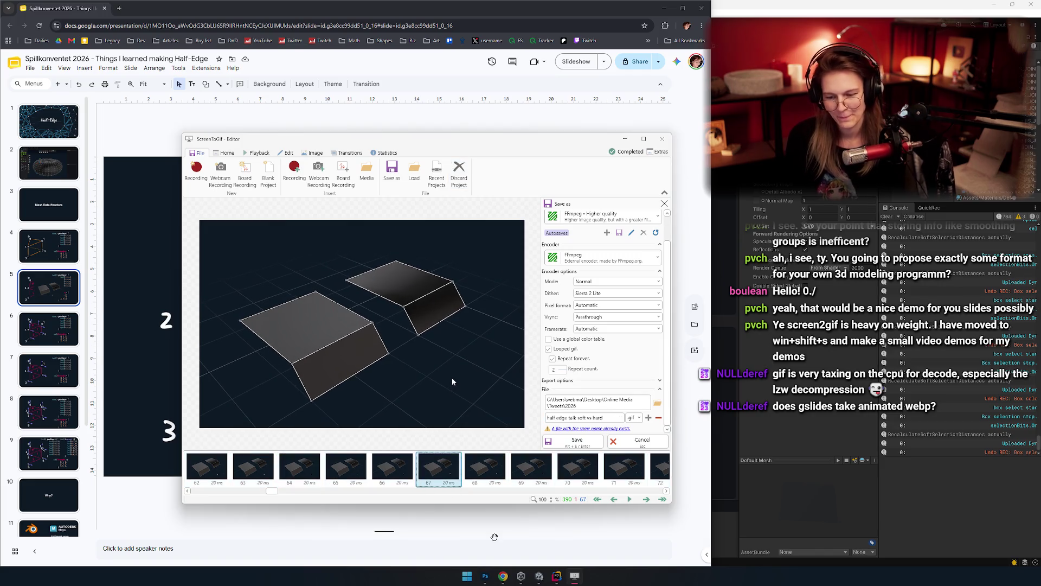
key(Right)
key(Right)
key(Right)
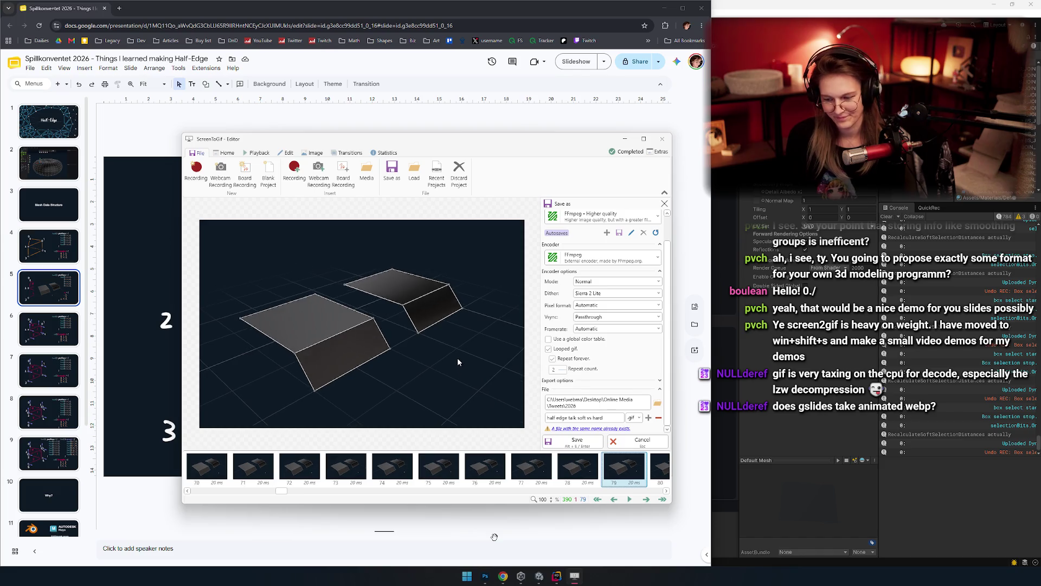
key(Home)
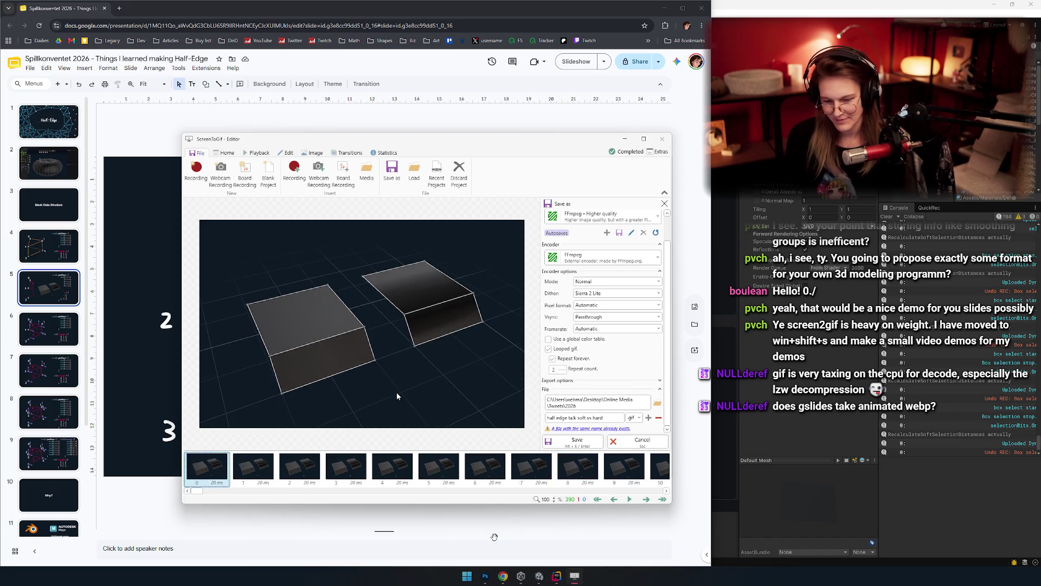
key(Tab)
key(Tab)
key(Tab)
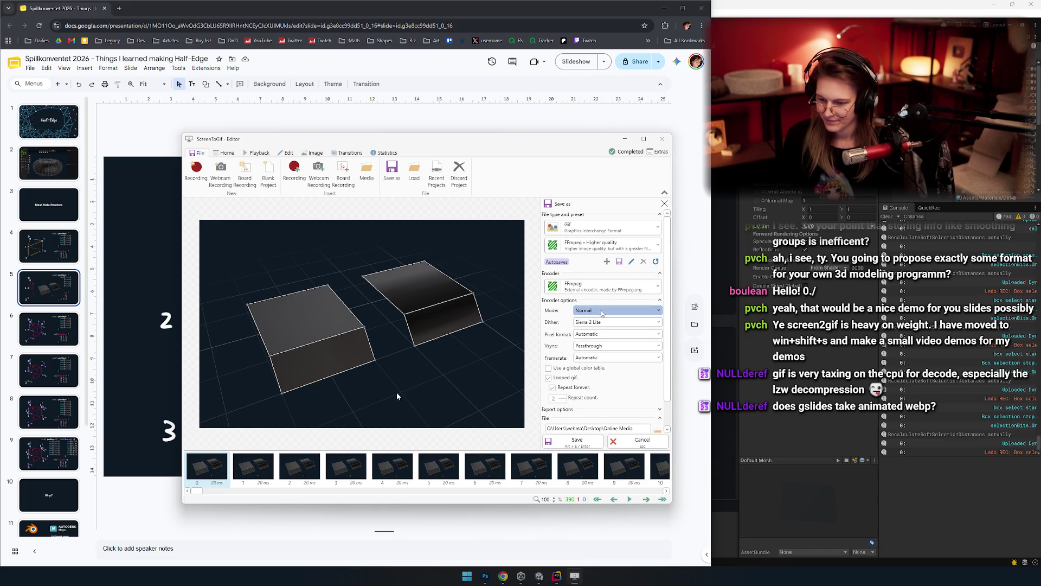
click(500, 476)
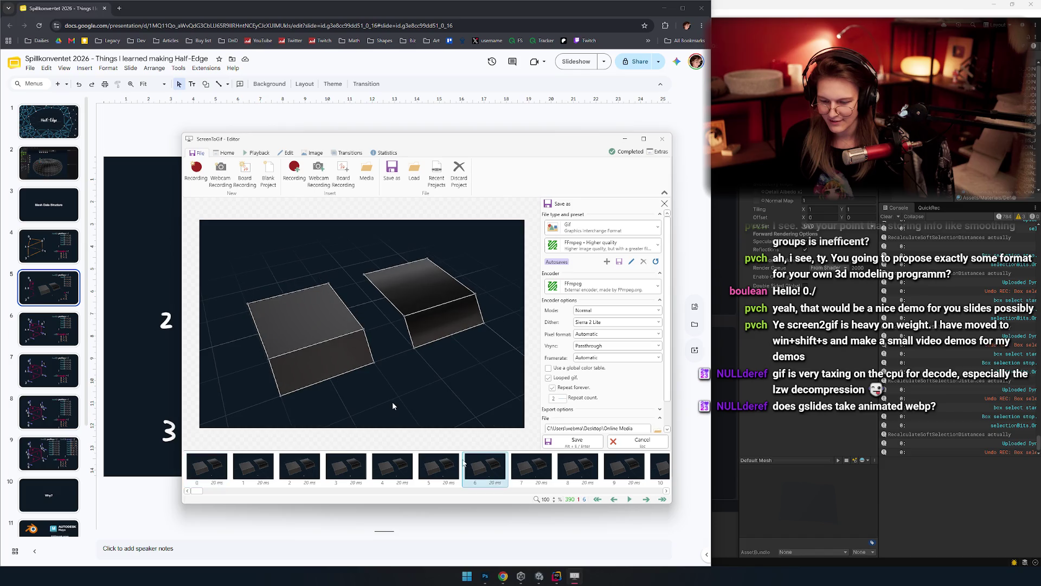
key(ctrl+a)
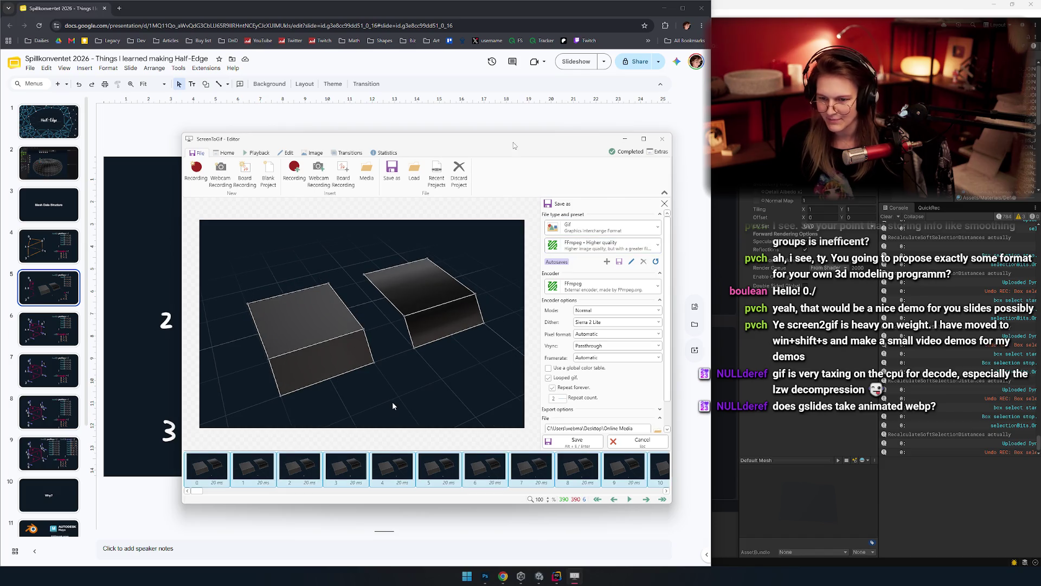
Step: Delete the old box-mesh GIF from slide 5 and bring the ScreenToGif editor back
drag(489, 143, 809, 168)
click(411, 343)
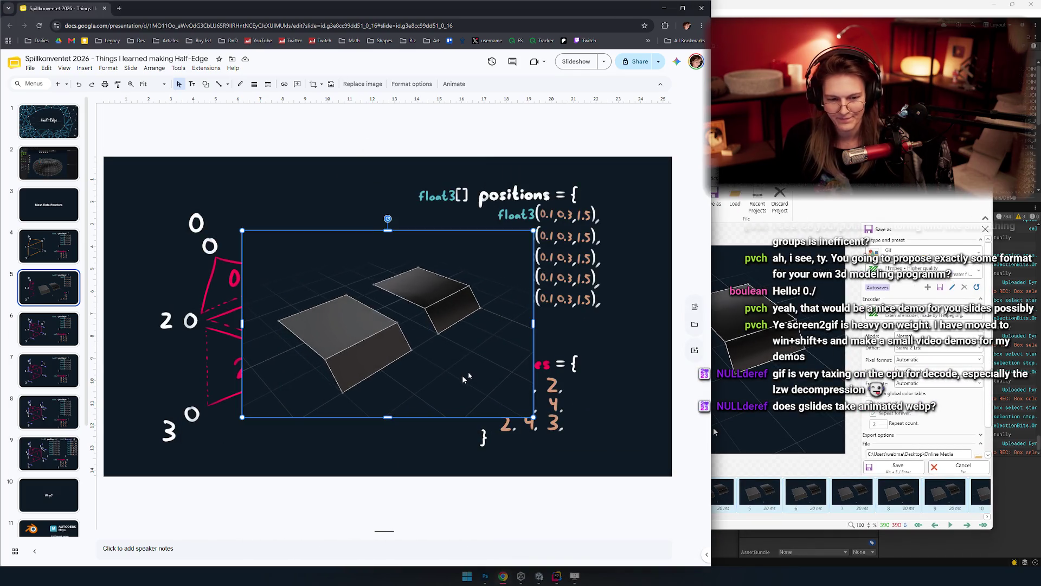
key(Delete)
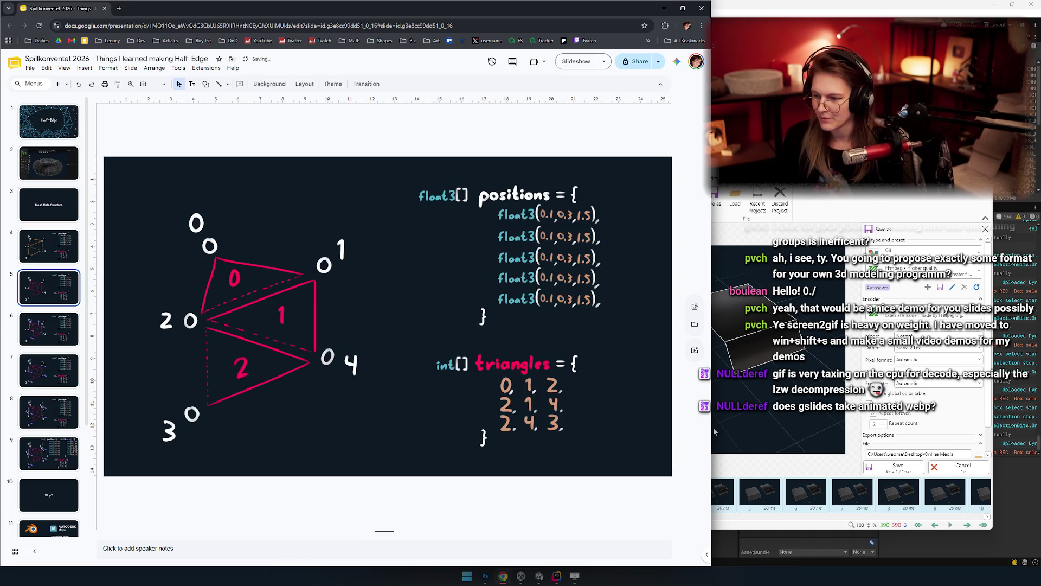
click(714, 427)
drag(714, 428, 389, 411)
click(592, 256)
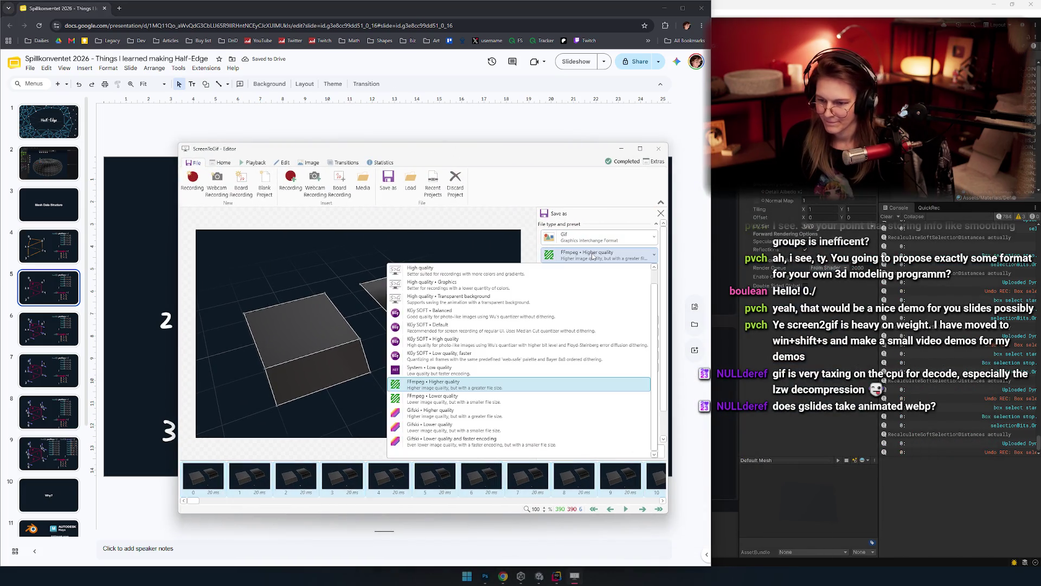
Step: Re-export the box clip as a GIF with the Gifski encoder at slightly lowered quality
scroll(564, 350, up, 1)
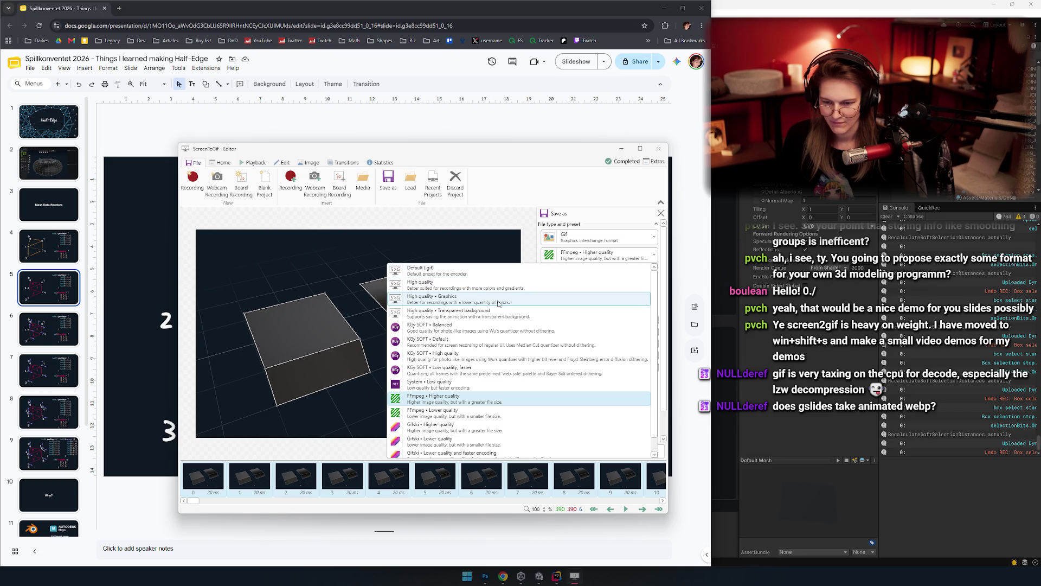
scroll(475, 326, down, 1)
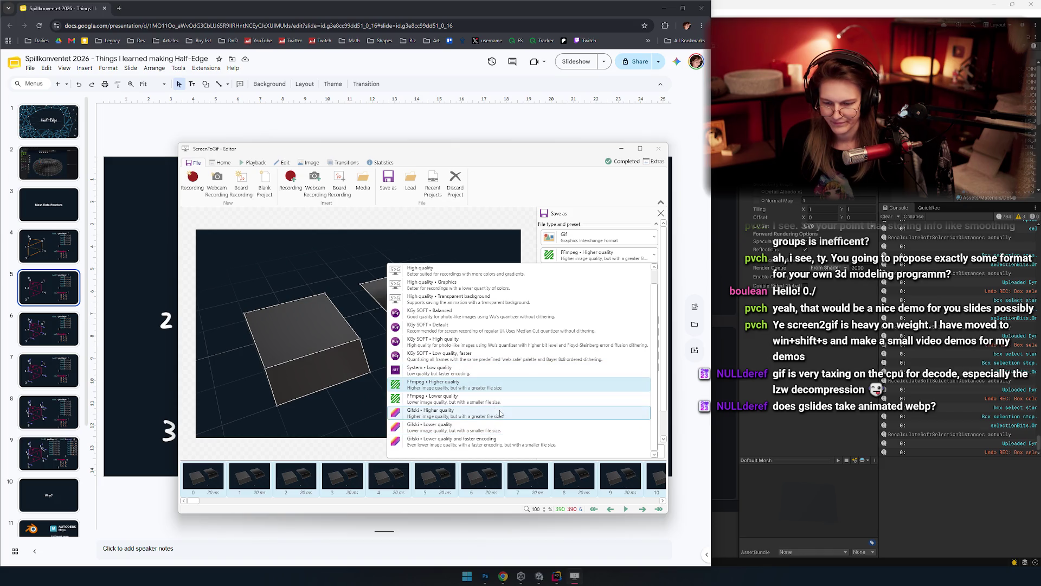
click(462, 385)
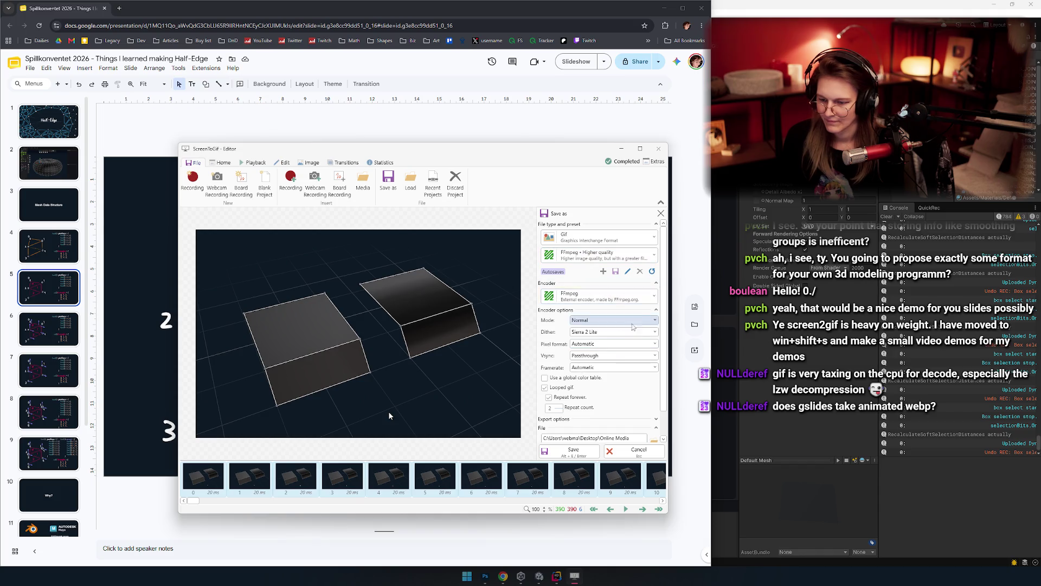
click(617, 298)
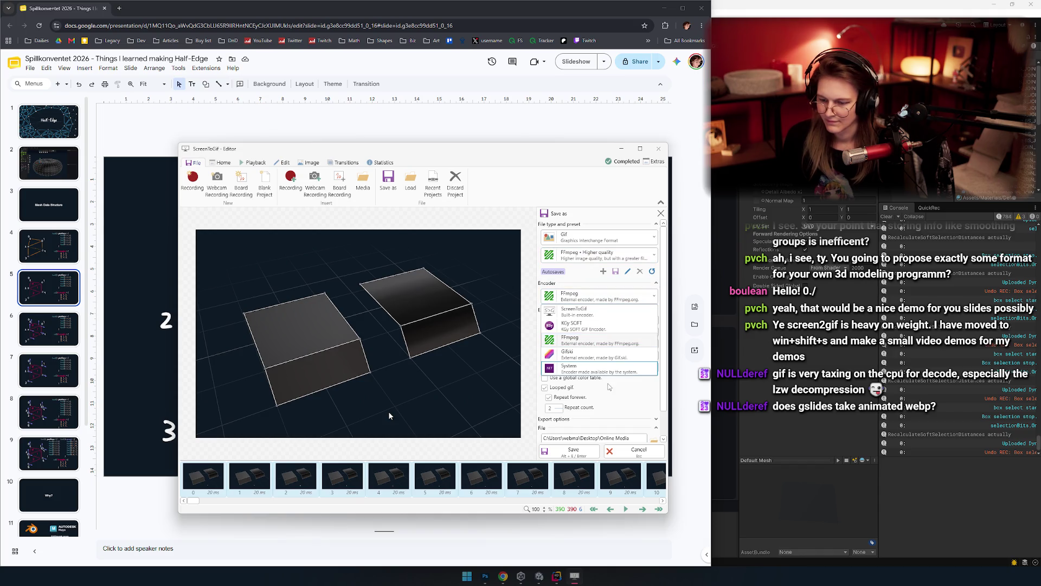
click(600, 354)
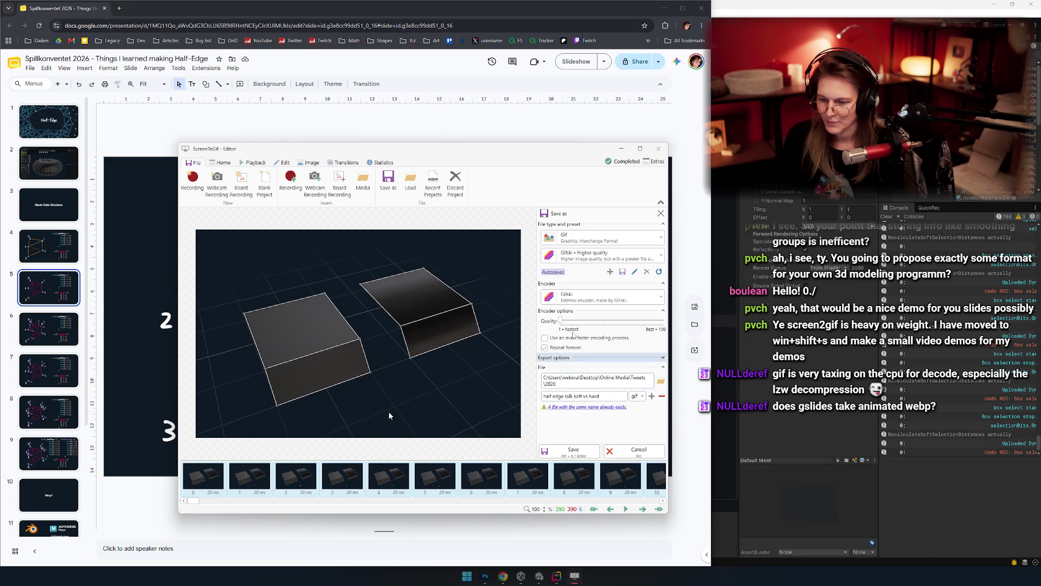
click(602, 255)
click(688, 282)
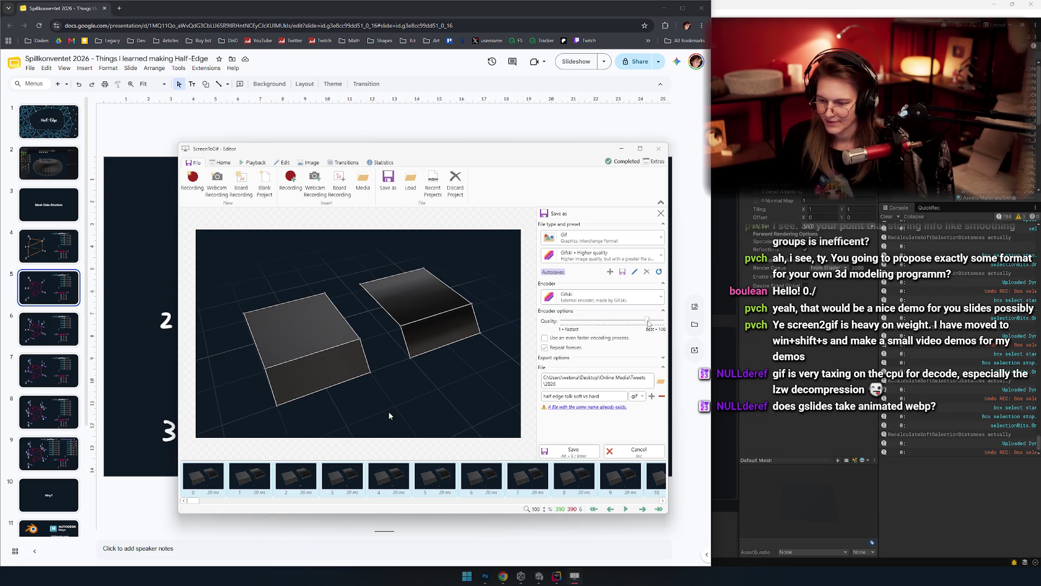
drag(659, 321, 651, 320)
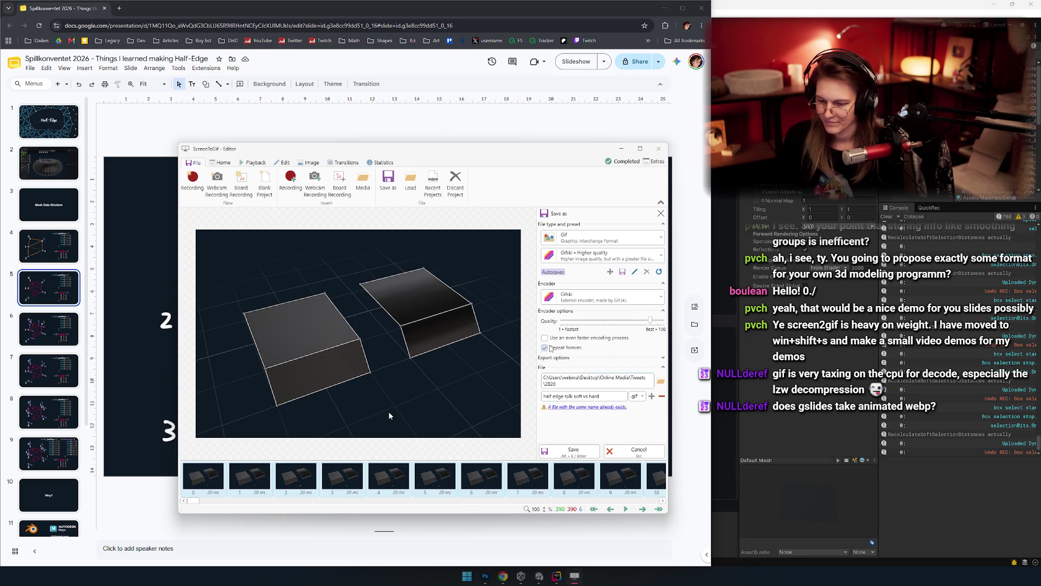
click(568, 451)
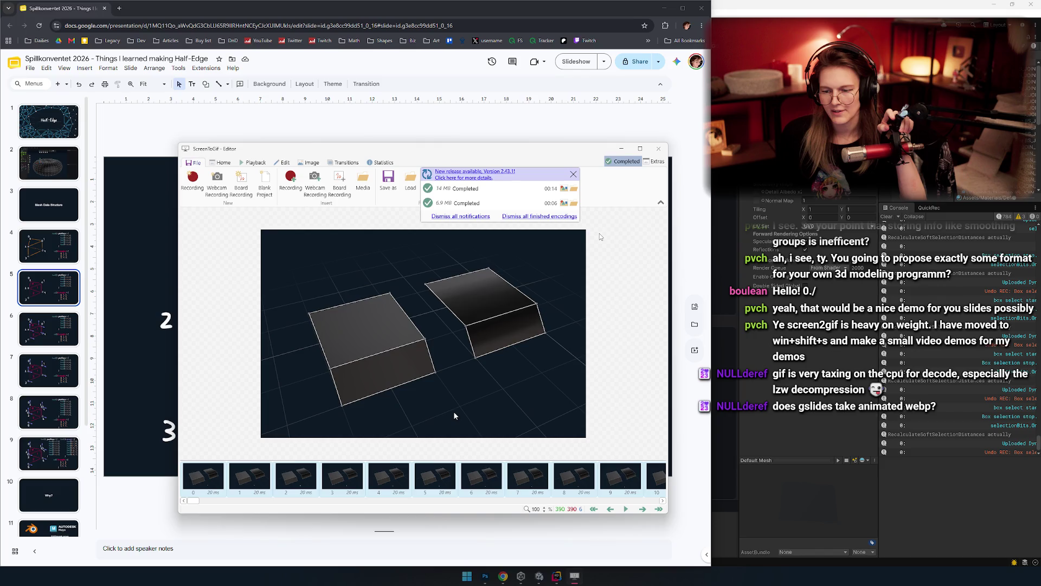
Step: Preview the 6.9 MB GIF, then re-export it with Gifski quality raised to 100
click(564, 204)
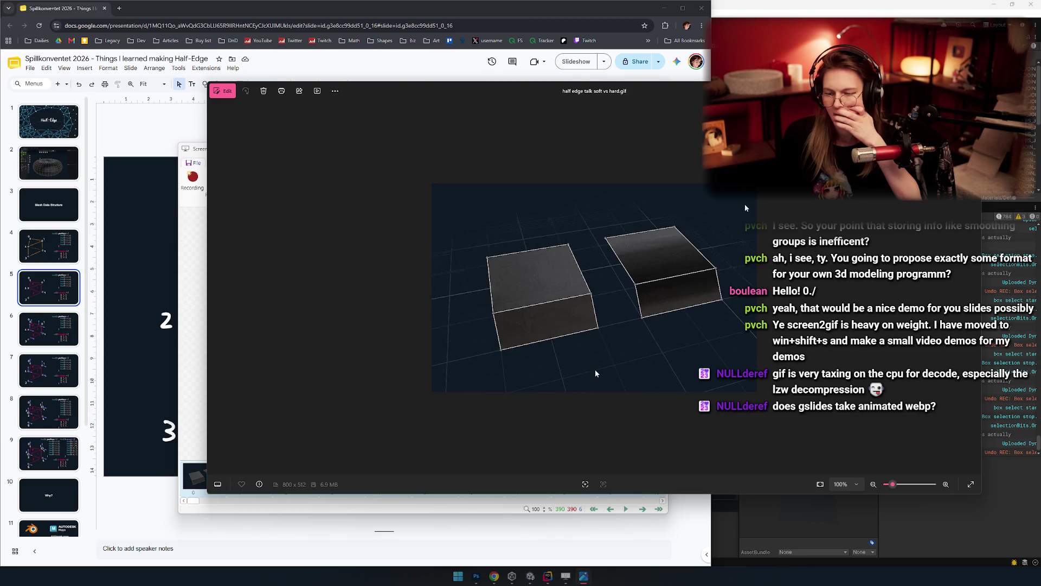
key(Escape)
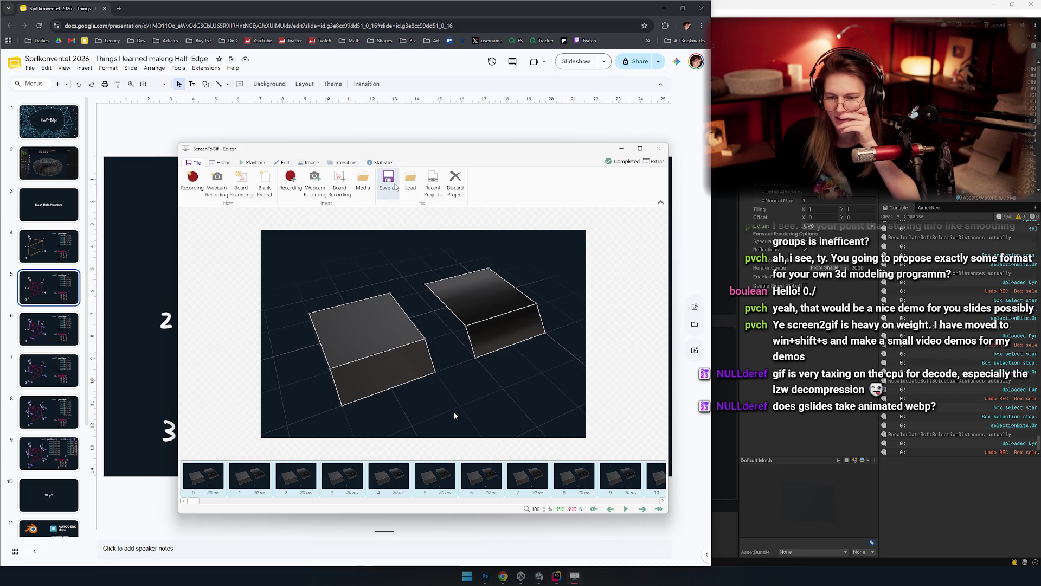
click(387, 187)
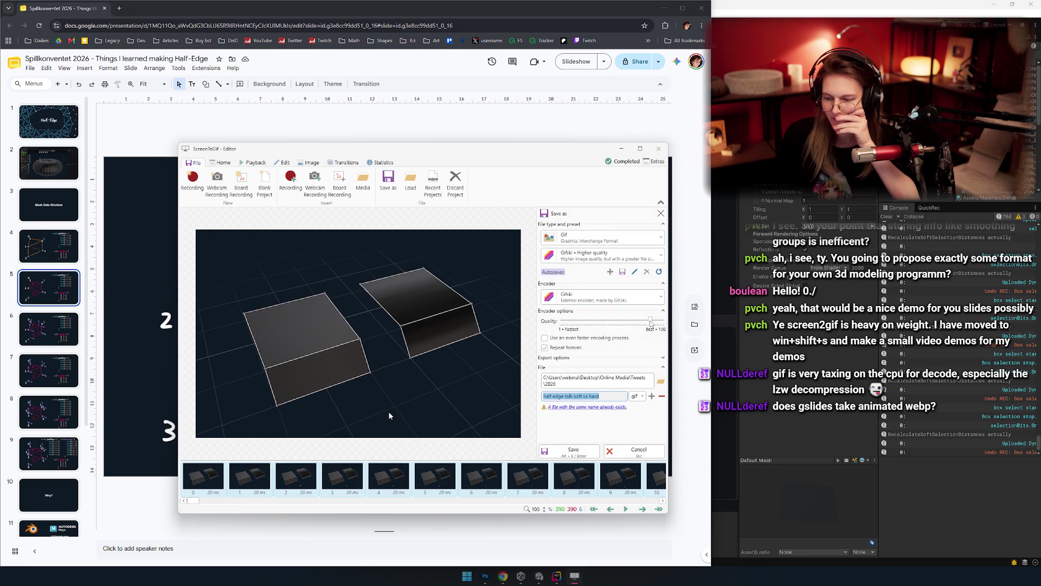
drag(650, 320, 664, 320)
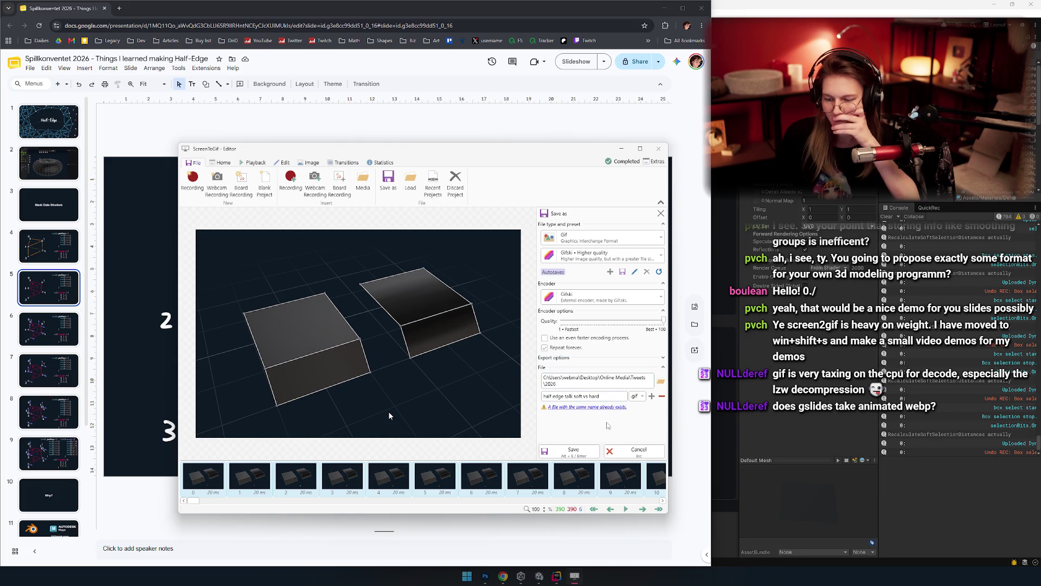
click(572, 451)
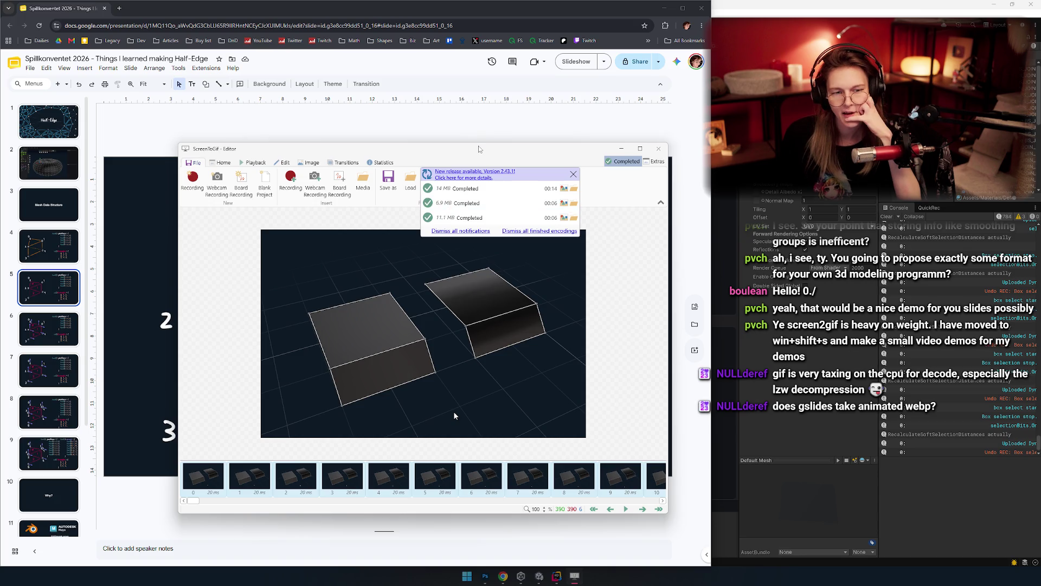
Step: Shift the editor window left and preview the finished 11.1 MB GIF
mouse_move(465, 153)
mouse_down()
mouse_move(454, 149)
mouse_move(473, 147)
mouse_move(432, 153)
mouse_move(469, 164)
mouse_up()
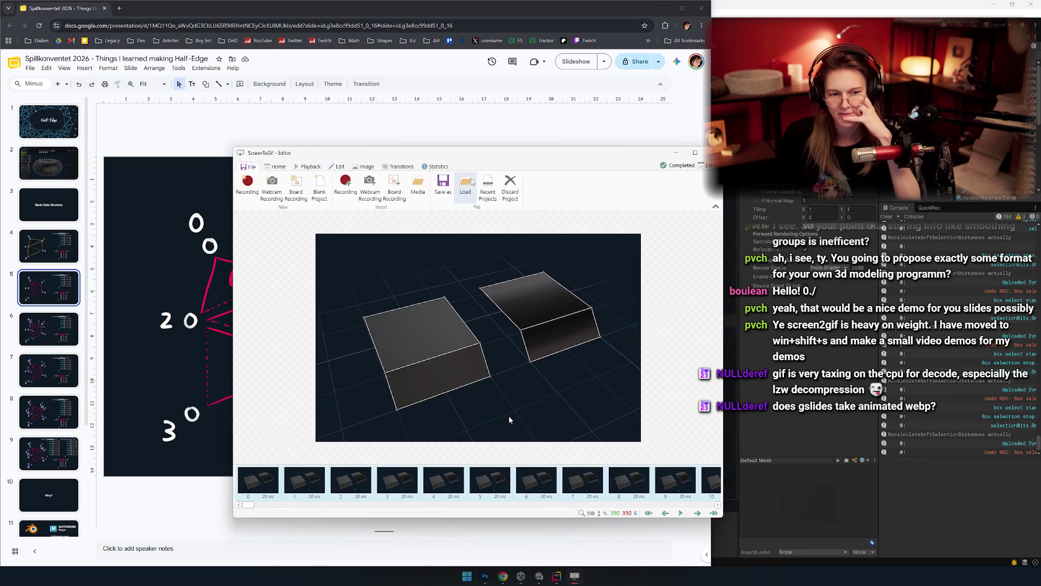
drag(509, 416, 444, 401)
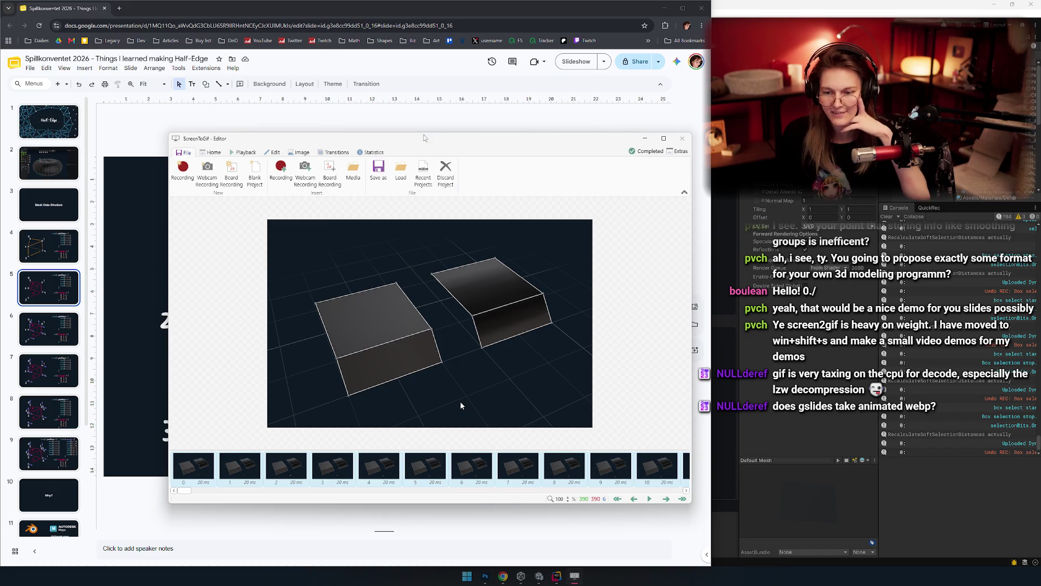
drag(426, 137, 403, 135)
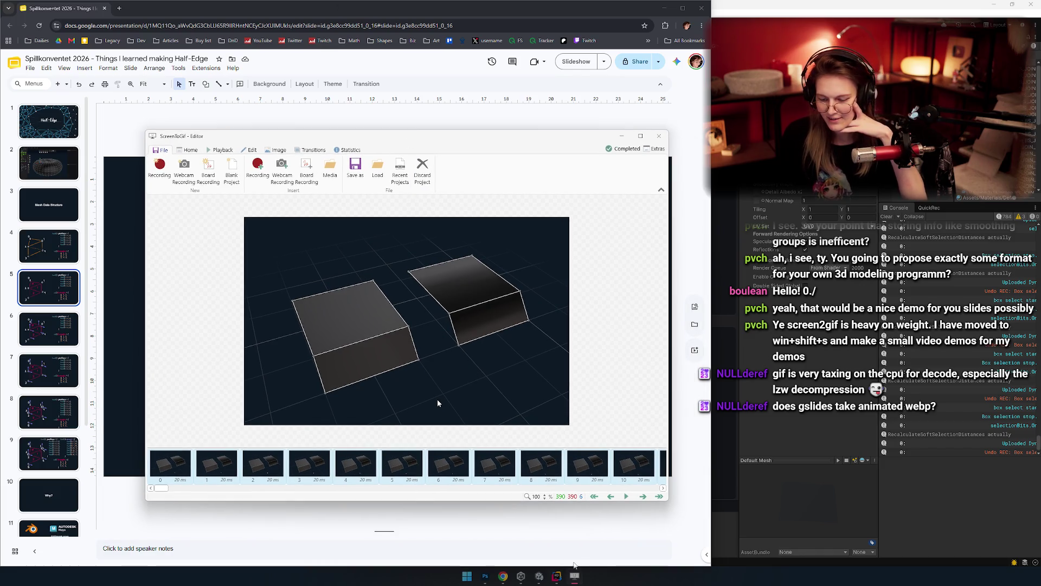
click(623, 148)
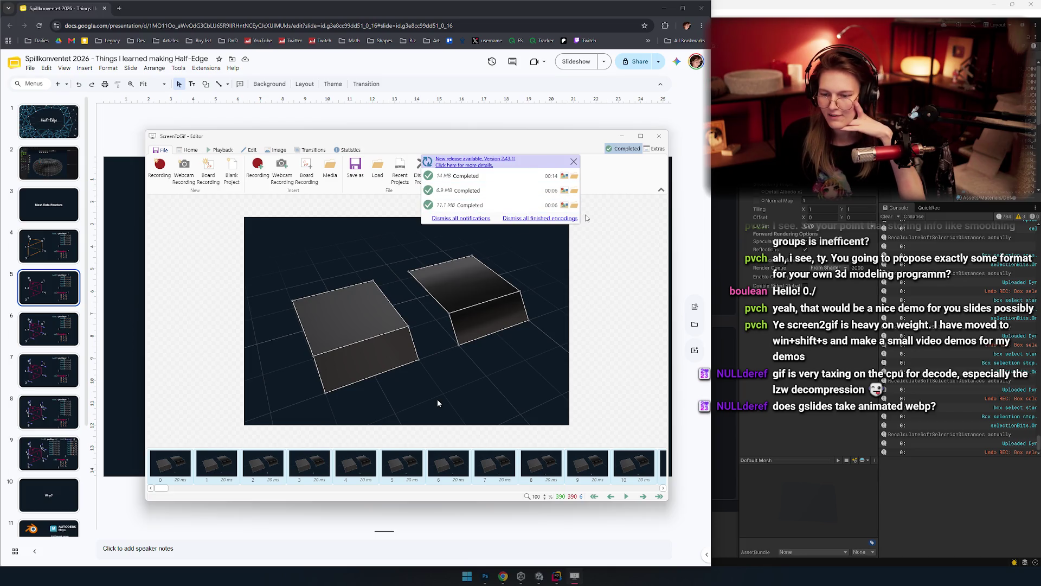
click(565, 205)
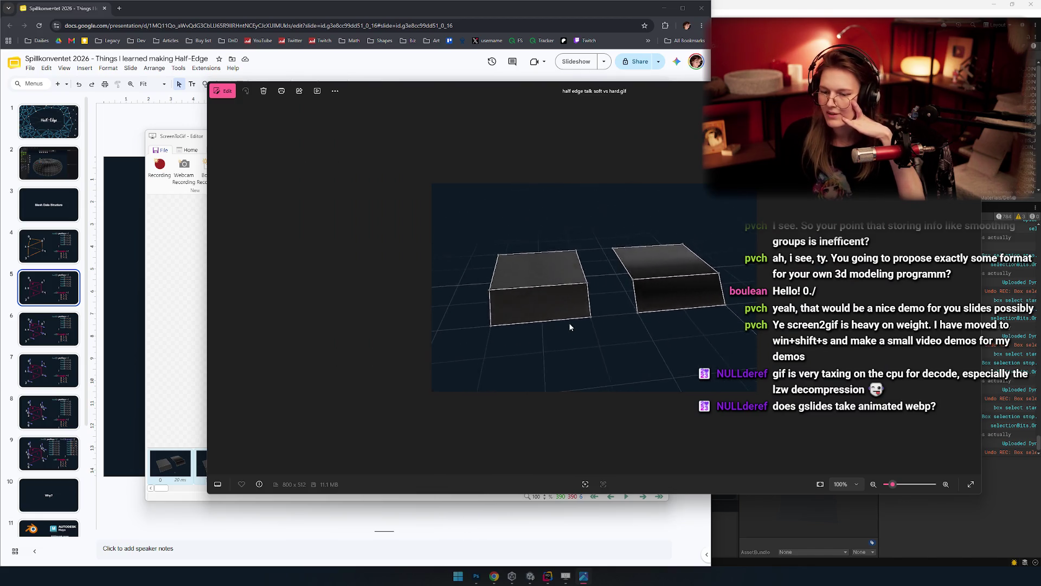
key(Escape)
Step: Move the editor window to the right of the slide and drag the 11.1 MB GIF onto slide 5
mouse_move(400, 139)
mouse_down()
mouse_move(568, 242)
mouse_move(517, 114)
mouse_move(515, 145)
mouse_move(439, 148)
mouse_up()
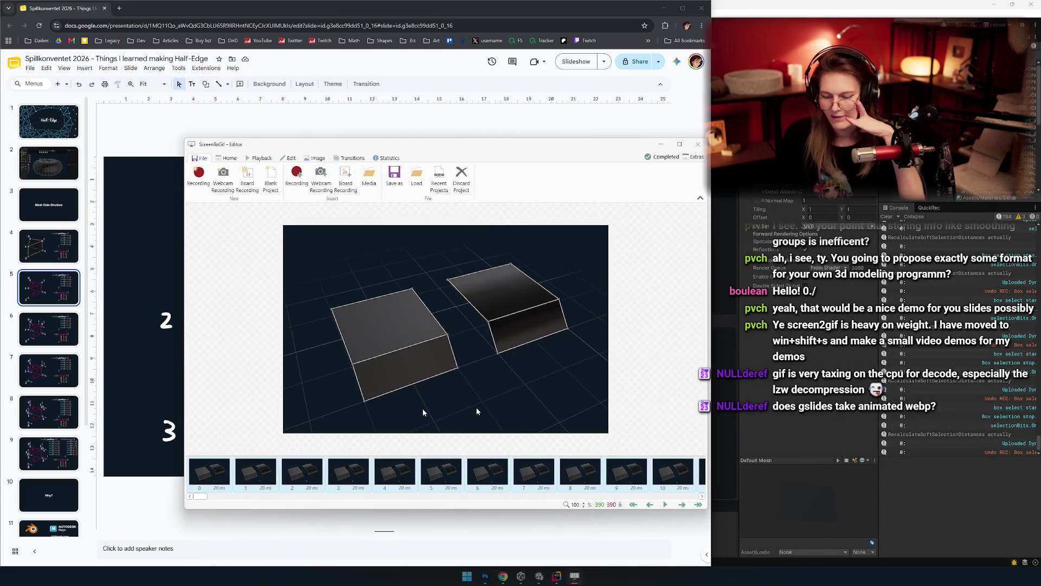
drag(502, 138, 703, 142)
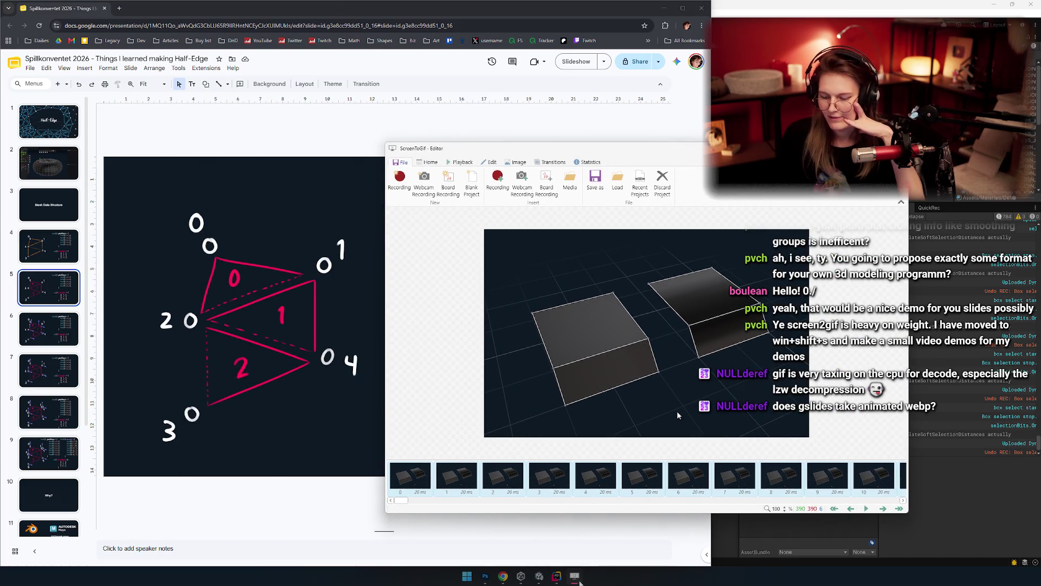
mouse_move(579, 582)
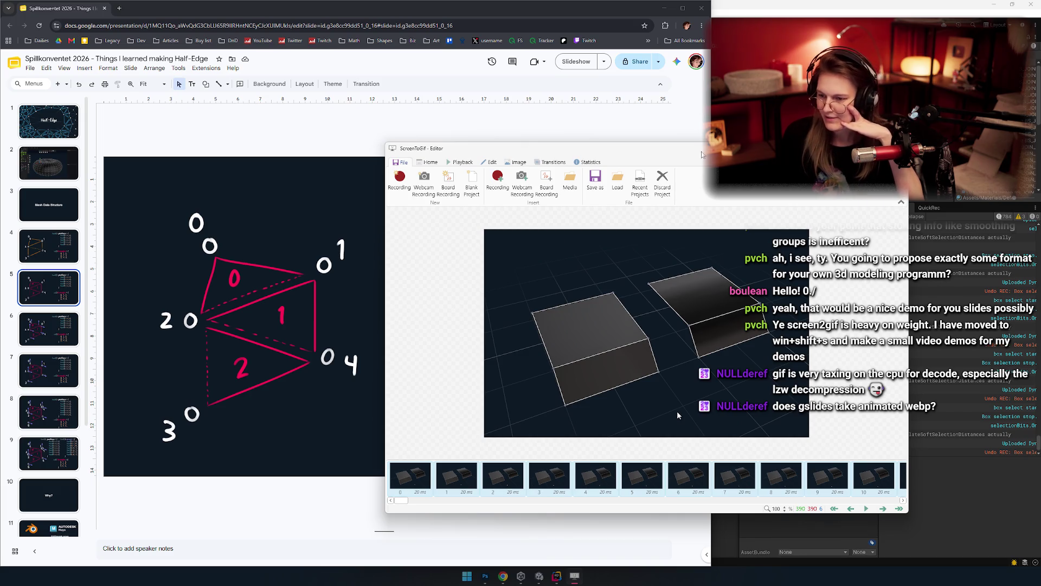
mouse_move(695, 150)
mouse_down()
mouse_move(706, 149)
mouse_move(652, 143)
mouse_move(675, 141)
mouse_up()
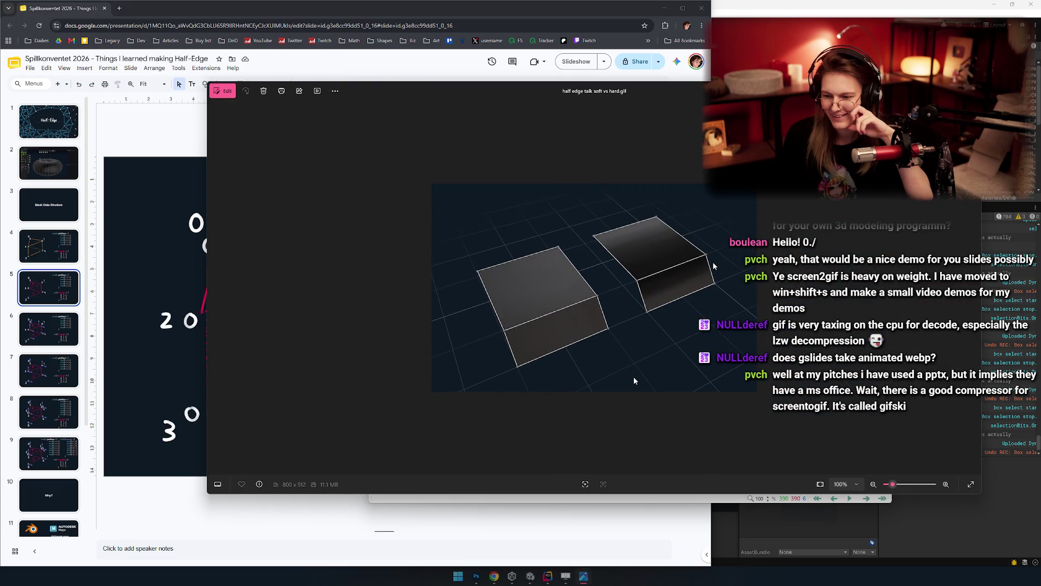
key(alt+F4)
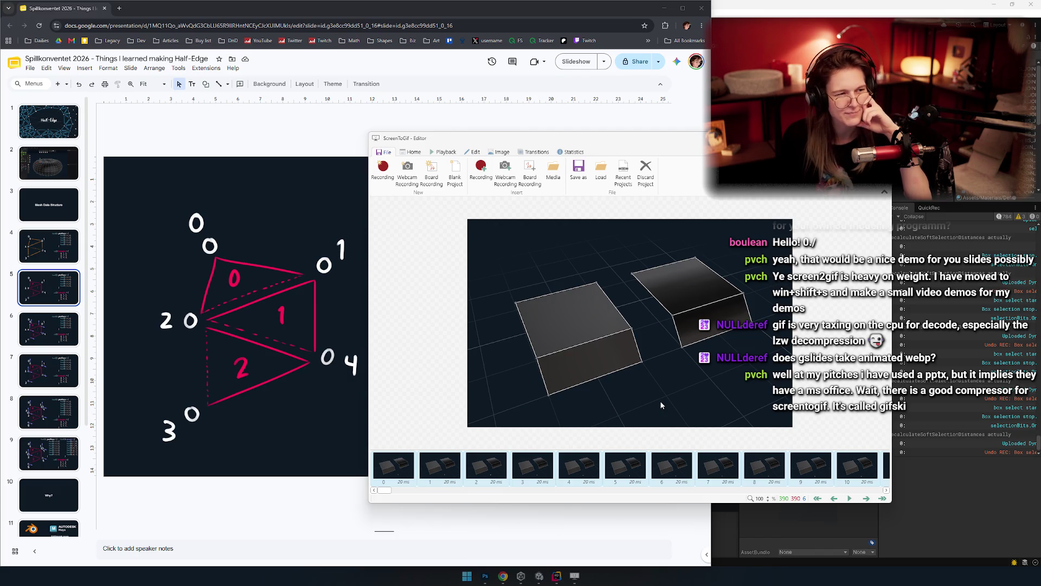
mouse_move(0, 375)
mouse_down()
mouse_move(22, 382)
mouse_move(286, 179)
mouse_move(287, 135)
mouse_move(244, 124)
mouse_up()
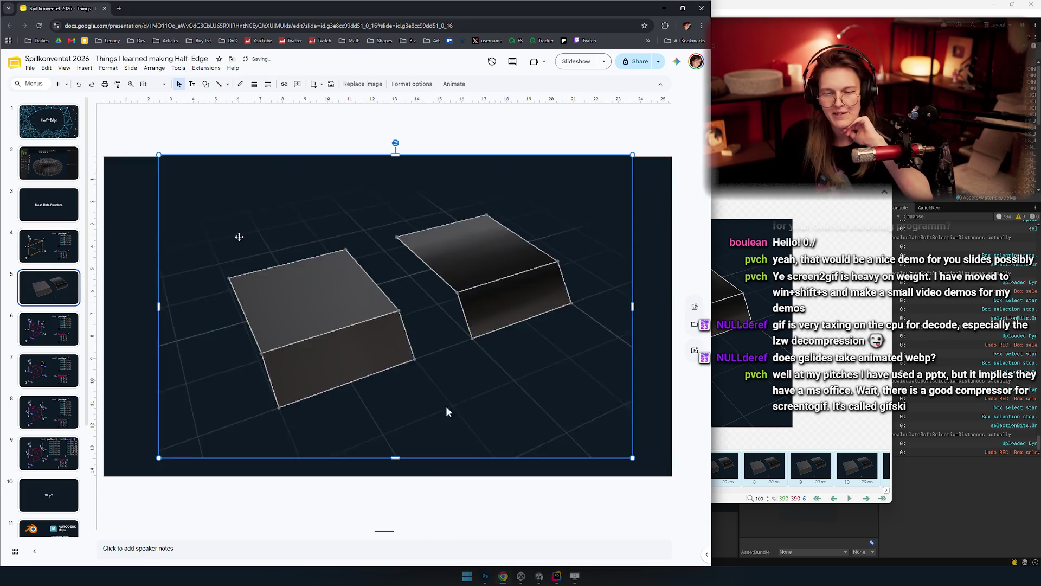
Step: Remove the dropped GIF, duplicate the triangle diagram slide, and delete the diagram from the copy
mouse_move(158, 155)
mouse_down()
mouse_move(339, 269)
mouse_move(281, 244)
mouse_up()
key(Delete)
key(ctrl+d)
click(251, 280)
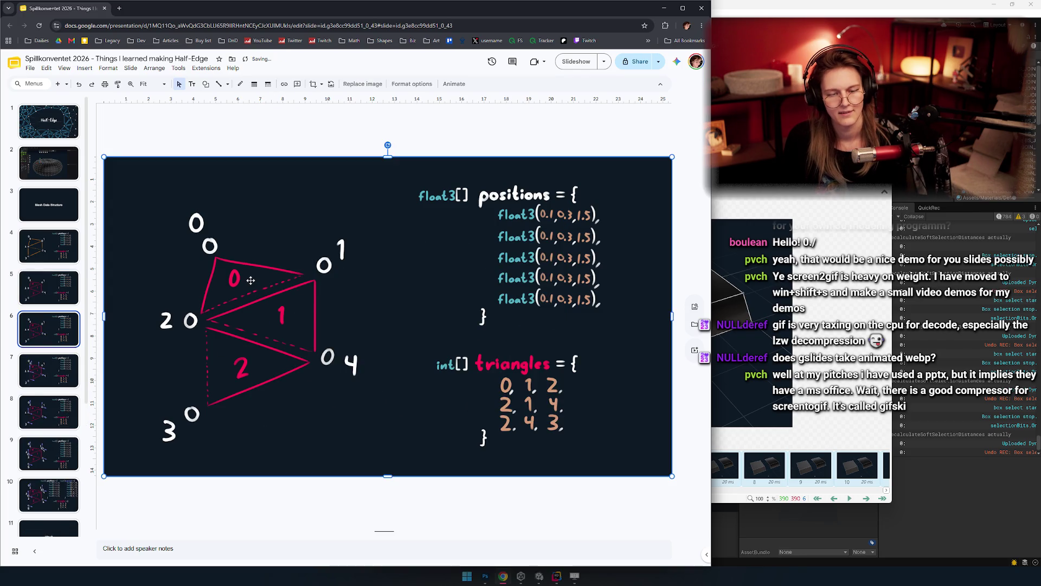
key(Delete)
Step: Paste the box GIF onto slide 6, enlarge it from a corner, and centre it
key(ctrl+v)
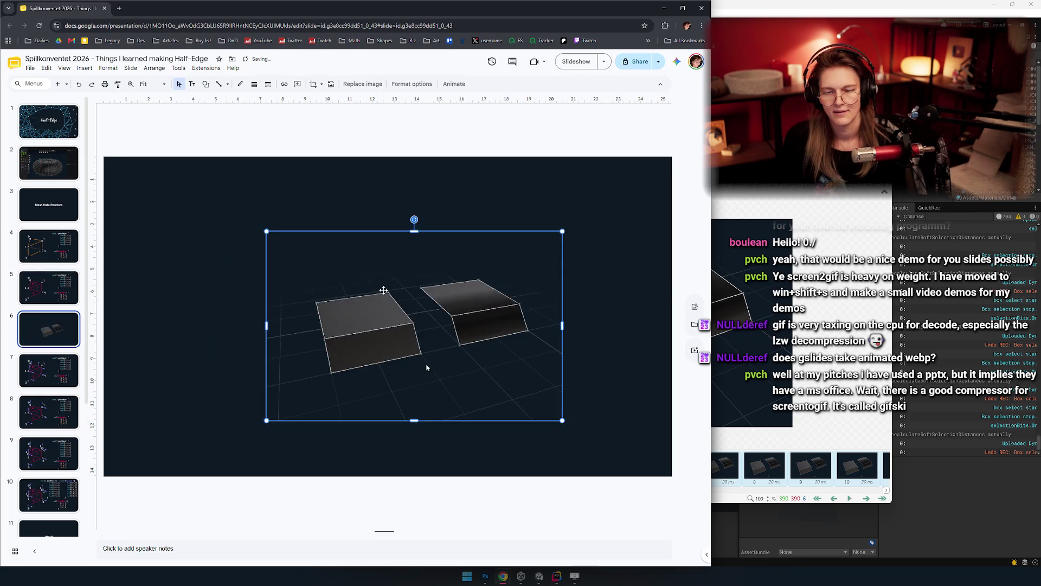
right_click(427, 342)
click(411, 327)
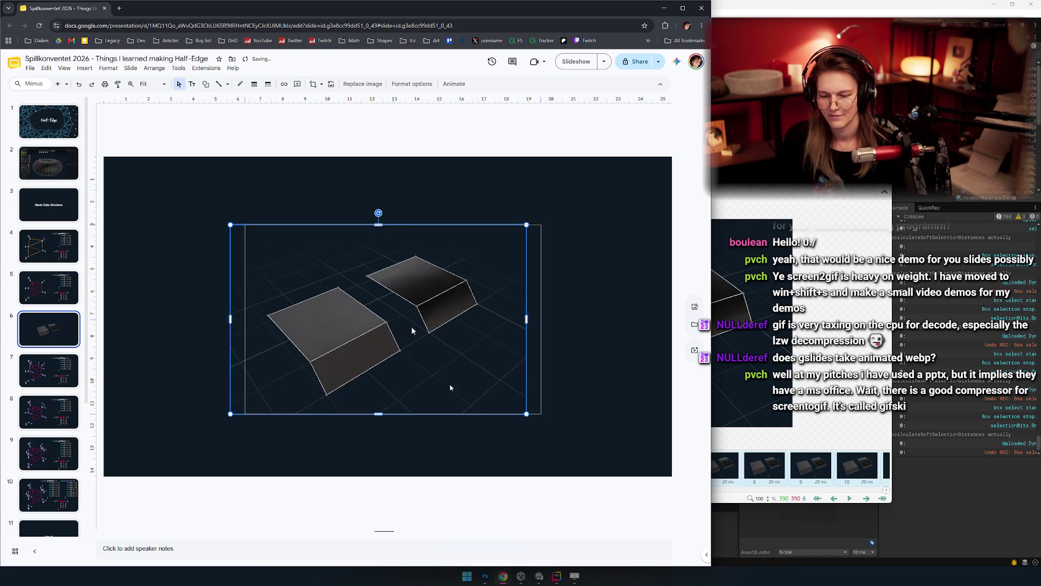
drag(402, 327, 407, 326)
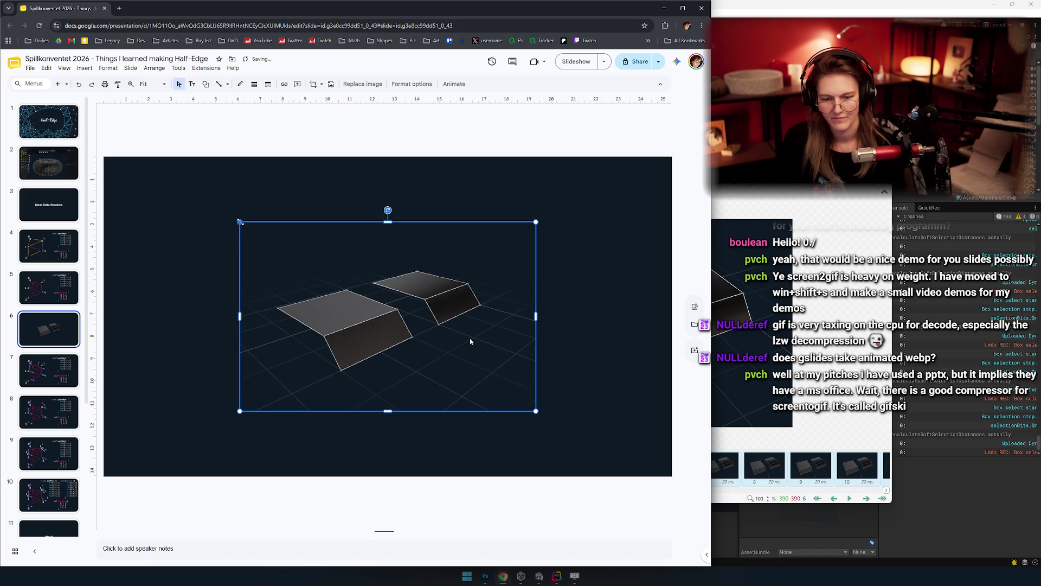
drag(240, 222, 171, 178)
mouse_move(394, 291)
mouse_down()
mouse_move(440, 311)
mouse_move(390, 331)
mouse_up()
click(539, 436)
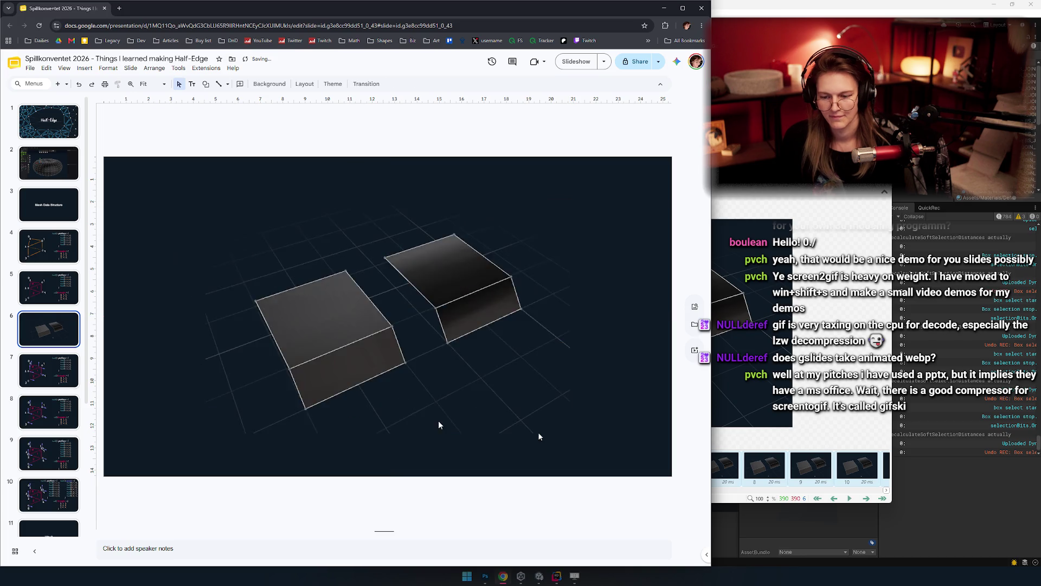
click(342, 342)
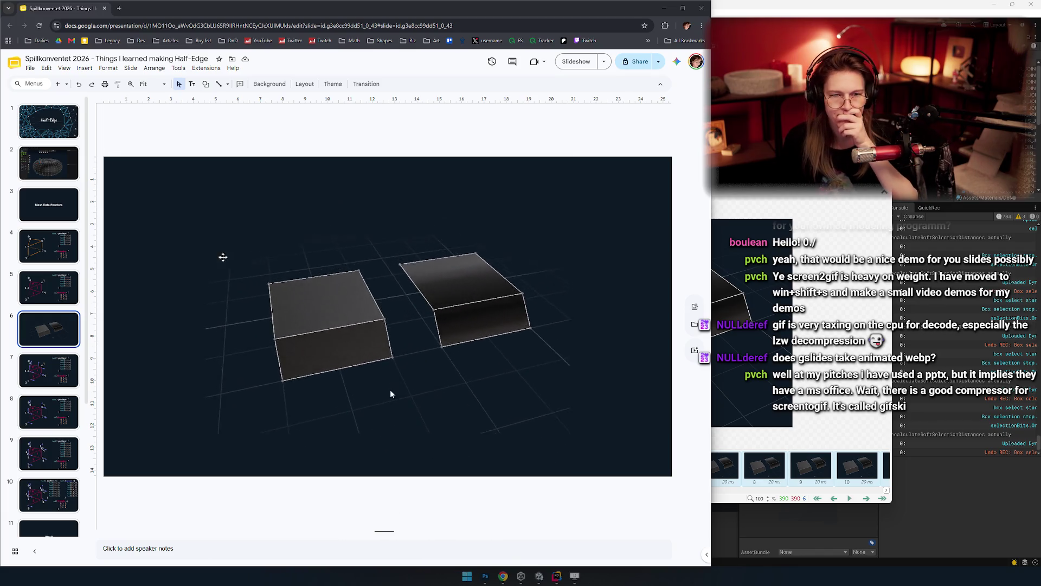
Step: Flip back and forth between slide 4's edge graph and slide 5's triangle mesh
click(54, 250)
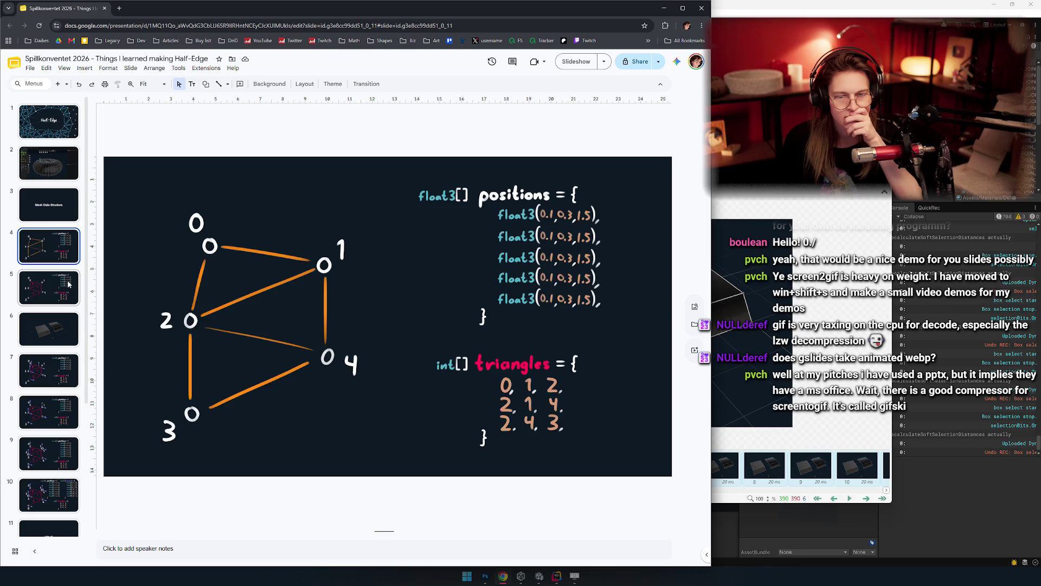
click(69, 283)
key(Up)
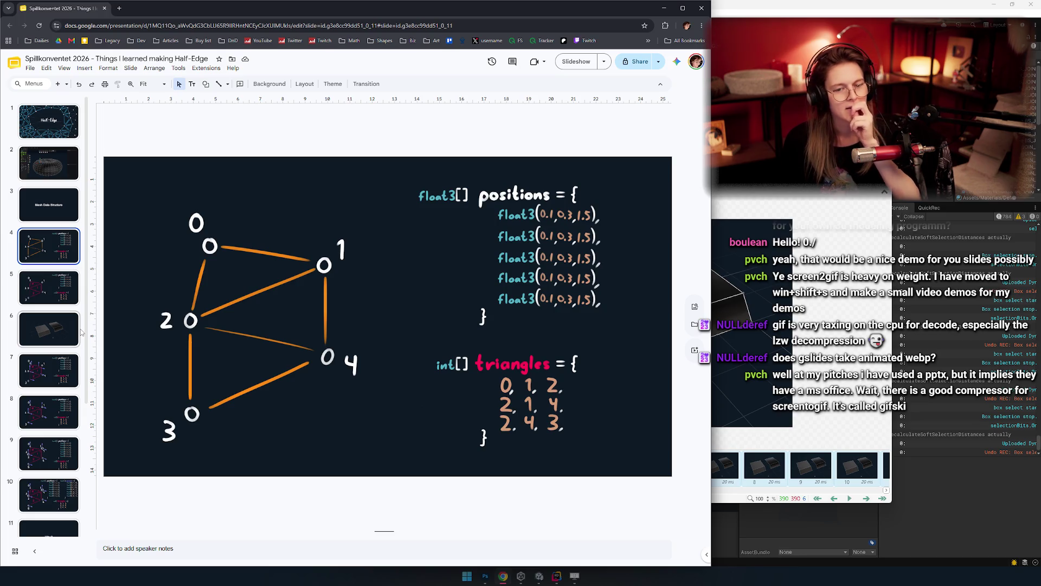
click(63, 290)
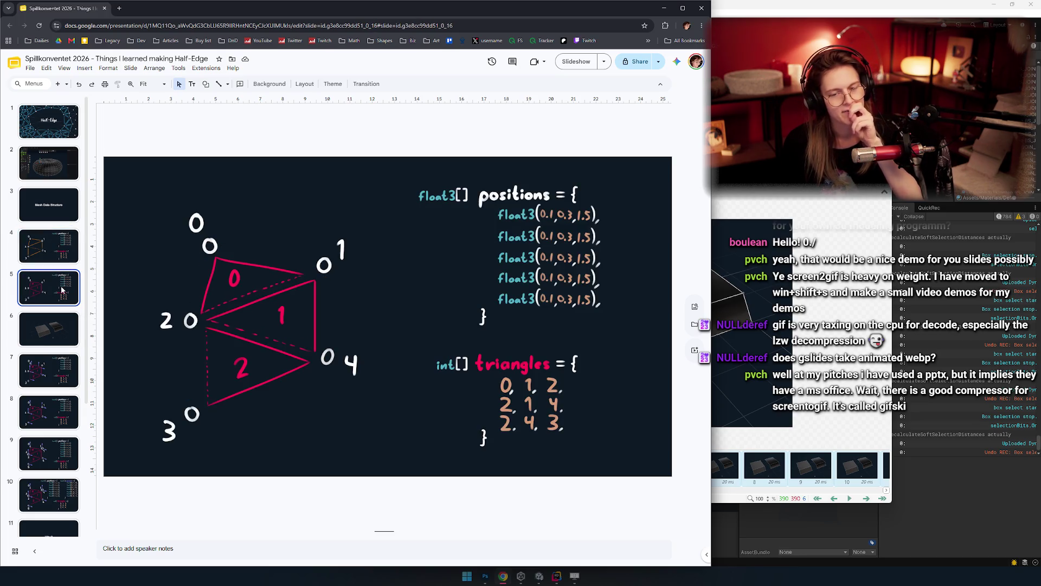
click(51, 237)
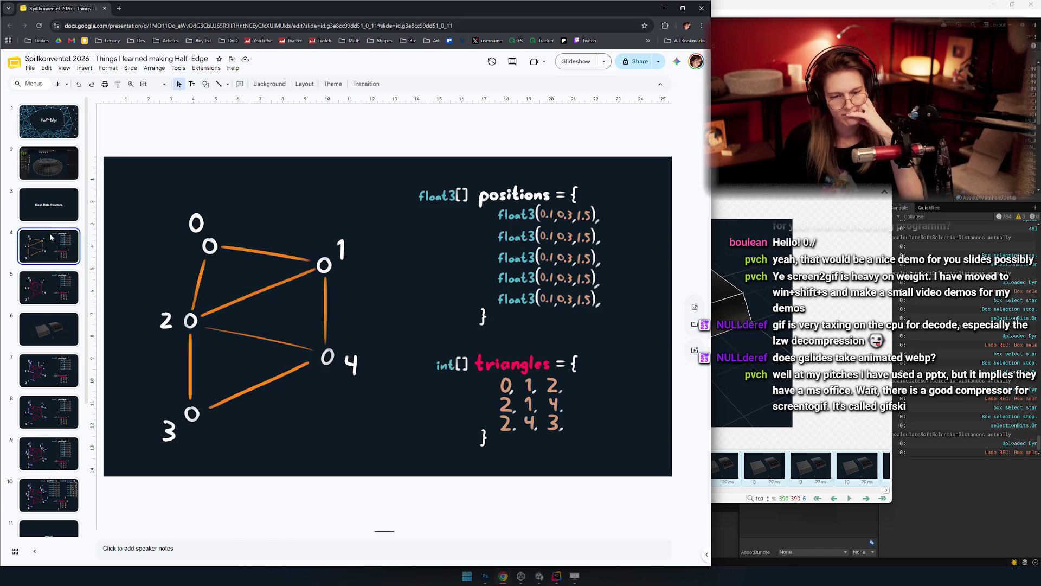
click(58, 283)
click(47, 315)
key(Down)
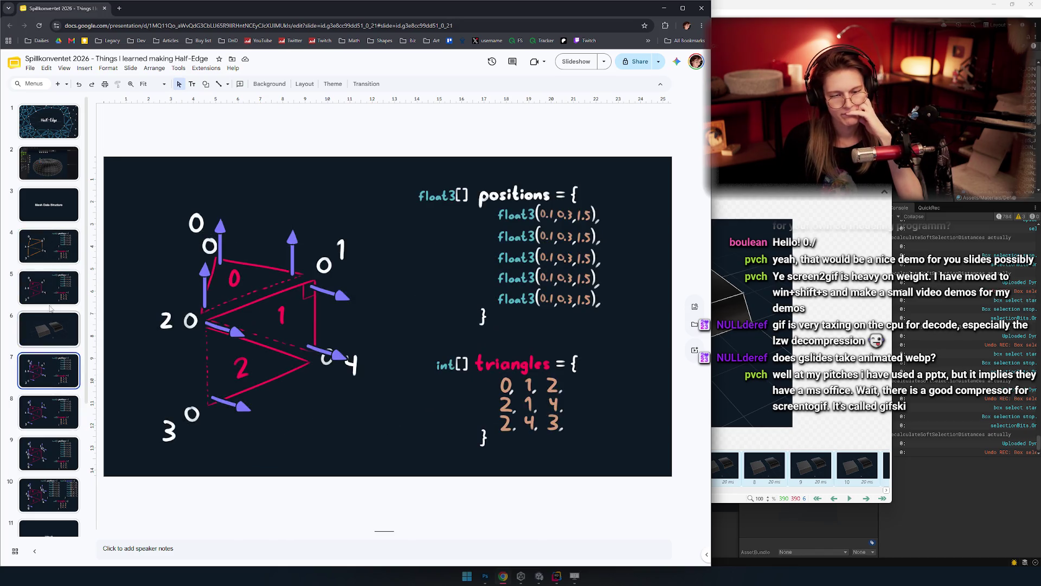
key(Up)
key(Up)
scroll(52, 322, up, 3)
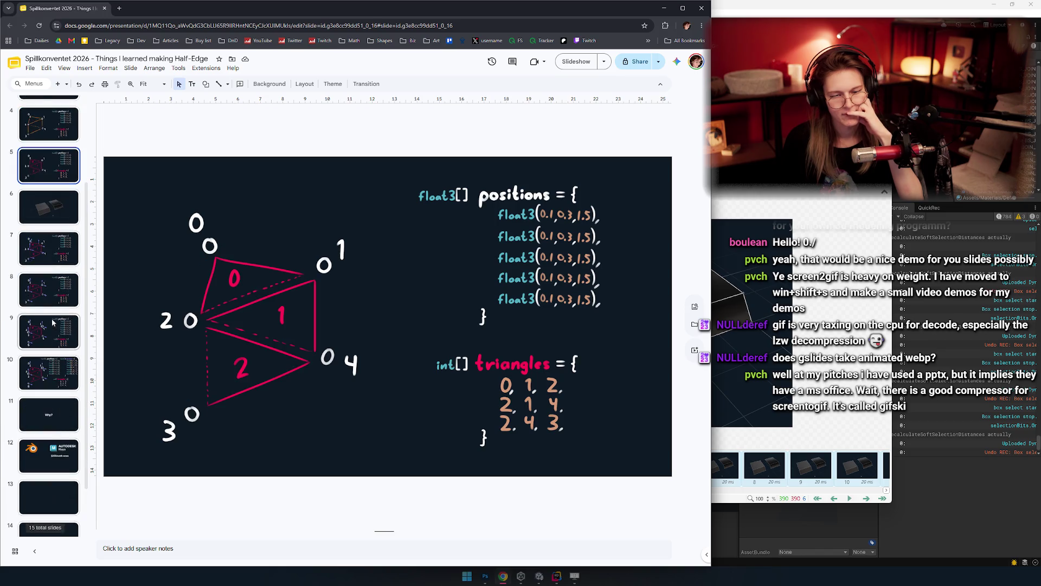
click(56, 198)
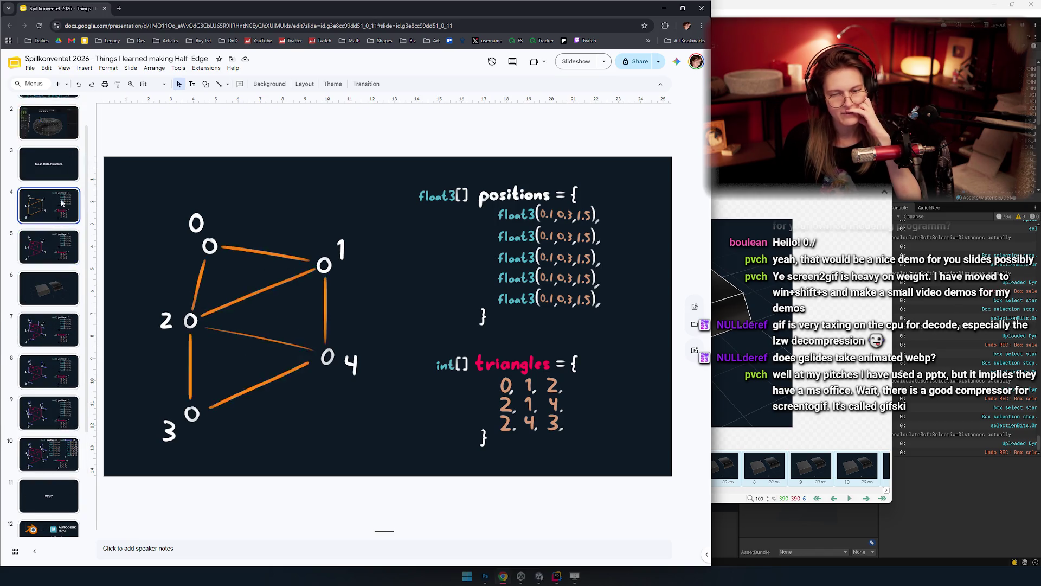
key(Up)
click(57, 197)
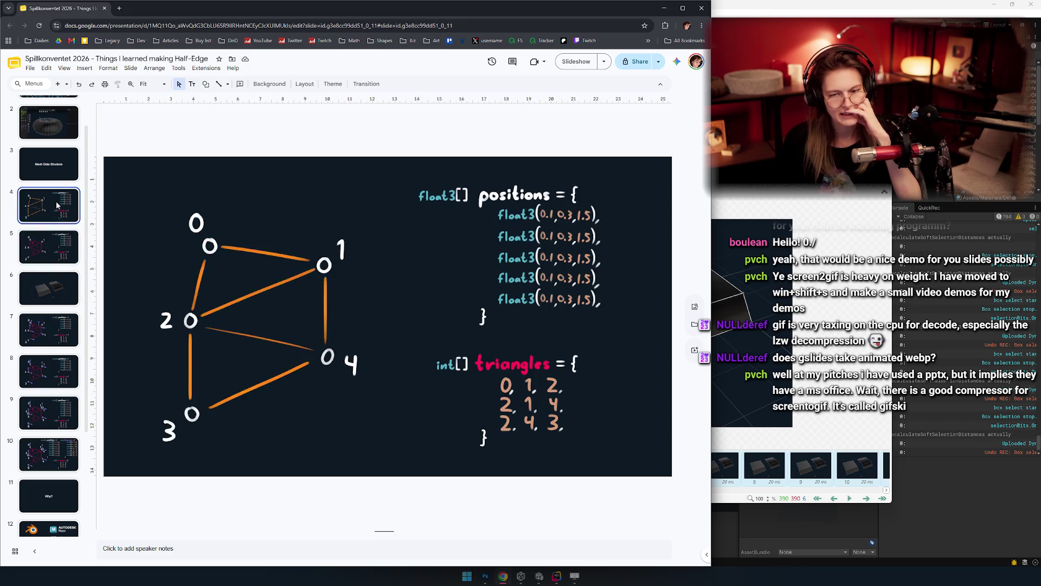
click(51, 250)
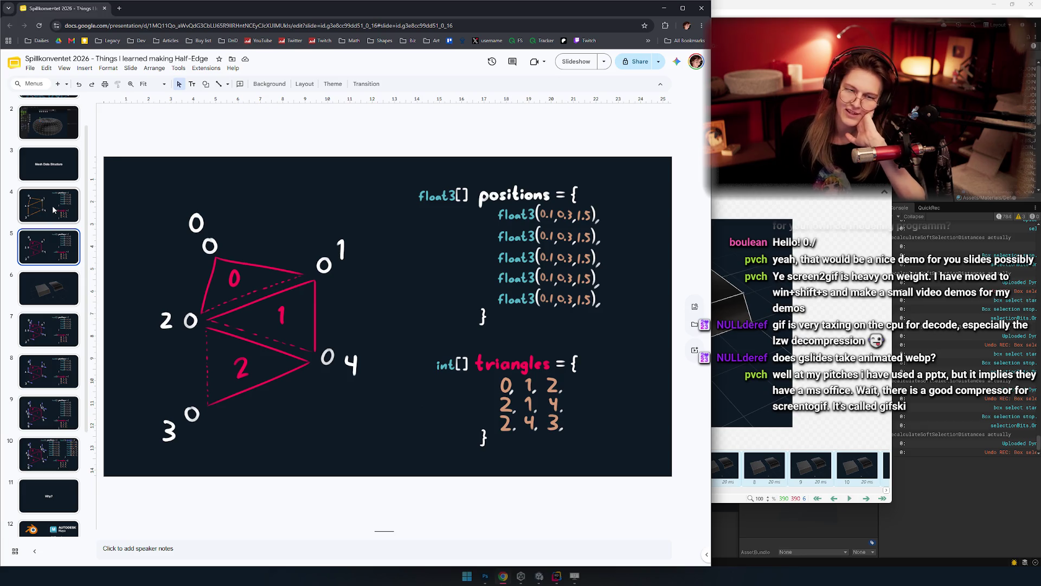
scroll(55, 260, down, 3)
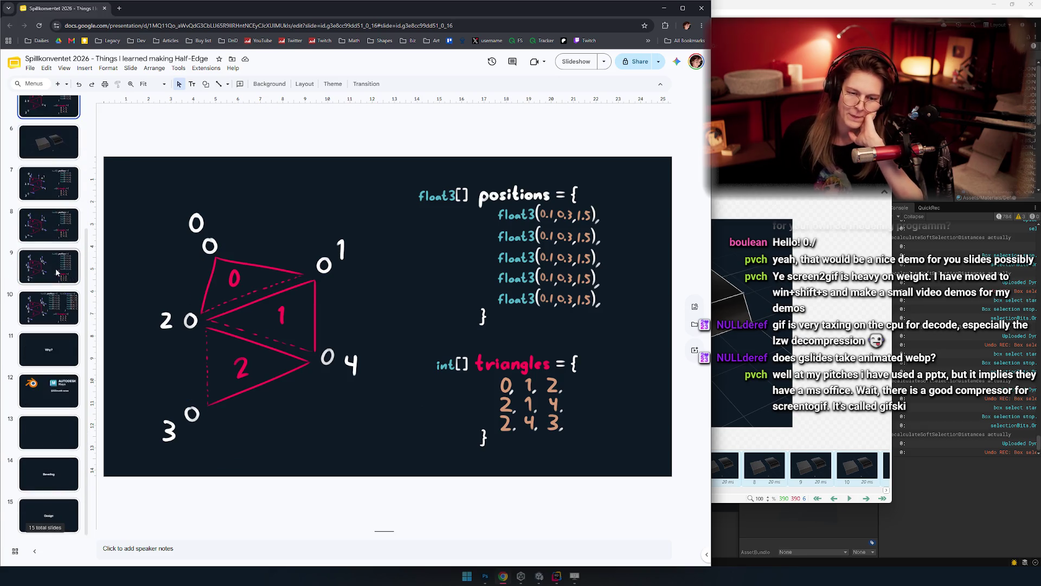
scroll(52, 265, up, 3)
click(47, 264)
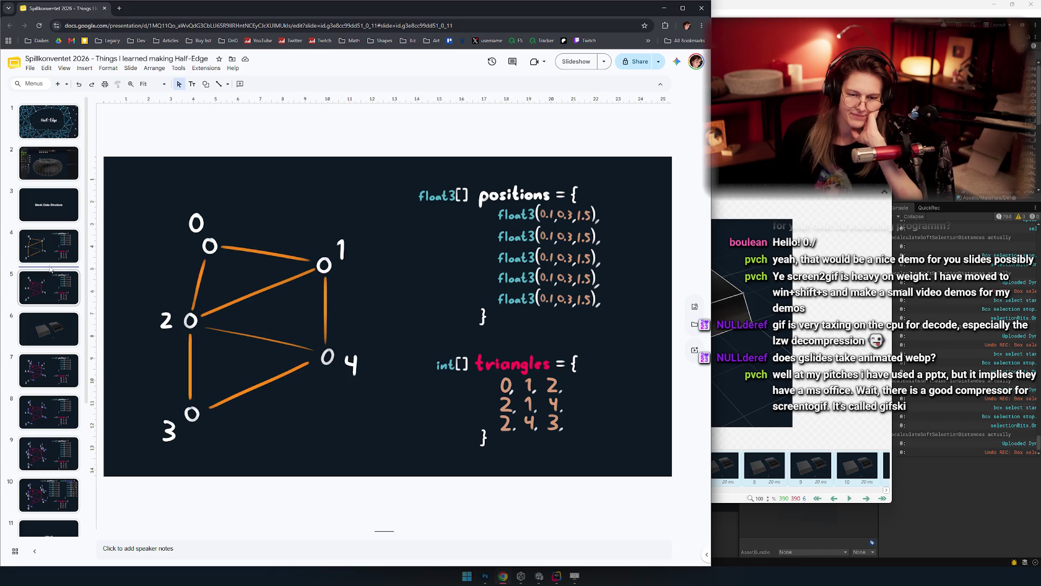
click(52, 296)
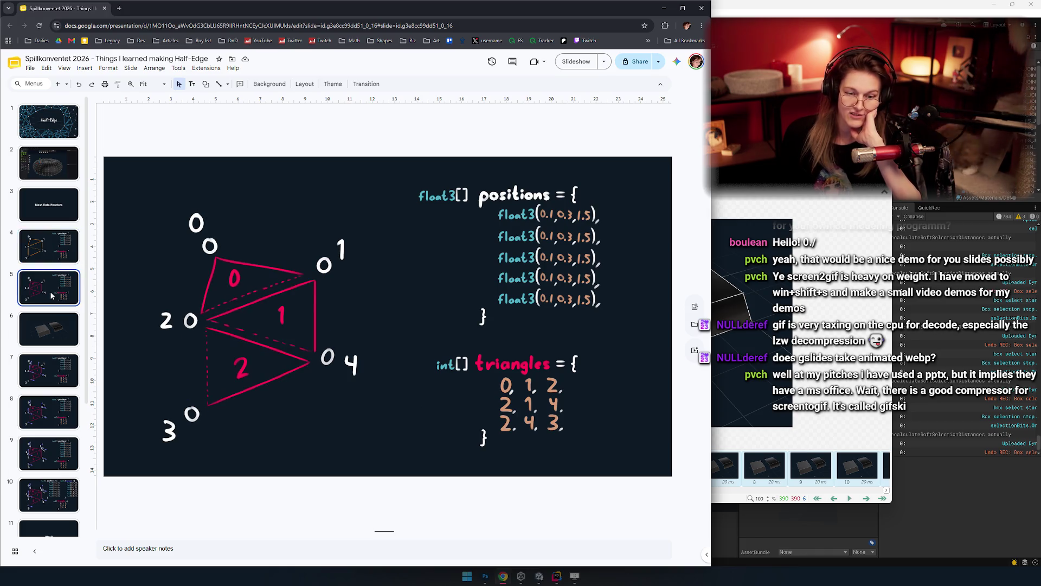
click(57, 251)
click(61, 290)
Step: Browse forward through slides 6 to 10, from the 3D box demo to the normals list
click(65, 332)
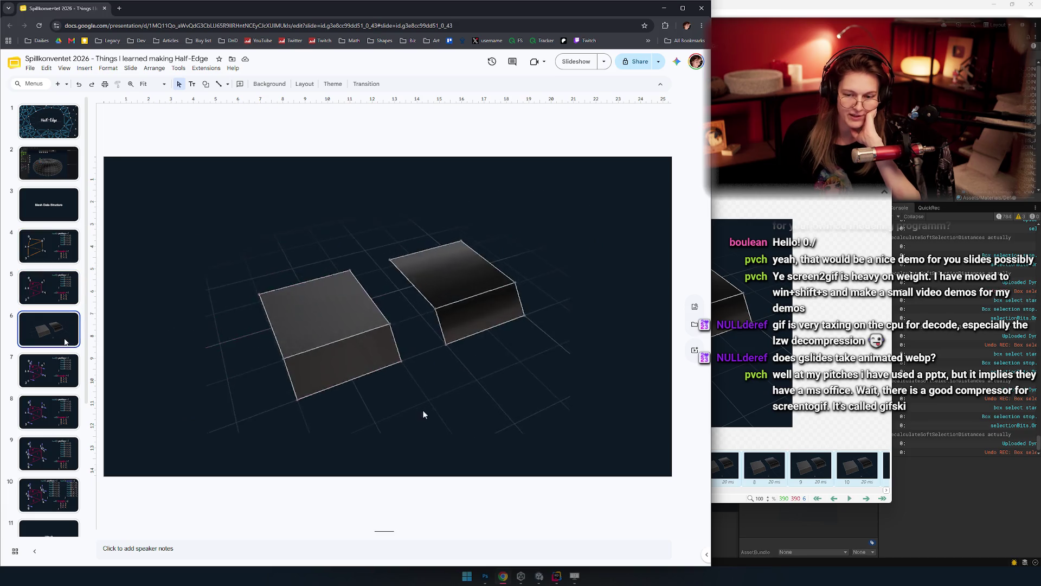
click(54, 364)
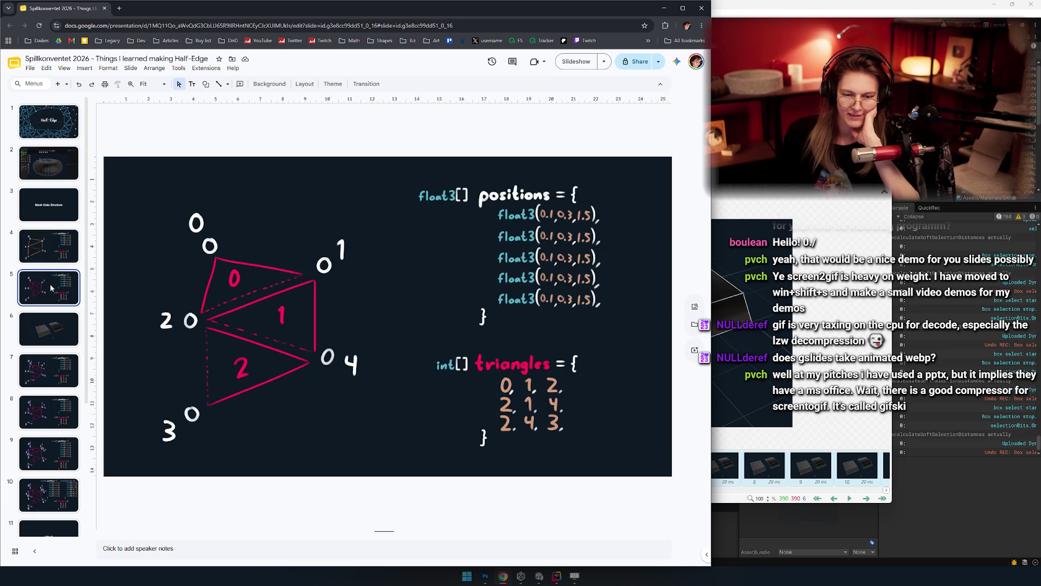
key(Up)
click(45, 367)
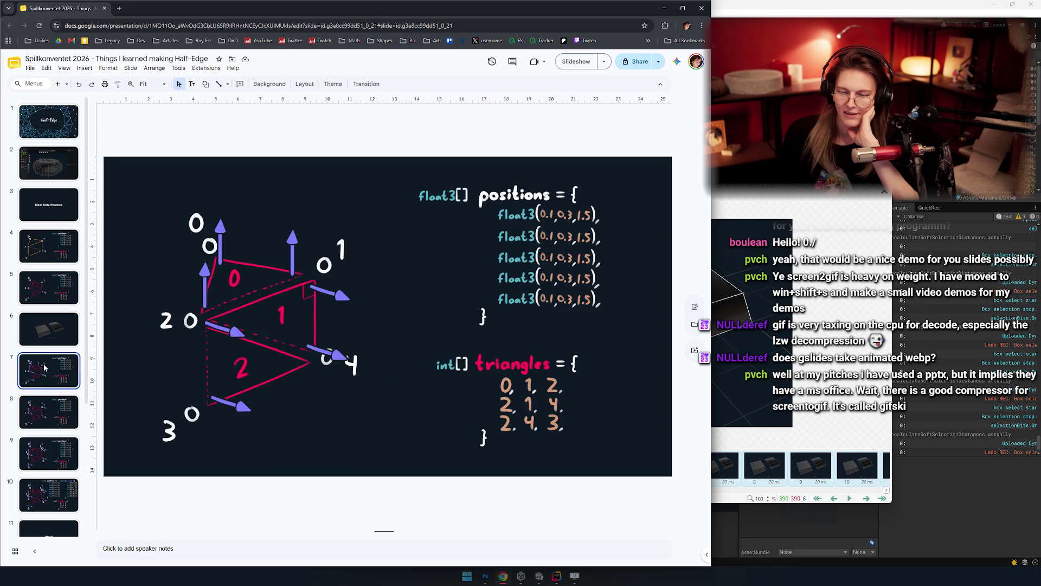
scroll(45, 368, down, 2)
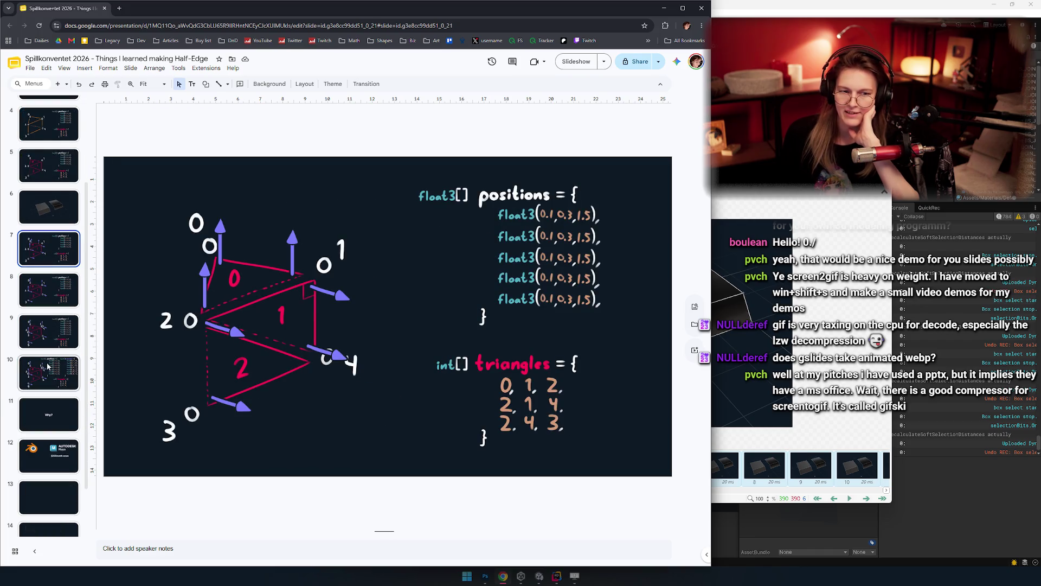
click(44, 337)
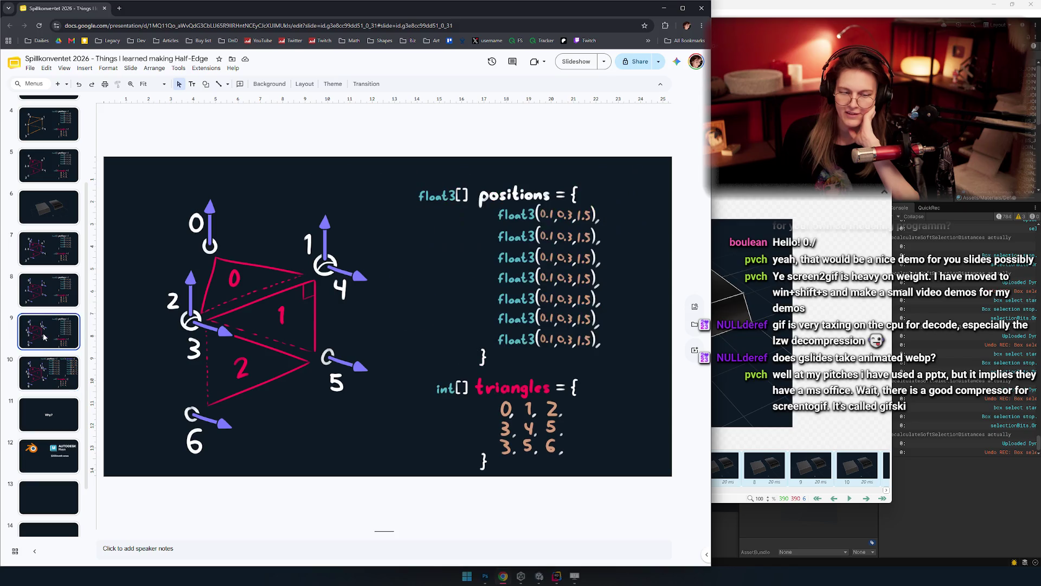
click(48, 293)
click(54, 336)
click(55, 300)
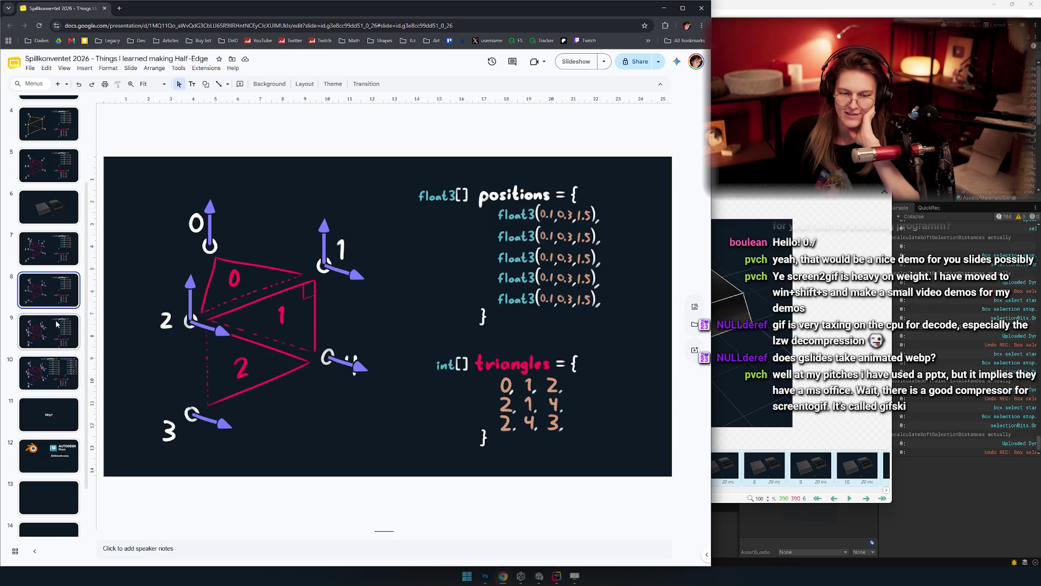
click(56, 324)
click(57, 369)
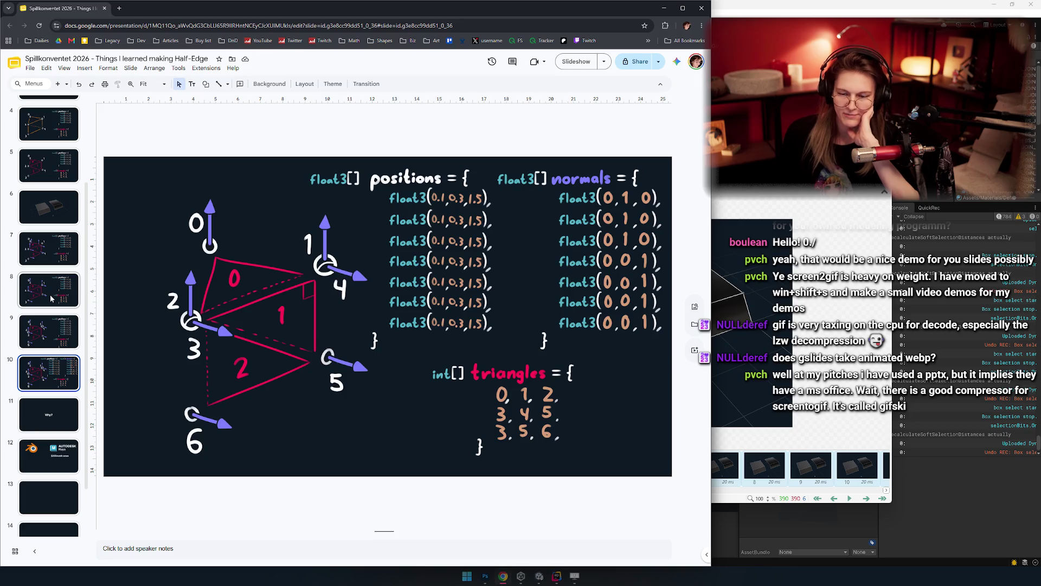
scroll(50, 298, up, 3)
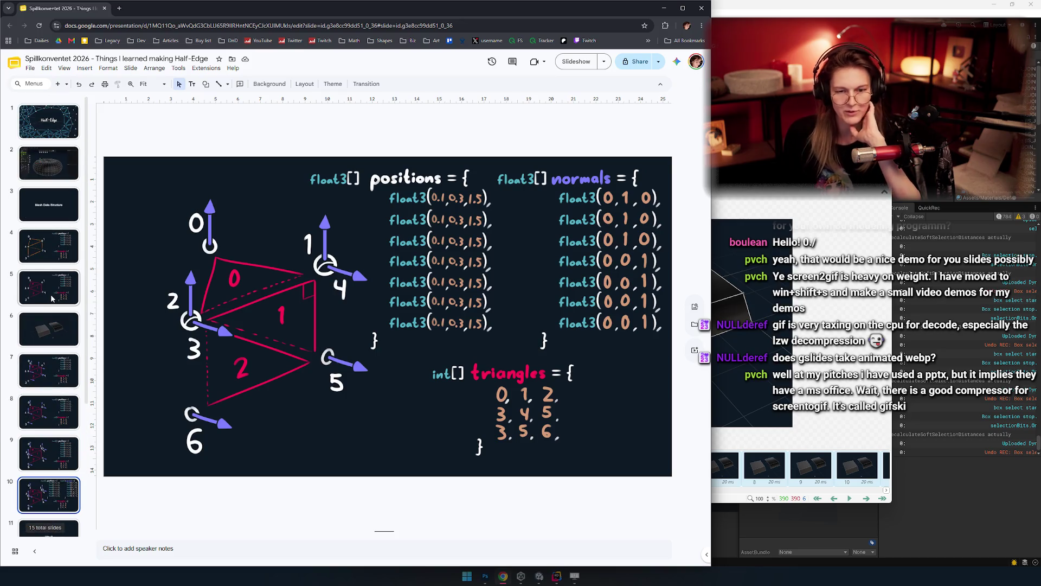
scroll(51, 298, down, 5)
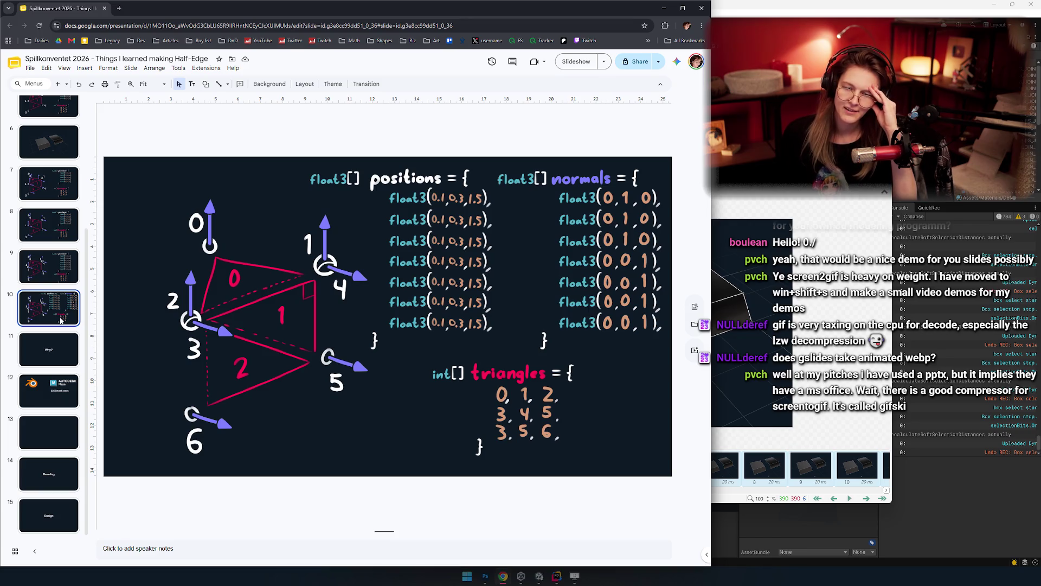
Step: Step back through slides 9, 8 and 6, then settle on slide 10's triangles diagram
click(55, 265)
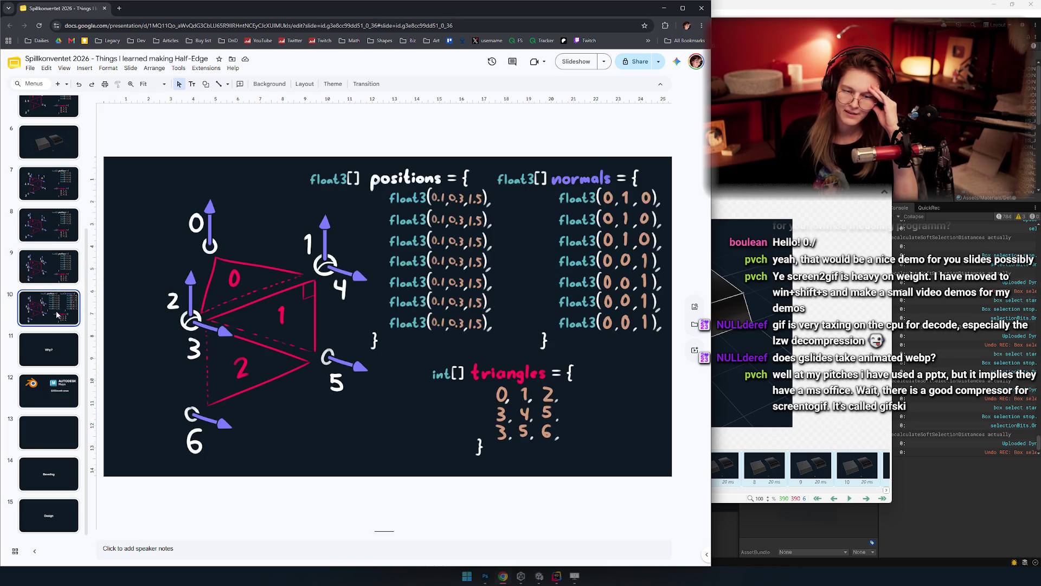
click(64, 226)
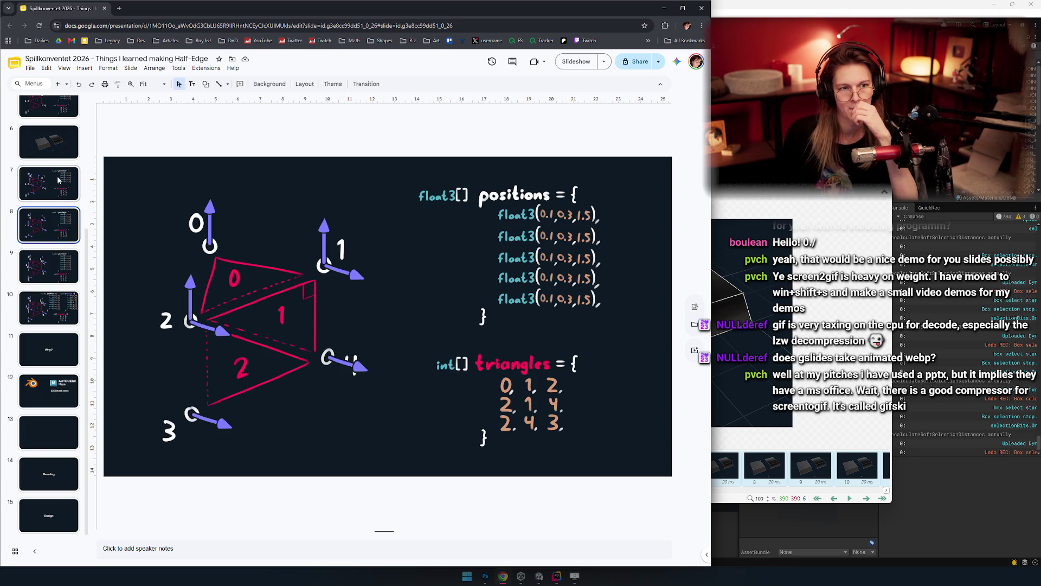
scroll(58, 180, up, 2)
click(54, 234)
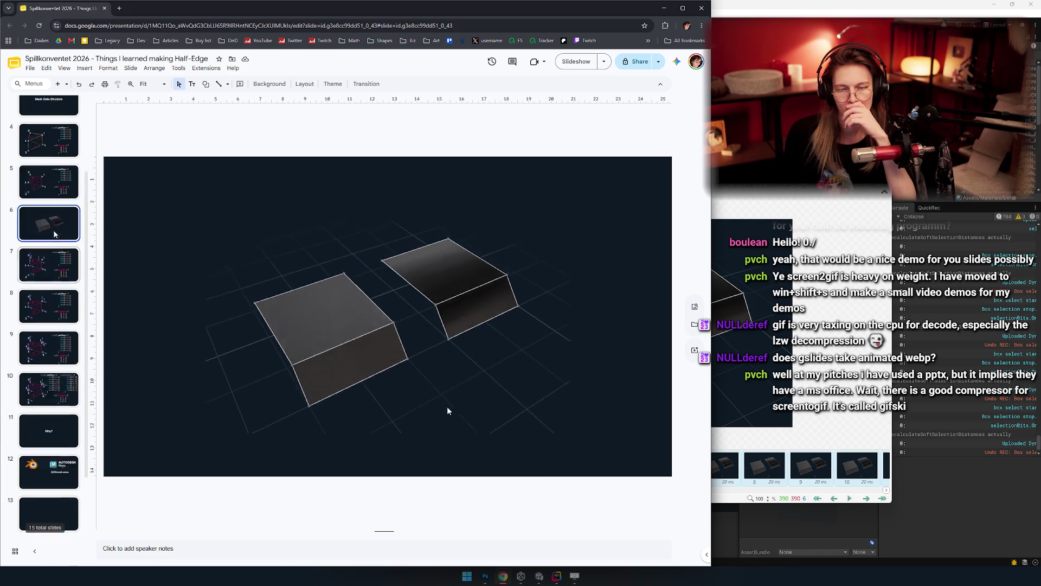
click(49, 389)
scroll(51, 350, down, 2)
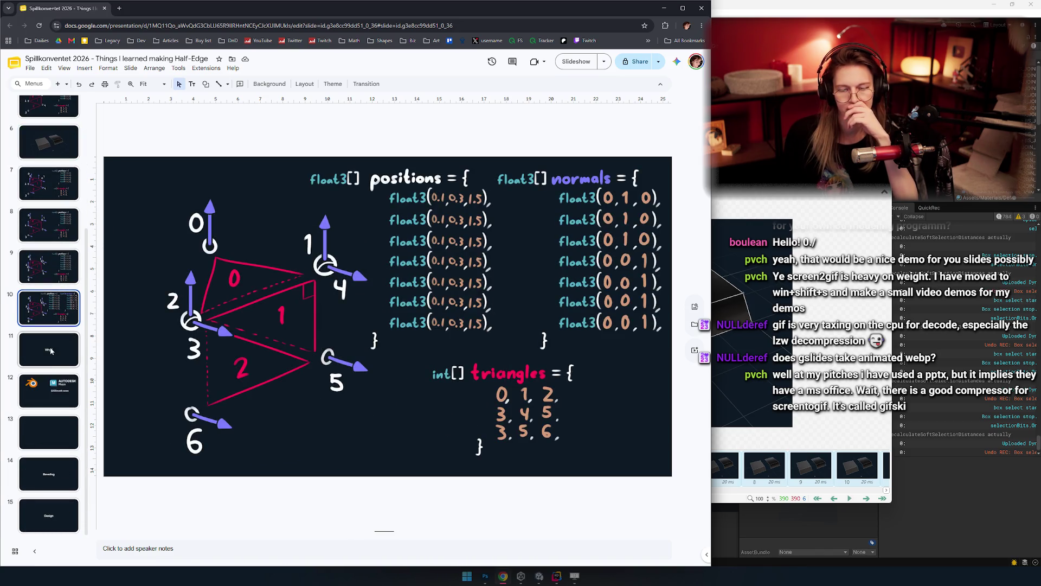
click(50, 350)
scroll(49, 342, up, 3)
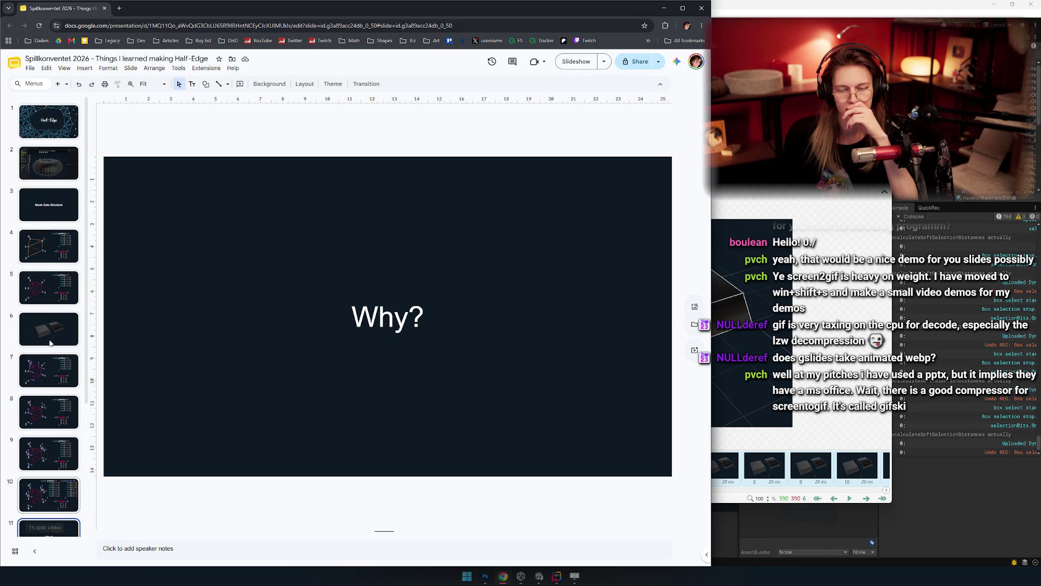
scroll(50, 343, down, 2)
scroll(54, 304, up, 3)
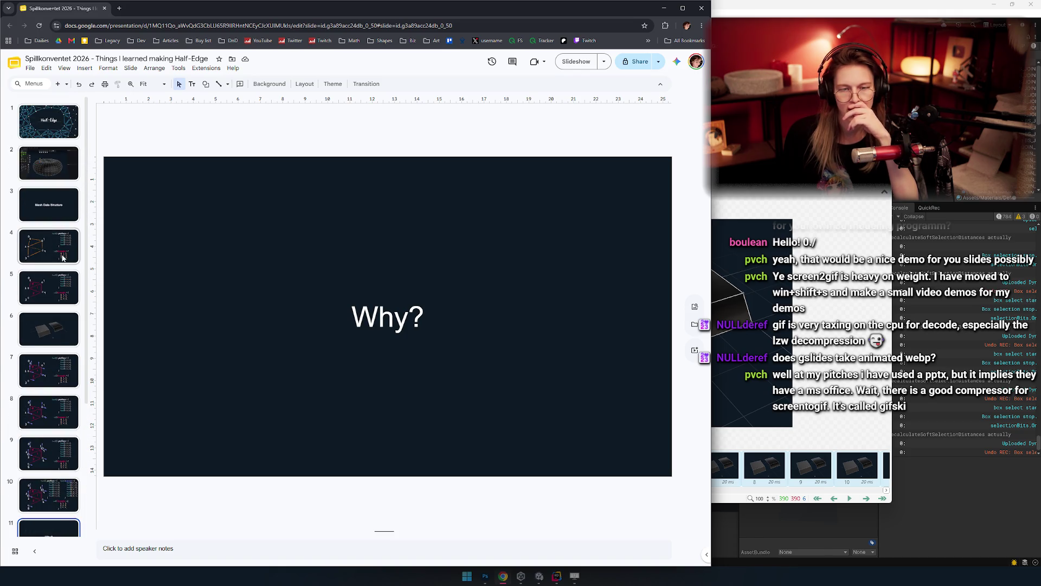
scroll(65, 326, down, 3)
click(72, 303)
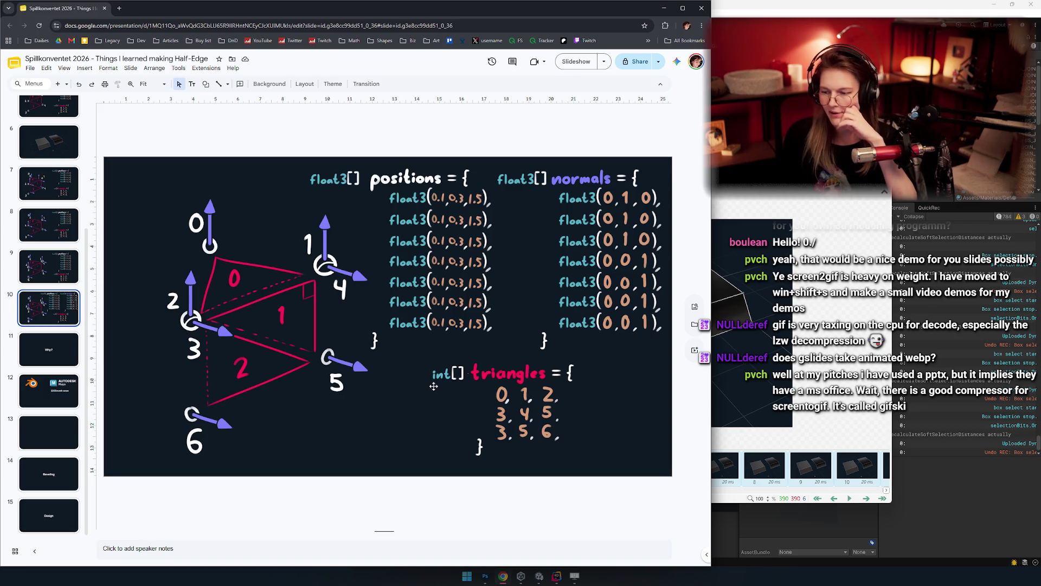
Step: Close the ScreenToGif editor, install the 2.43.1 update, and start the Half-Edge editor playing
key(alt+Tab)
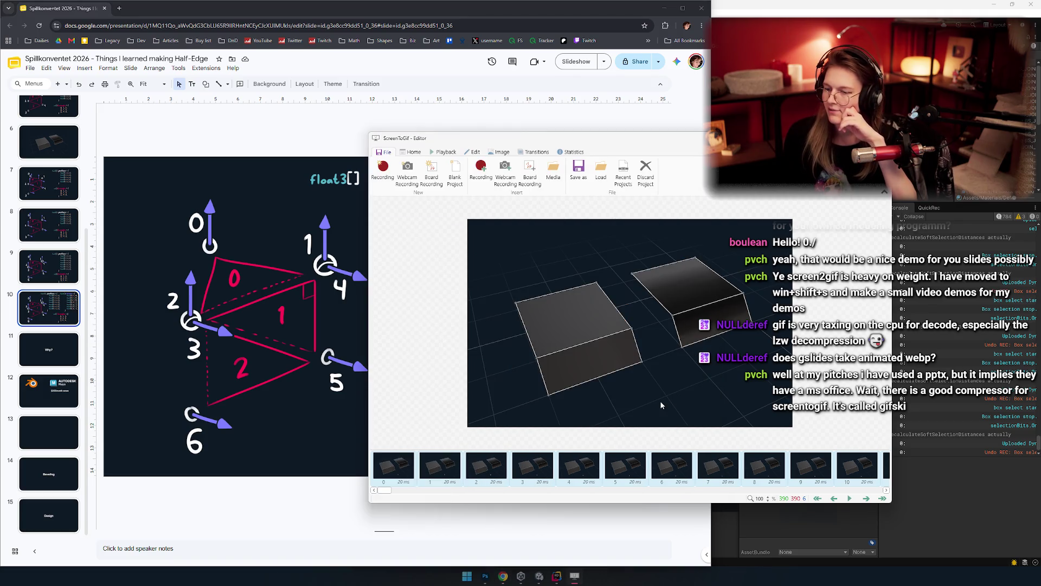
key(alt+F4)
click(560, 318)
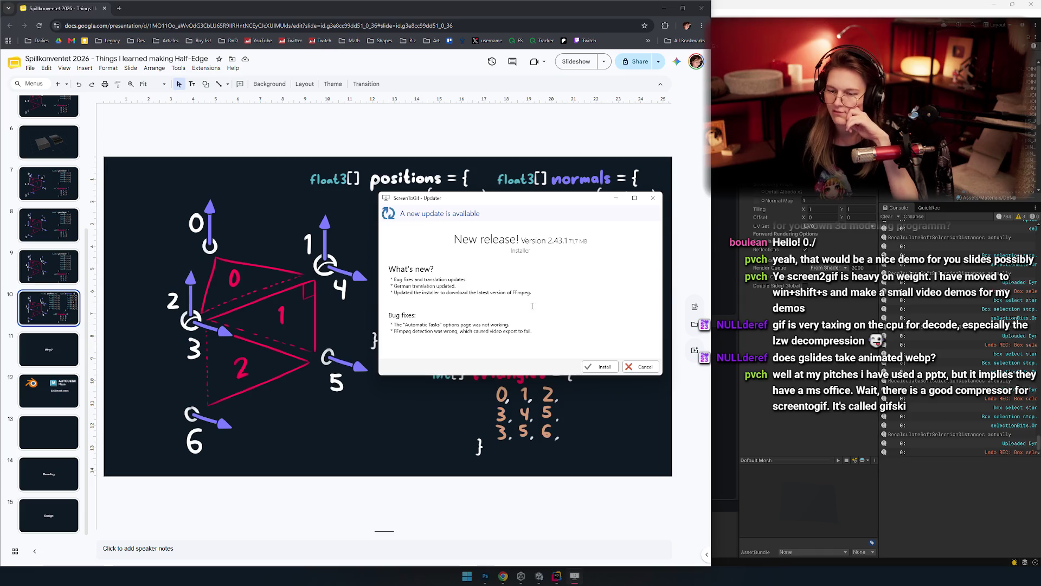
click(605, 367)
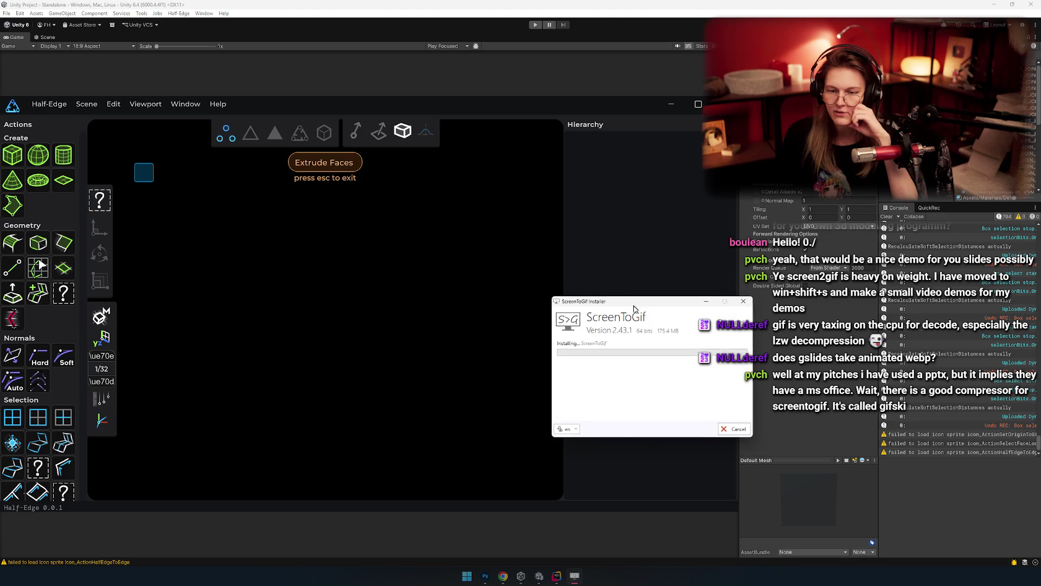
click(535, 25)
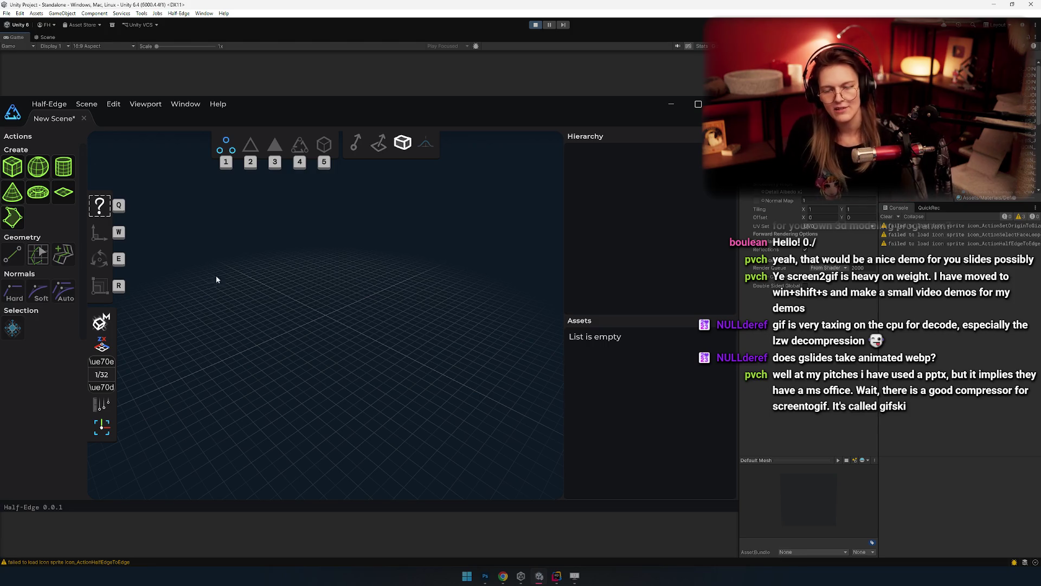
Step: Orbit the camera around the empty new scene's ground grid
mouse_move(340, 327)
mouse_down()
mouse_move(389, 320)
mouse_move(331, 357)
mouse_move(347, 338)
mouse_move(349, 302)
mouse_move(372, 326)
mouse_up()
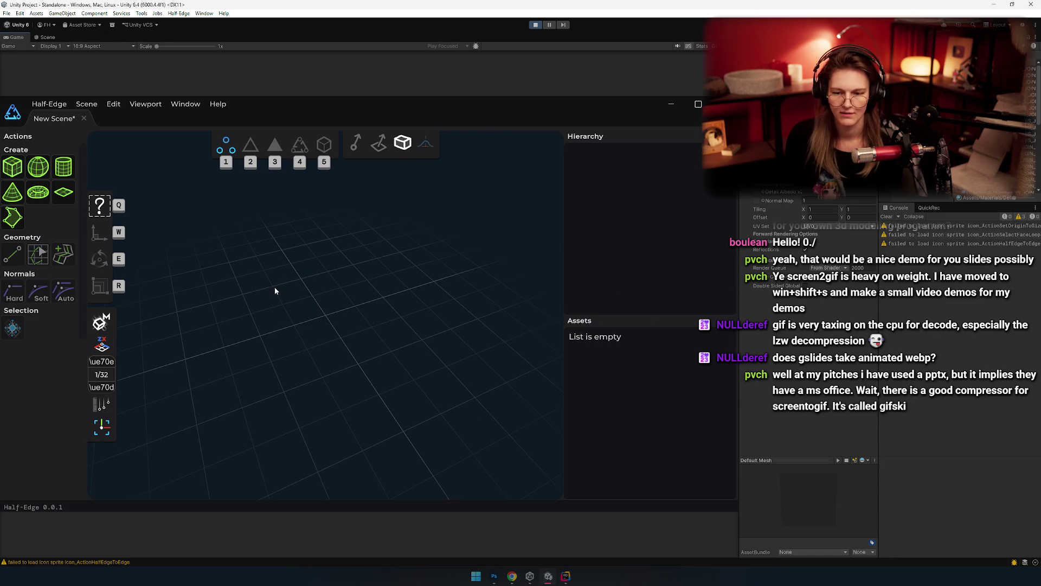
mouse_move(274, 291)
mouse_down()
mouse_move(309, 293)
mouse_move(181, 244)
mouse_up()
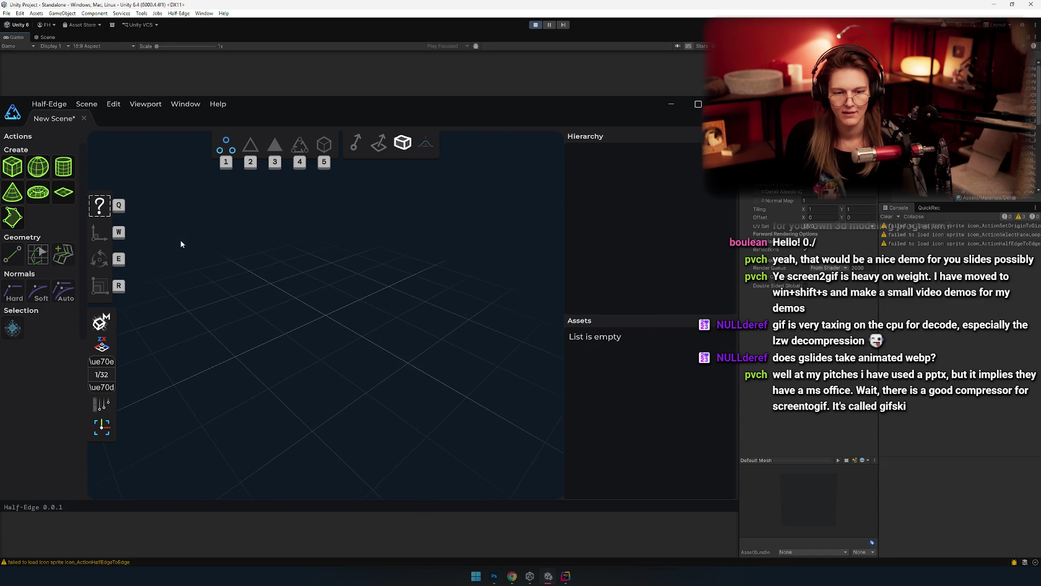
Step: Create a torus, select a vertex with the move tool, and turn on soft selection
click(38, 201)
click(325, 313)
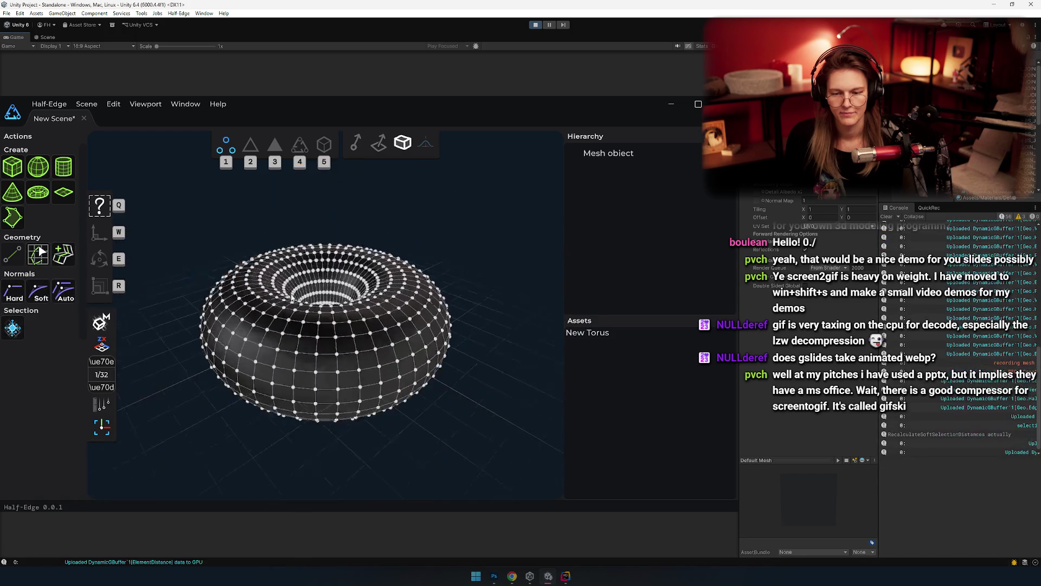
scroll(290, 285, up, 3)
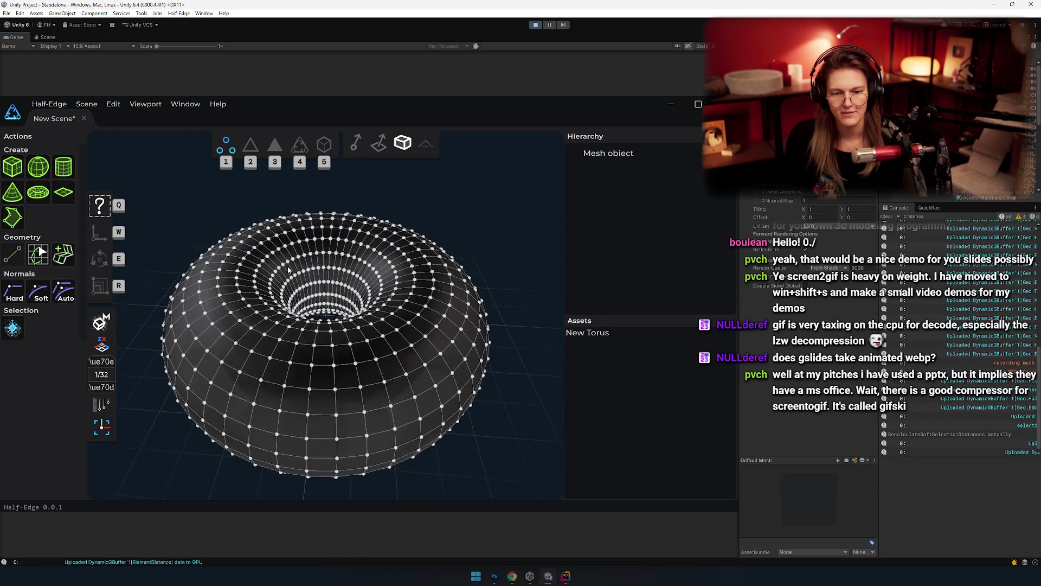
click(218, 276)
scroll(338, 324, down, 2)
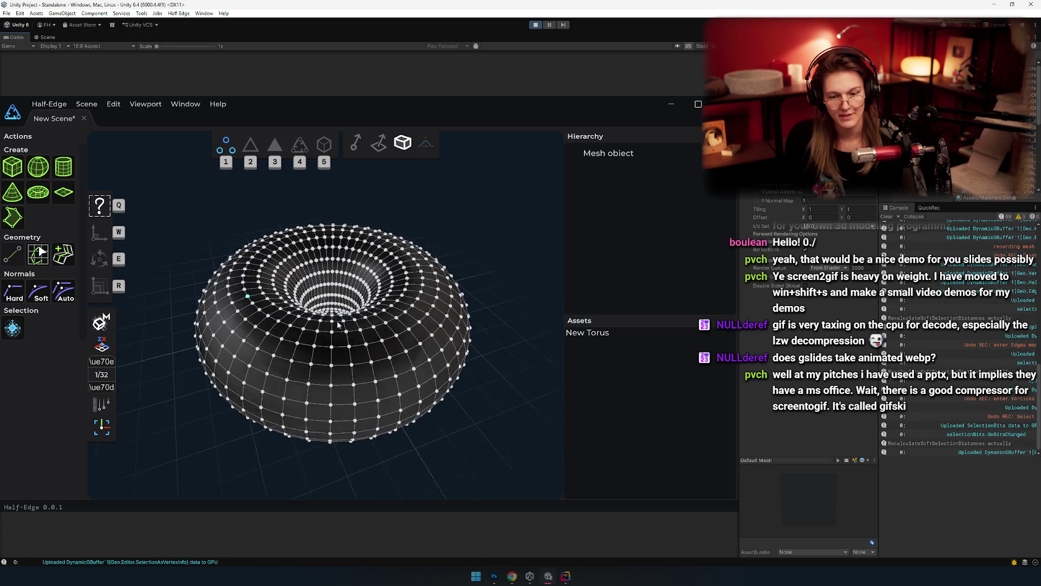
key(w)
scroll(338, 324, up, 5)
click(425, 144)
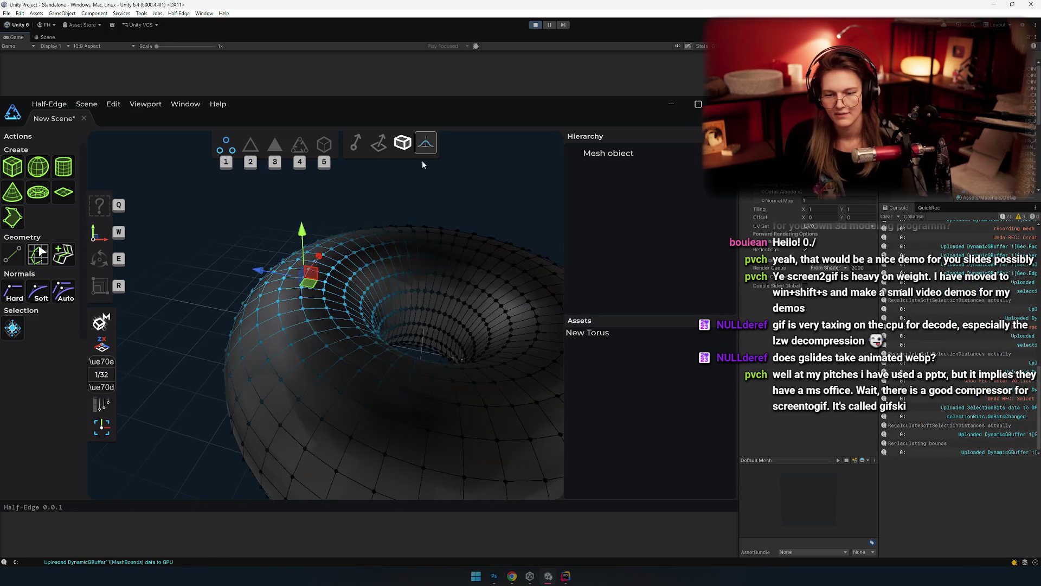
Step: Pull a top vertex and the hole's vertex loop with soft falloff, then undo the deformation
mouse_move(422, 161)
mouse_down()
mouse_move(344, 320)
mouse_move(376, 301)
mouse_move(398, 359)
mouse_move(302, 340)
mouse_move(441, 350)
mouse_up()
mouse_move(279, 216)
mouse_down()
mouse_move(279, 187)
mouse_move(277, 340)
mouse_move(539, 313)
mouse_move(432, 368)
mouse_move(401, 320)
mouse_up()
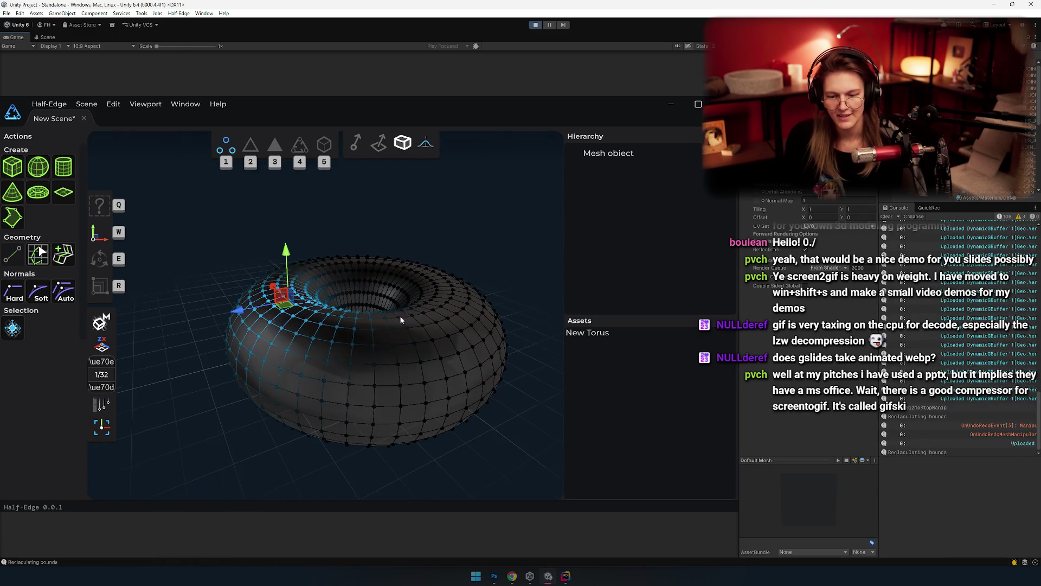
double_click(460, 291)
mouse_move(460, 292)
mouse_down()
mouse_move(372, 345)
mouse_move(366, 201)
mouse_up()
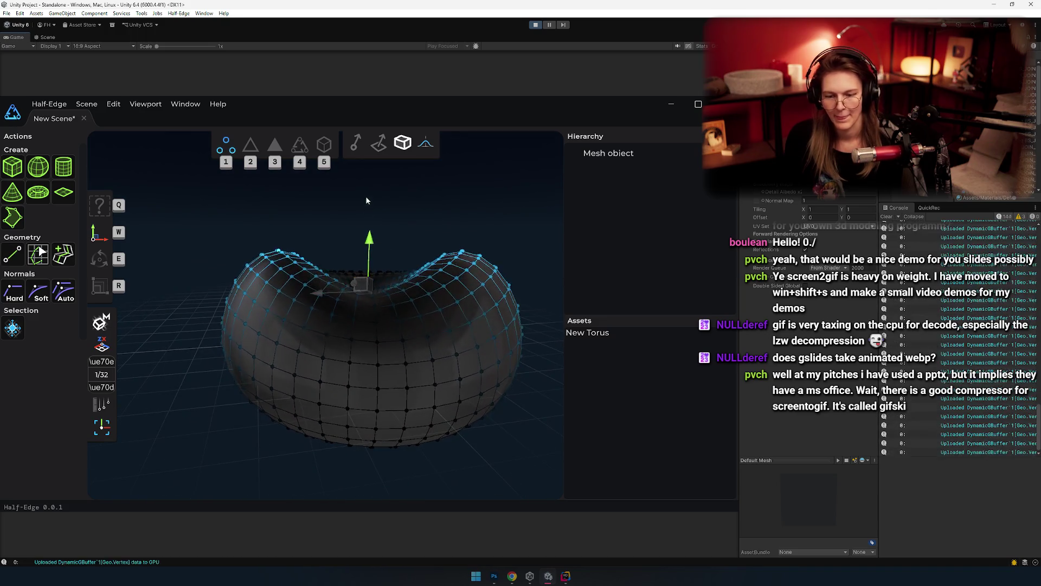
key(ctrl+z)
scroll(422, 321, up, 3)
key(ctrl+z)
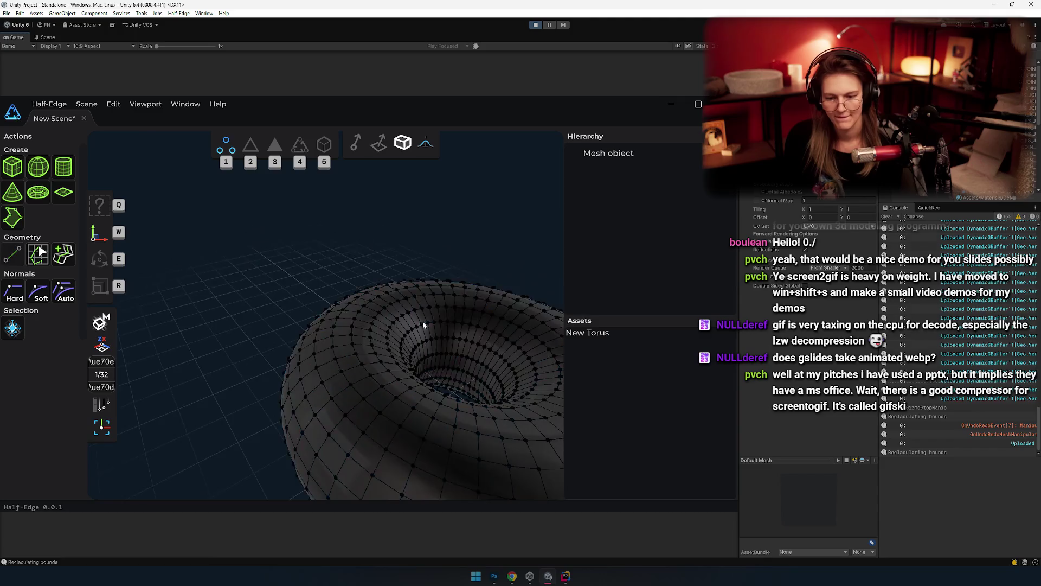
Step: Select patches of rim vertices, bulge them, then undo the rim bulge
mouse_move(423, 324)
mouse_down()
mouse_move(281, 262)
mouse_move(339, 281)
mouse_move(317, 283)
mouse_move(329, 234)
mouse_move(327, 296)
mouse_up()
mouse_move(274, 269)
mouse_down()
mouse_move(291, 275)
mouse_move(279, 272)
mouse_move(279, 255)
mouse_move(246, 301)
mouse_up()
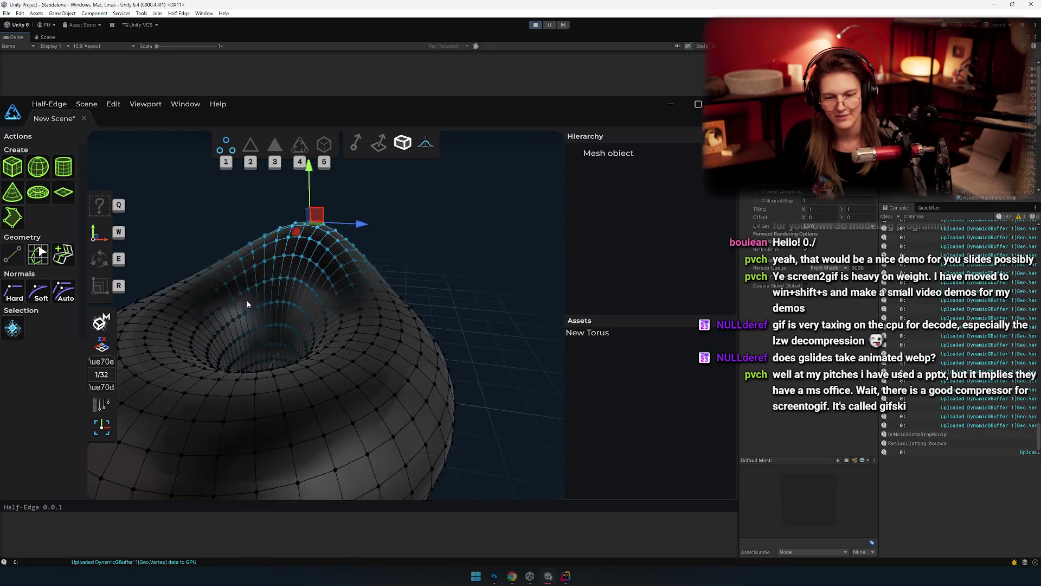
scroll(217, 336, down, 3)
mouse_move(194, 369)
mouse_down()
mouse_move(249, 299)
mouse_move(255, 346)
mouse_move(301, 314)
mouse_up()
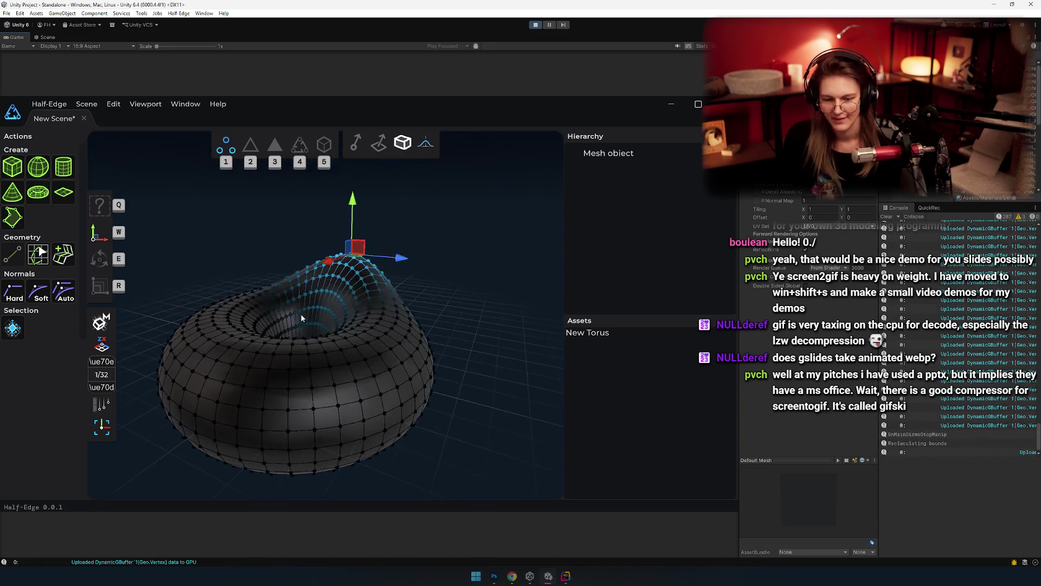
key(ctrl+z)
Step: Raise the torus's top vertices into a soft bulge, then undo it
drag(212, 396, 297, 397)
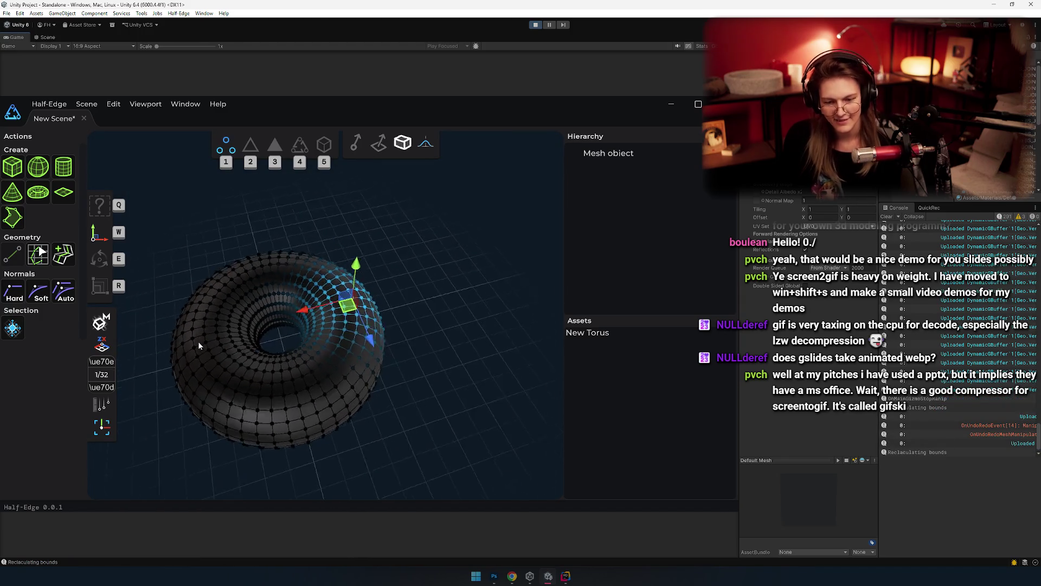
scroll(340, 269, up, 3)
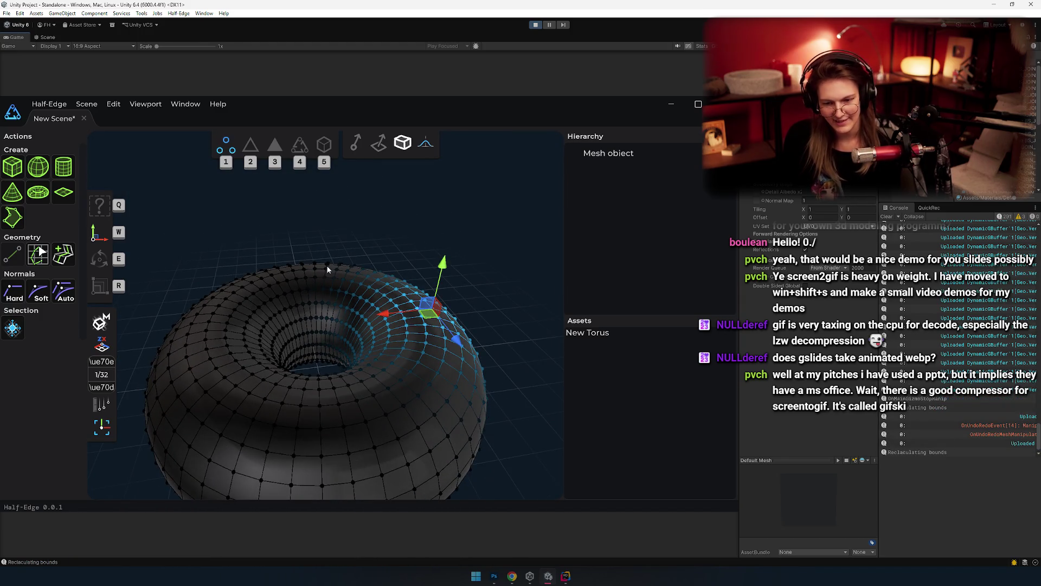
click(316, 274)
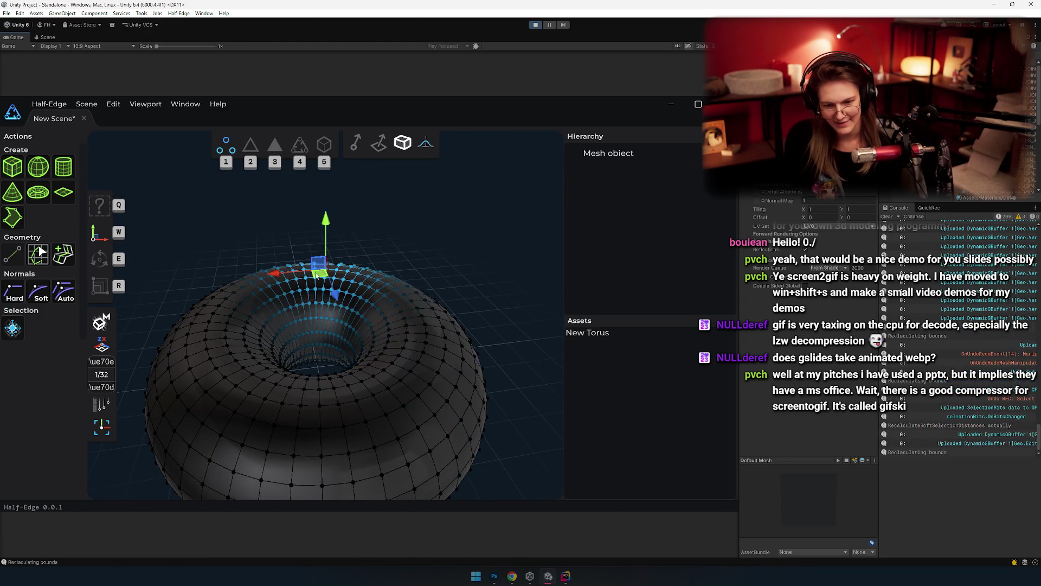
drag(412, 298, 238, 333)
key(ctrl+z)
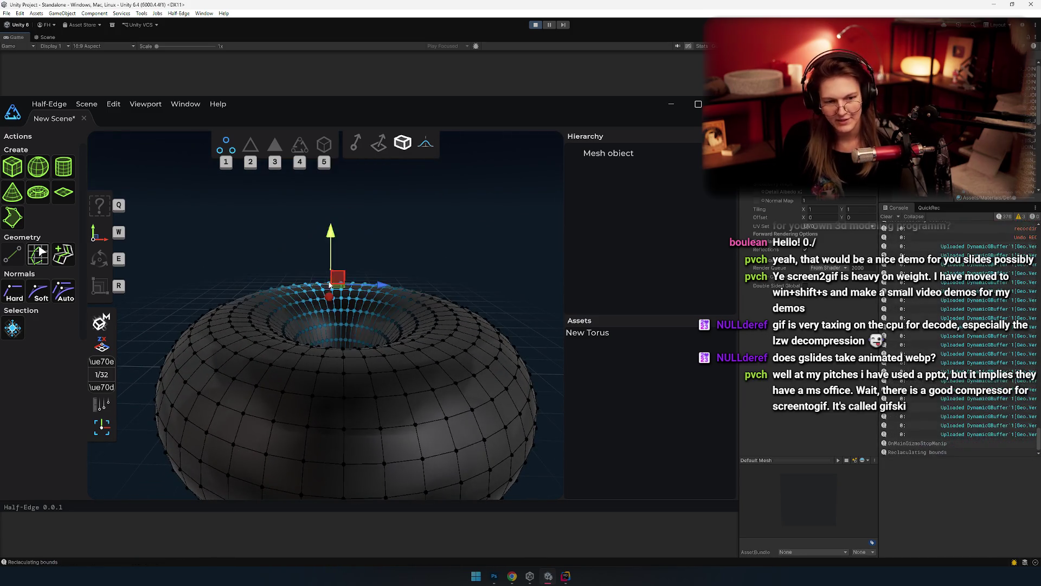
mouse_move(341, 281)
mouse_down()
mouse_move(333, 242)
mouse_move(323, 348)
mouse_move(355, 314)
mouse_move(296, 245)
mouse_move(455, 382)
mouse_move(347, 304)
mouse_move(442, 307)
mouse_move(246, 383)
mouse_move(334, 256)
mouse_move(306, 256)
mouse_move(343, 376)
mouse_up()
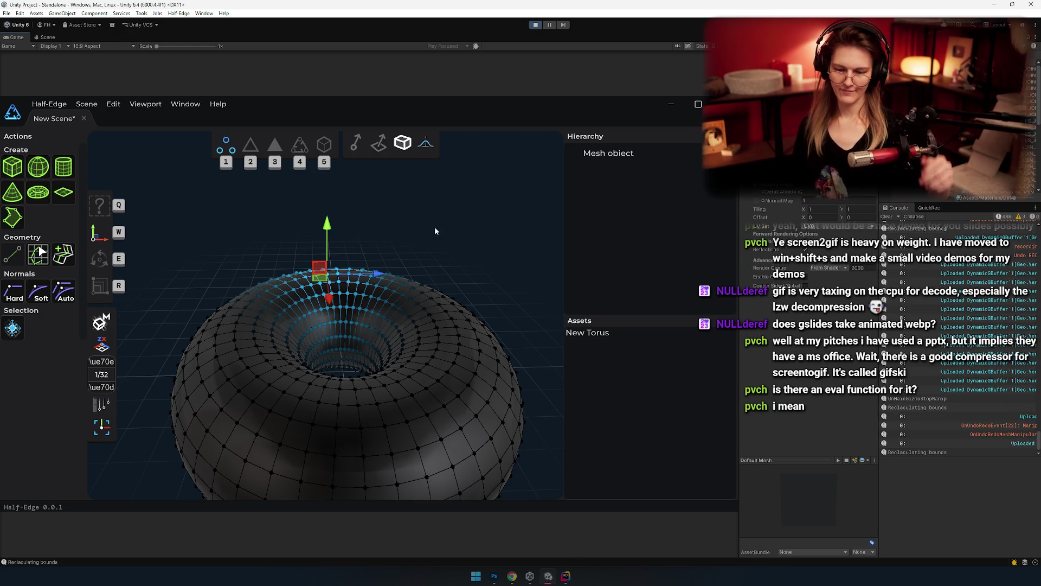
mouse_move(281, 327)
mouse_down()
mouse_move(386, 369)
mouse_move(267, 434)
mouse_move(444, 438)
mouse_move(436, 334)
mouse_move(365, 404)
mouse_move(502, 349)
mouse_move(544, 414)
mouse_move(477, 422)
mouse_move(536, 339)
mouse_move(408, 387)
mouse_move(262, 376)
mouse_move(372, 367)
mouse_move(341, 363)
mouse_up()
key(ctrl+z)
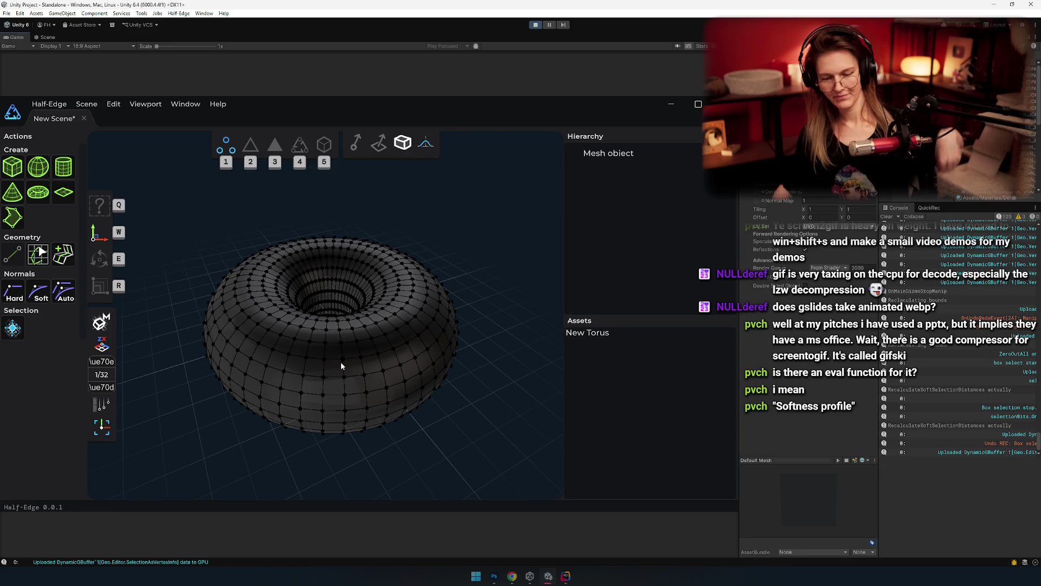
click(280, 247)
click(303, 256)
click(302, 256)
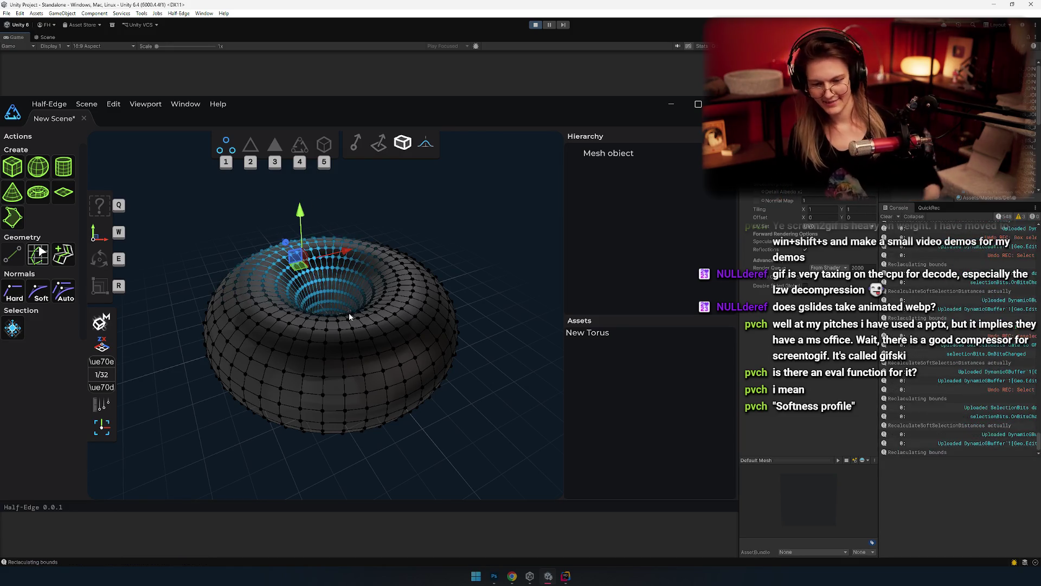
mouse_move(357, 327)
mouse_down()
mouse_move(369, 361)
mouse_move(444, 251)
mouse_move(418, 381)
mouse_up()
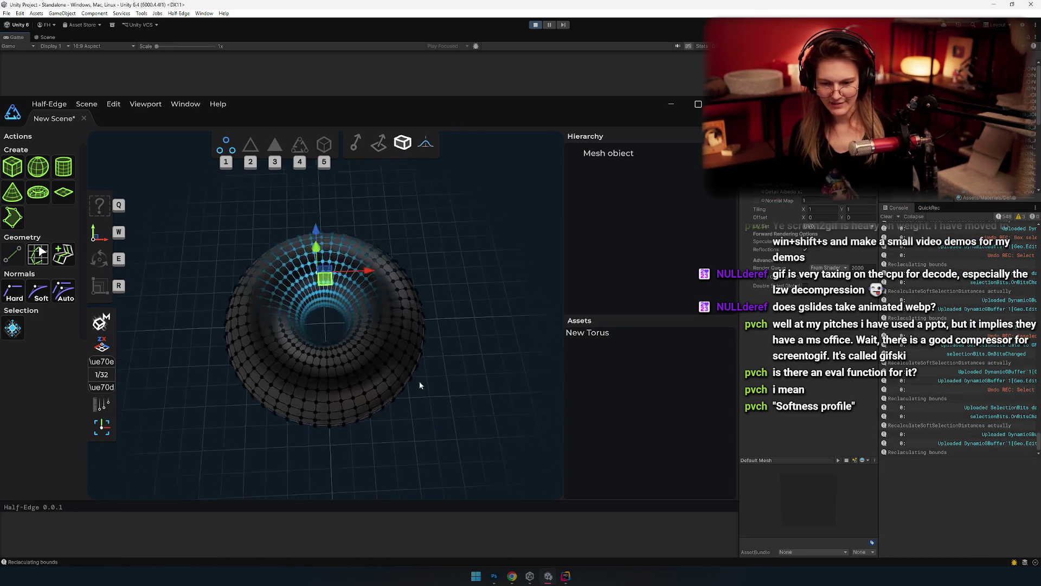
click(308, 271)
drag(308, 271, 314, 210)
click(313, 260)
mouse_move(388, 301)
mouse_down()
mouse_move(396, 327)
mouse_move(316, 366)
mouse_move(313, 385)
mouse_up()
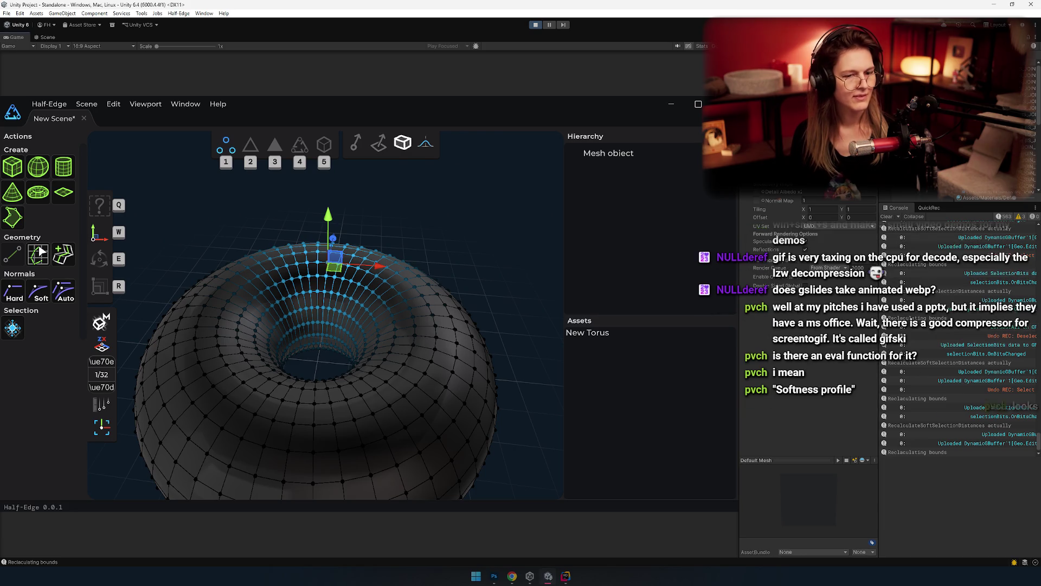
scroll(193, 373, up, 3)
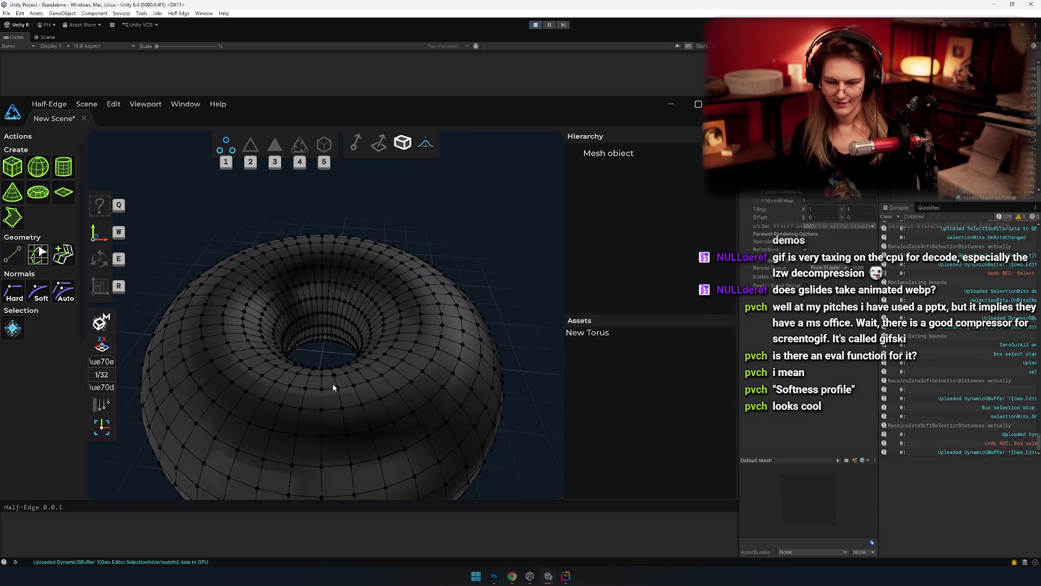
drag(294, 388, 304, 363)
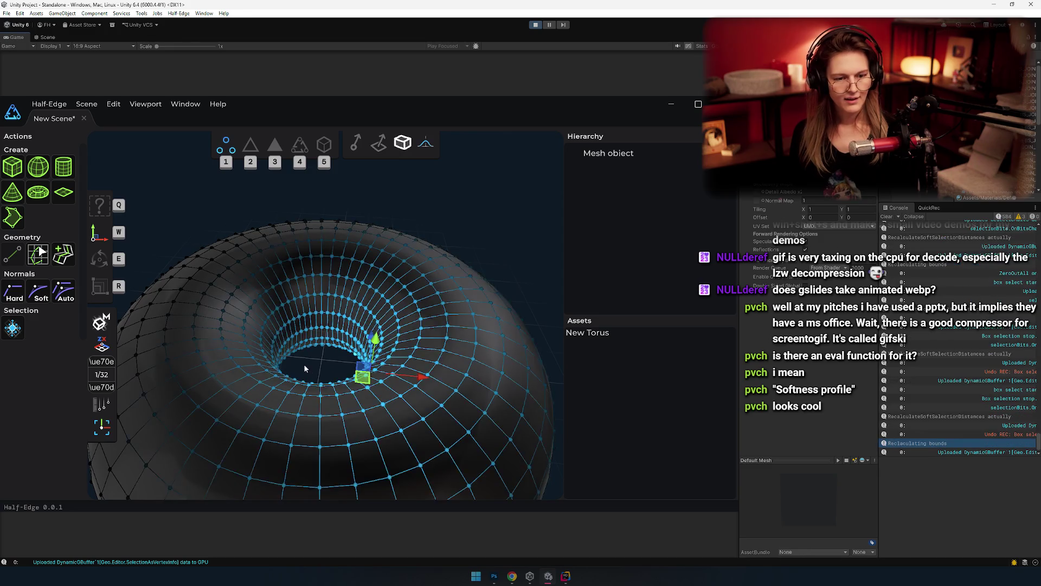
click(304, 363)
scroll(271, 330, down, 3)
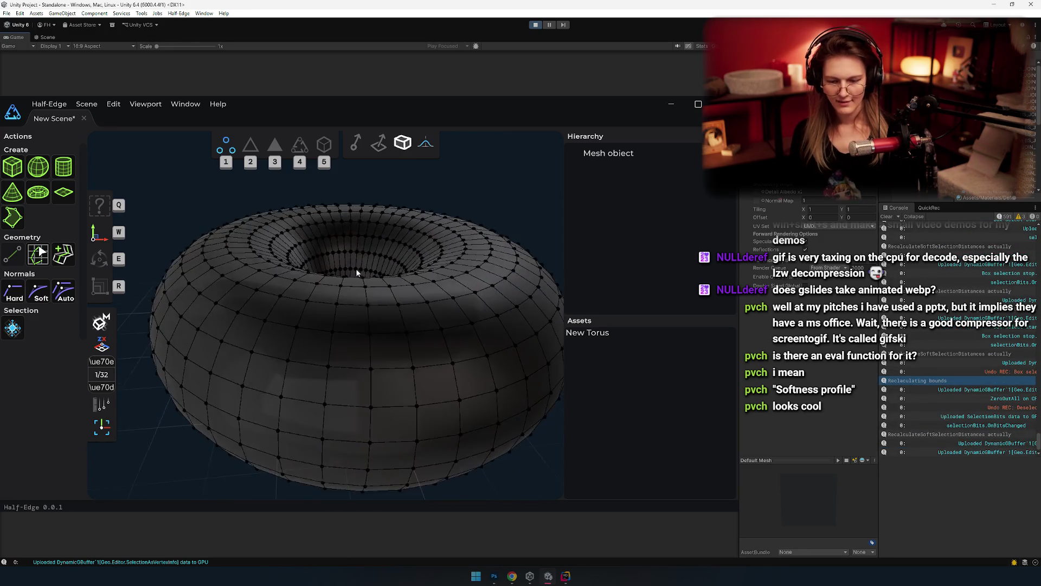
scroll(301, 358, up, 3)
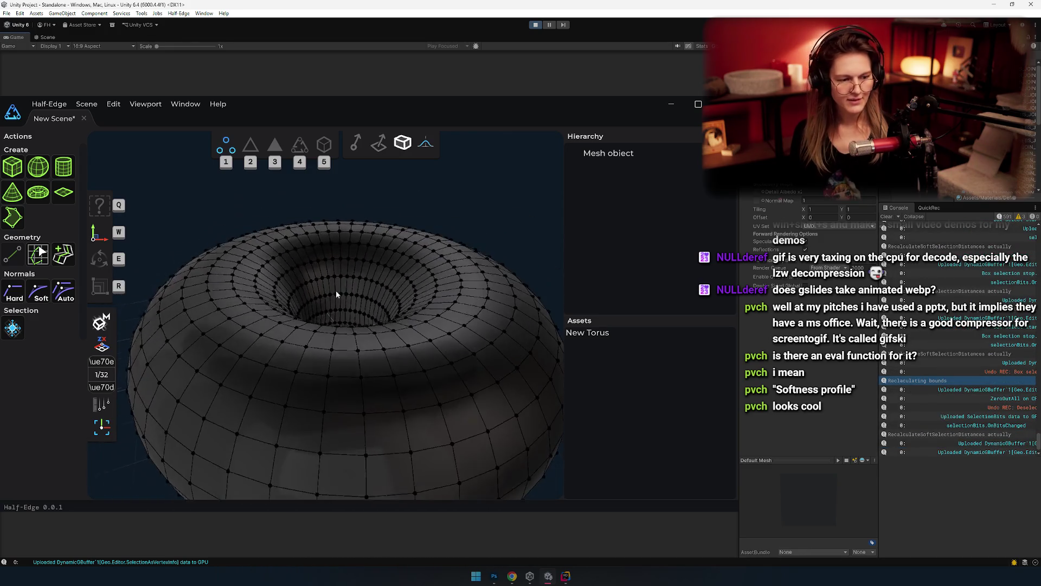
scroll(339, 317, up, 2)
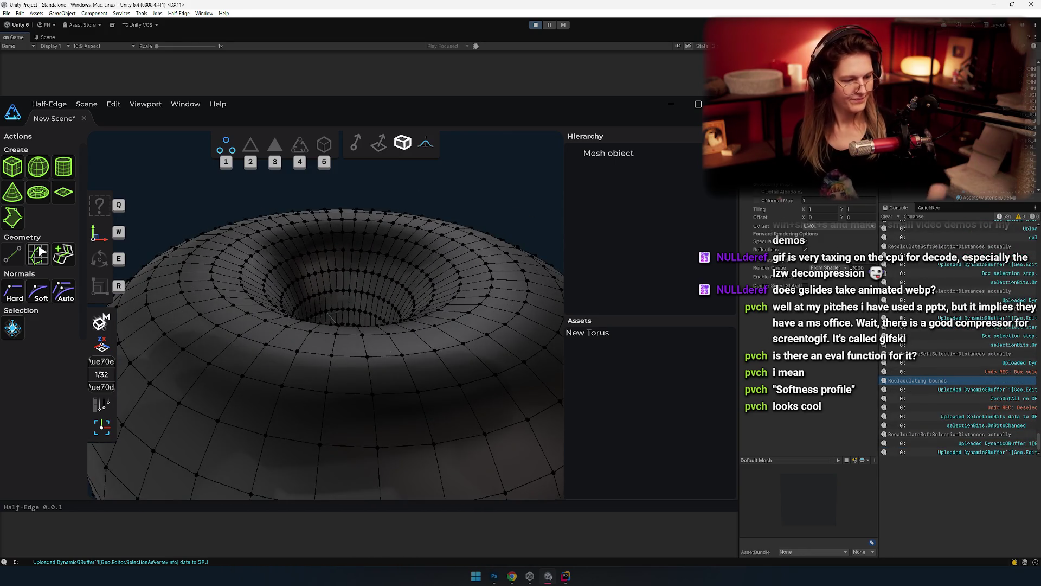